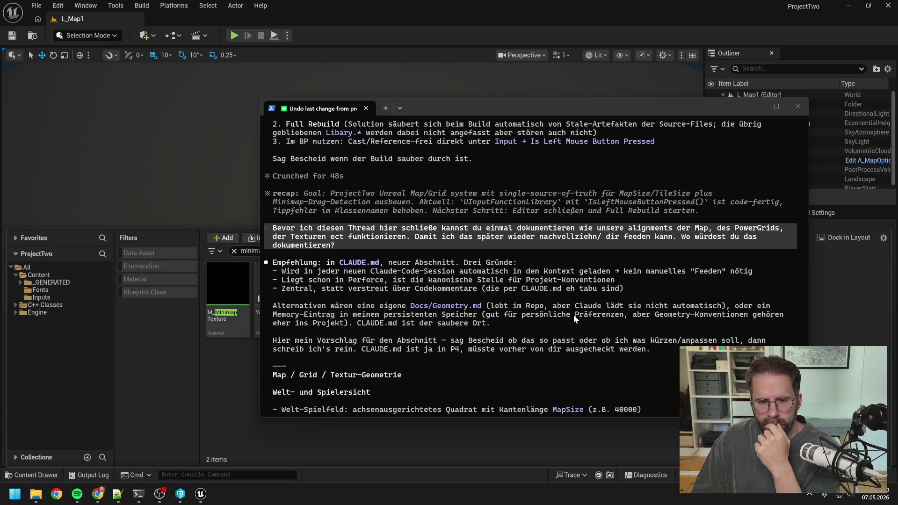
# Scroll through Claude's proposed geometry section for CLAUDE.md.
pyautogui.scroll(-4, 574, 315)
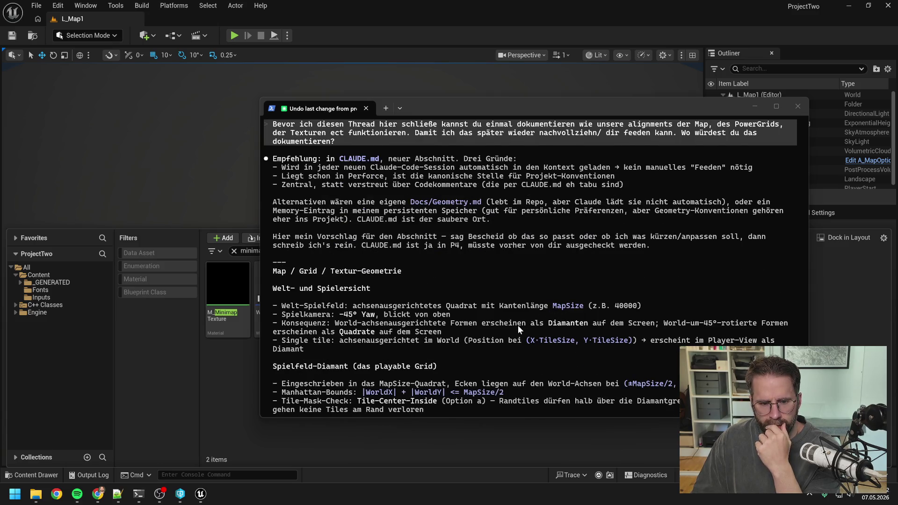
pyautogui.scroll(-1, 518, 324)
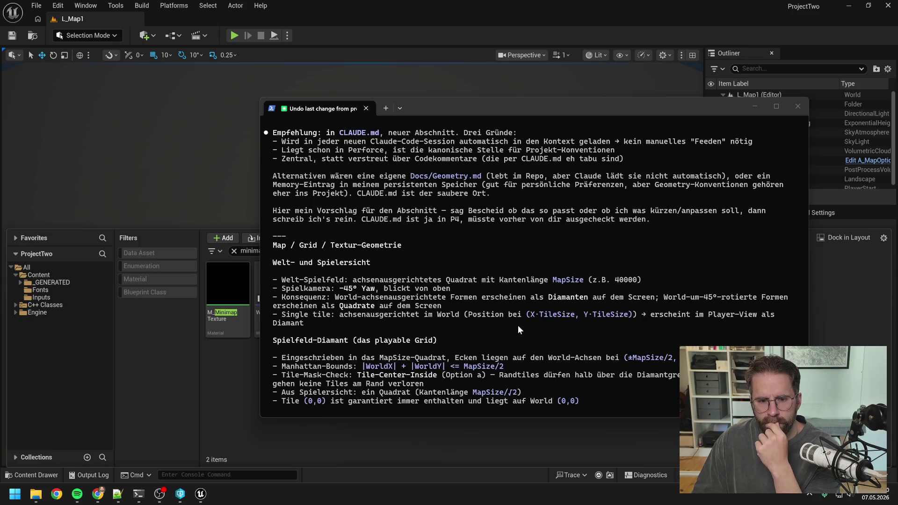
pyautogui.scroll(-1, 514, 324)
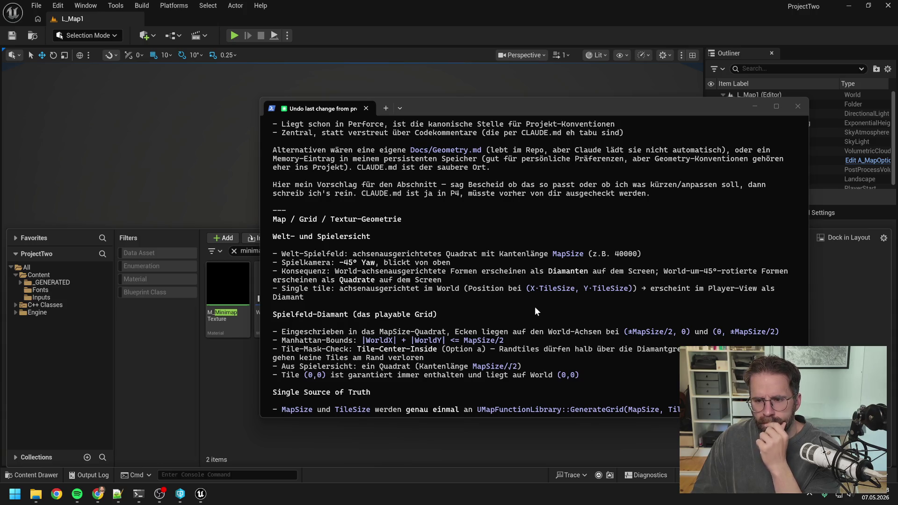
pyautogui.scroll(-1, 522, 300)
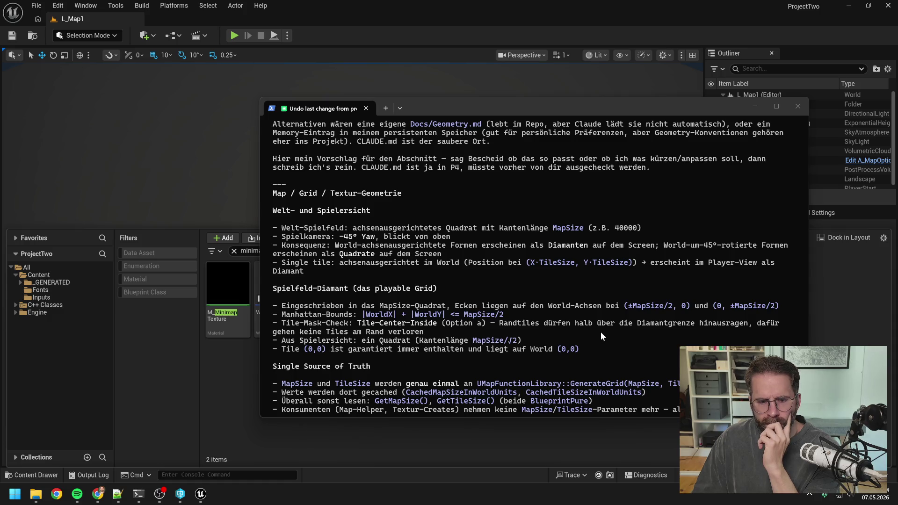
pyautogui.scroll(-2, 601, 332)
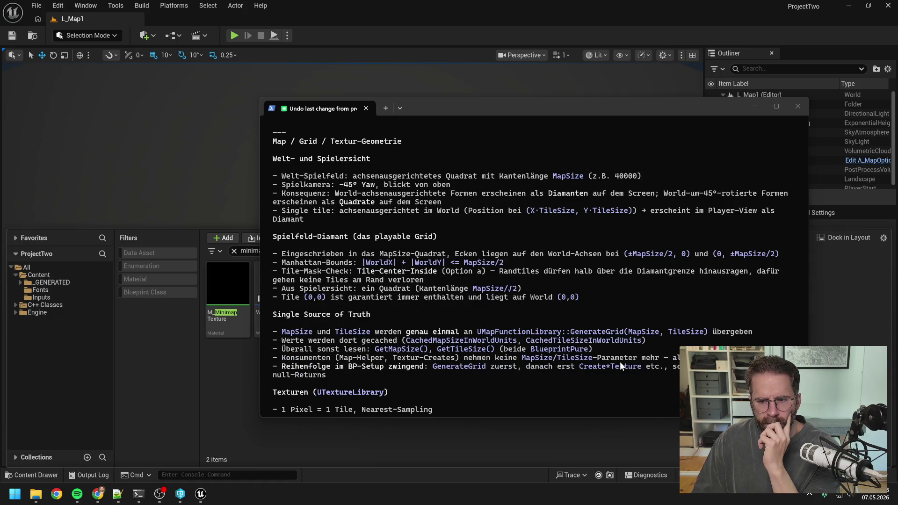
pyautogui.scroll(-3, 619, 361)
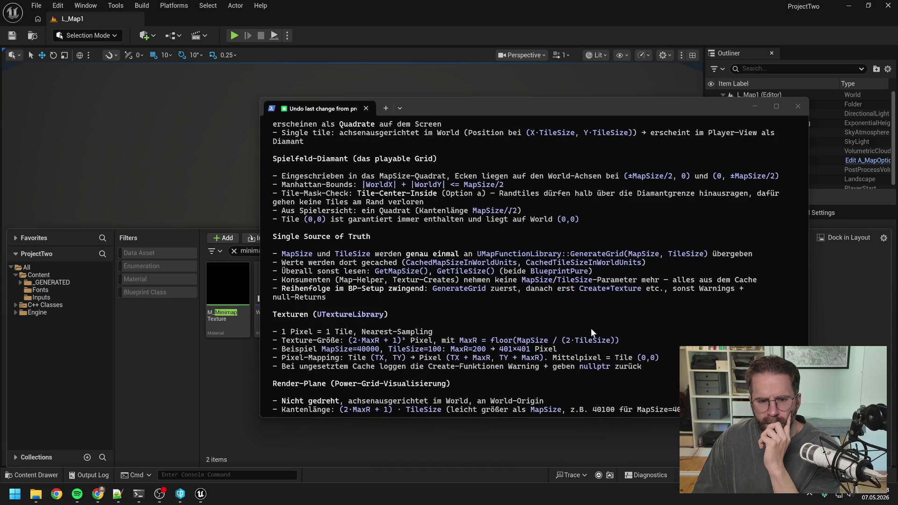
pyautogui.scroll(-2, 619, 313)
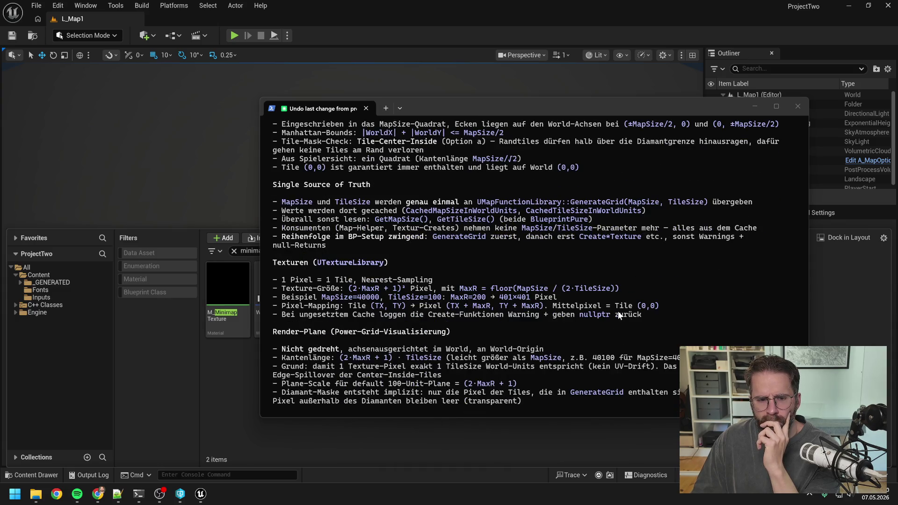
pyautogui.scroll(-2, 618, 314)
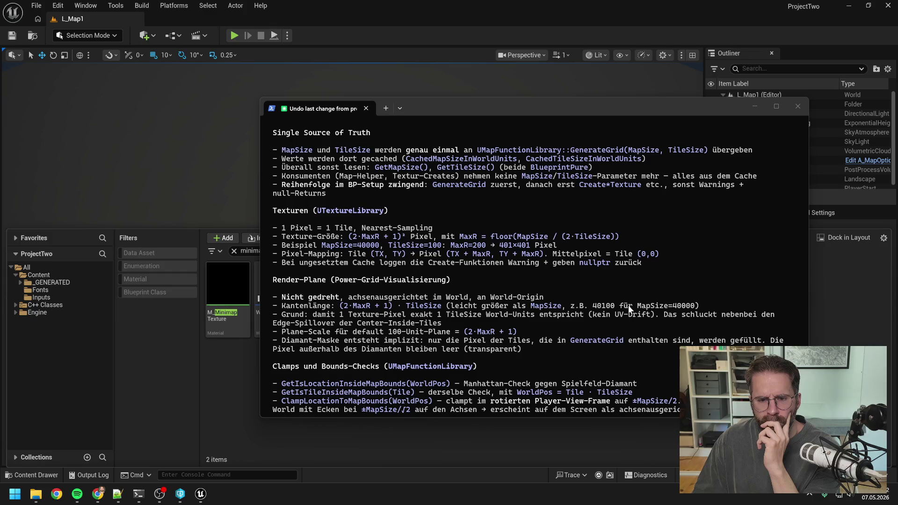
pyautogui.scroll(-3, 628, 305)
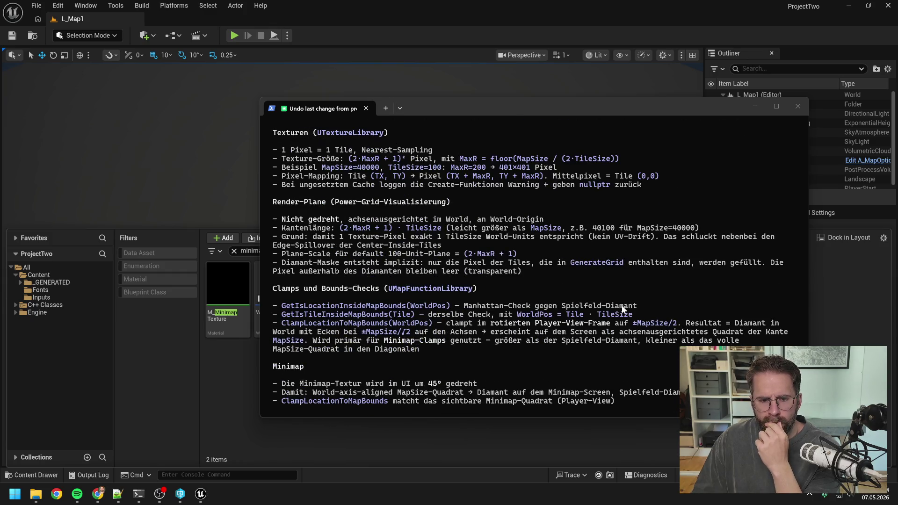
pyautogui.scroll(-2, 617, 304)
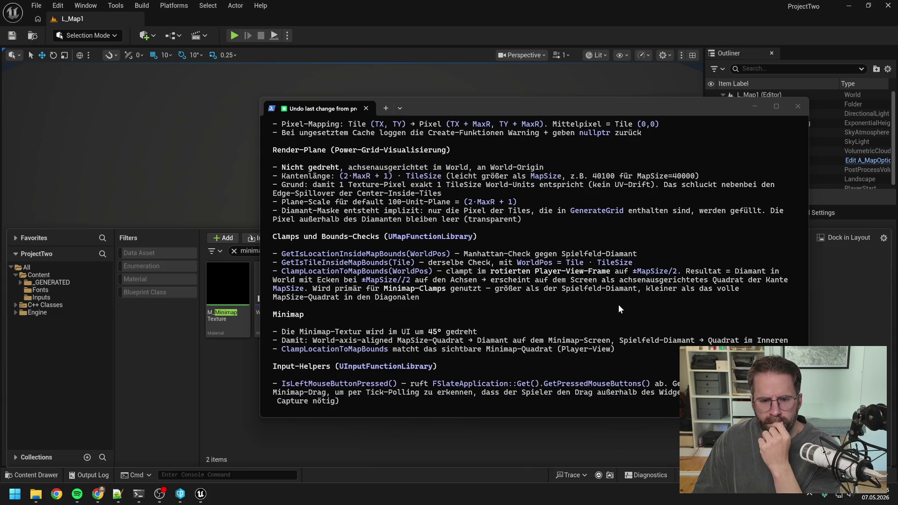
pyautogui.scroll(-4, 619, 304)
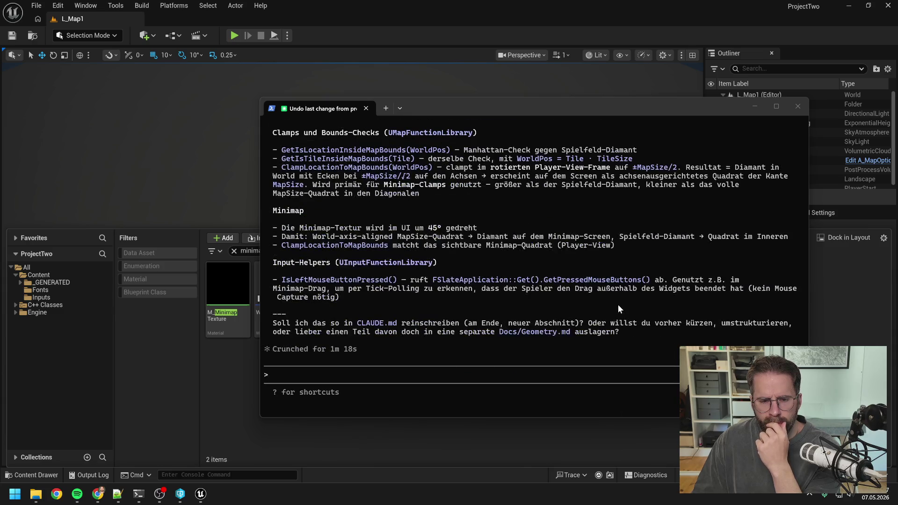
# Reply 'ja schreib in die CLAUDE.md rein' to let Claude write into CLAUDE.md.
pyautogui.click(477, 369)
pyautogui.write('ja schr')
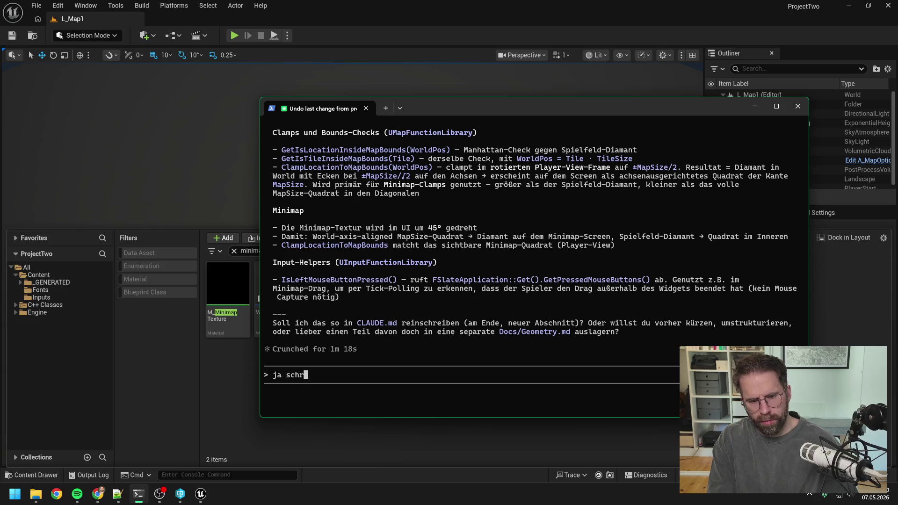
pyautogui.write('eib in die C')
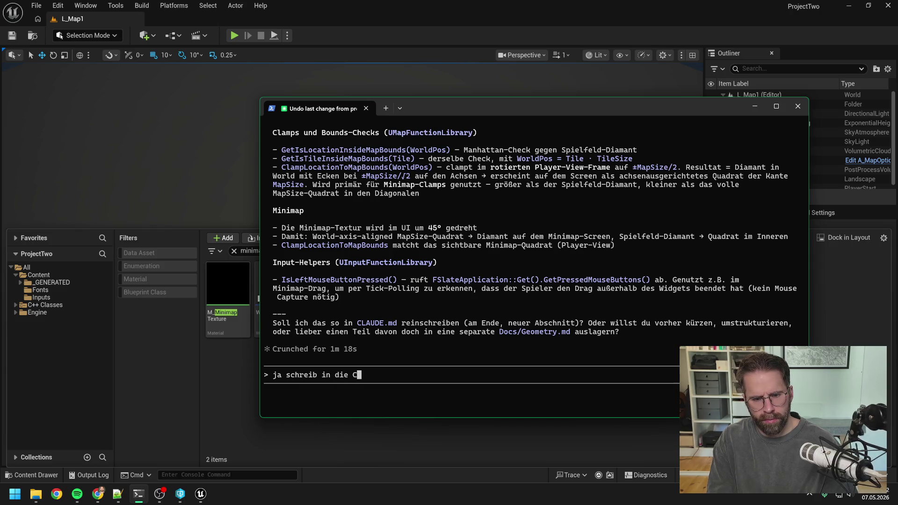
pyautogui.write('LAUDE')
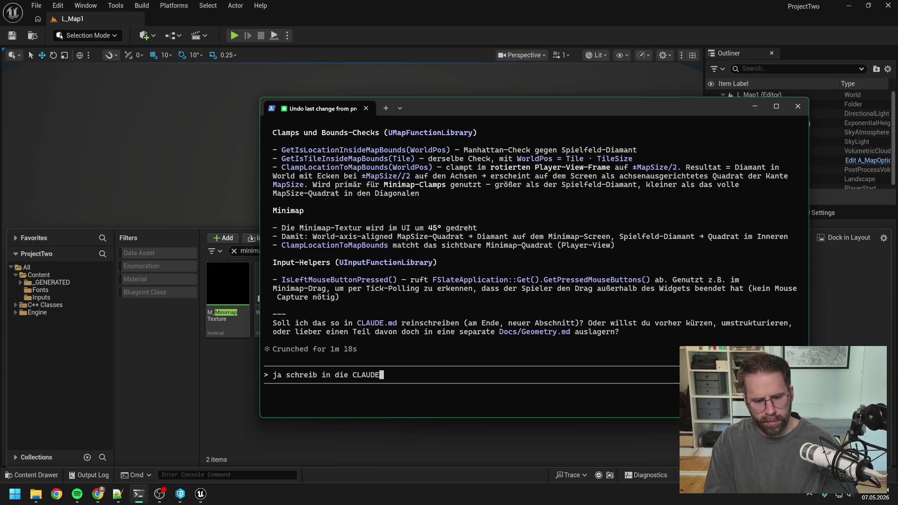
pyautogui.write('.md rein')
pyautogui.press('Return')
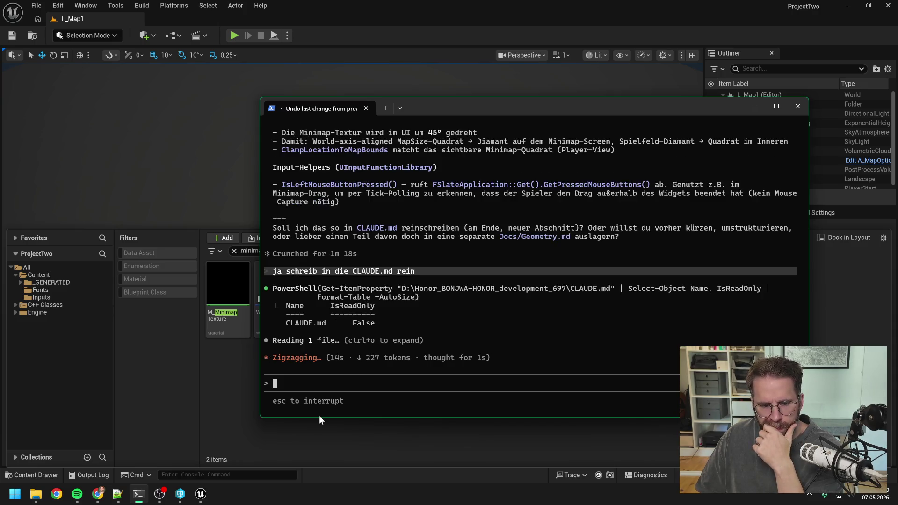
pyautogui.click(180, 493)
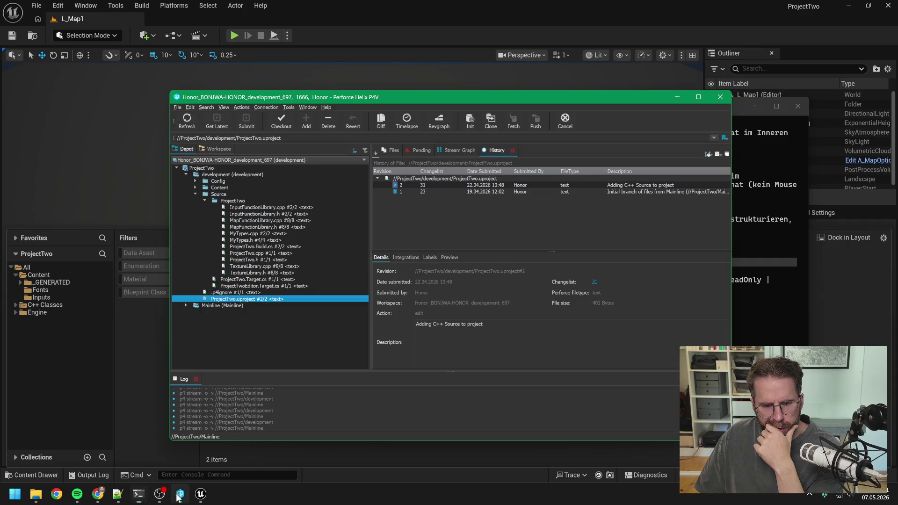
# Select CLAUDE.md and .claudeignore in the P4V Workspace view to check their status.
pyautogui.click(262, 332)
pyautogui.moveTo(241, 266)
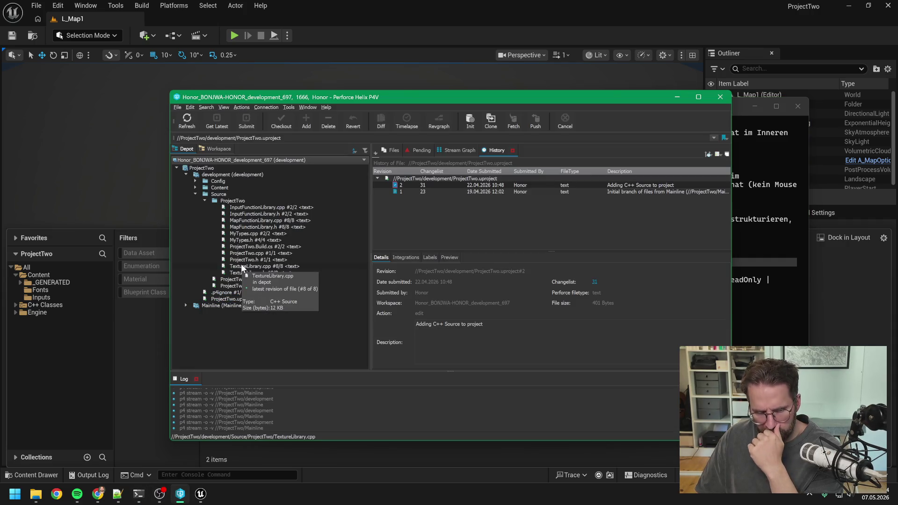
pyautogui.click(220, 149)
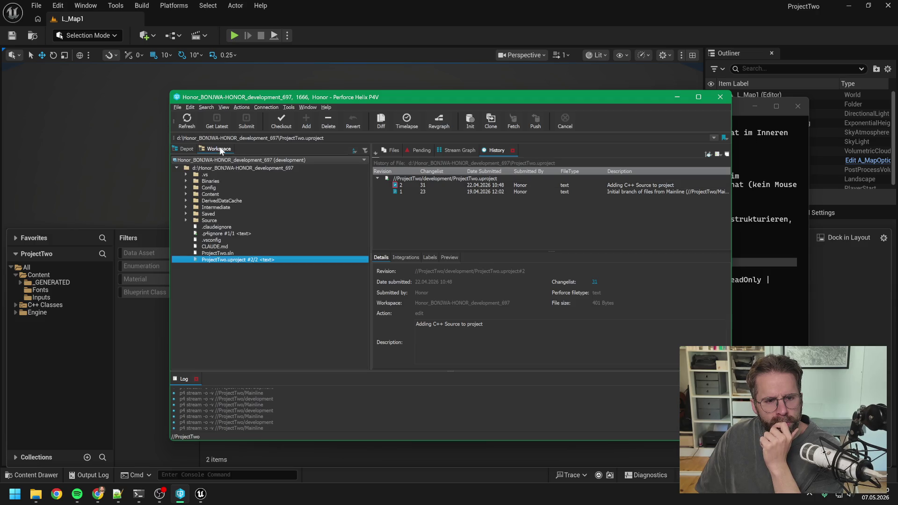
pyautogui.click(222, 246)
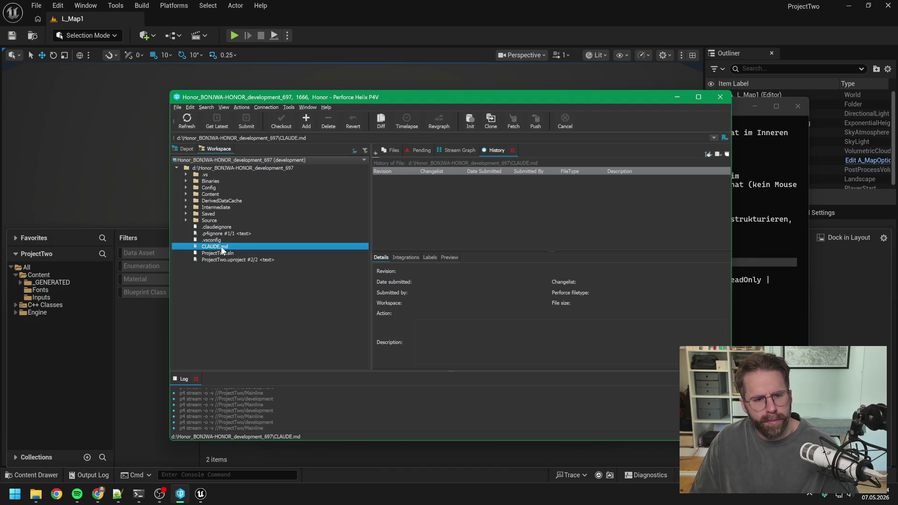
pyautogui.keyDown('ctrl'); pyautogui.click(217, 227); pyautogui.keyUp('ctrl')
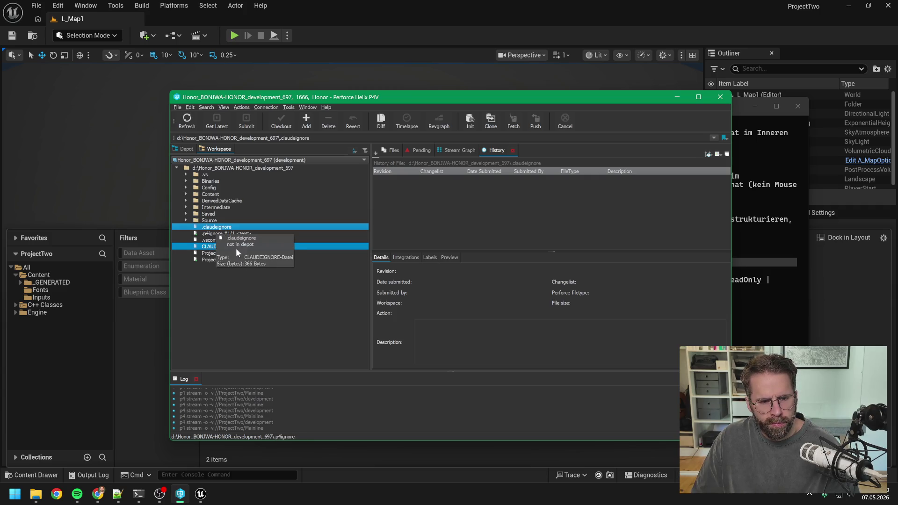
pyautogui.hotkey('alt', 'Tab')
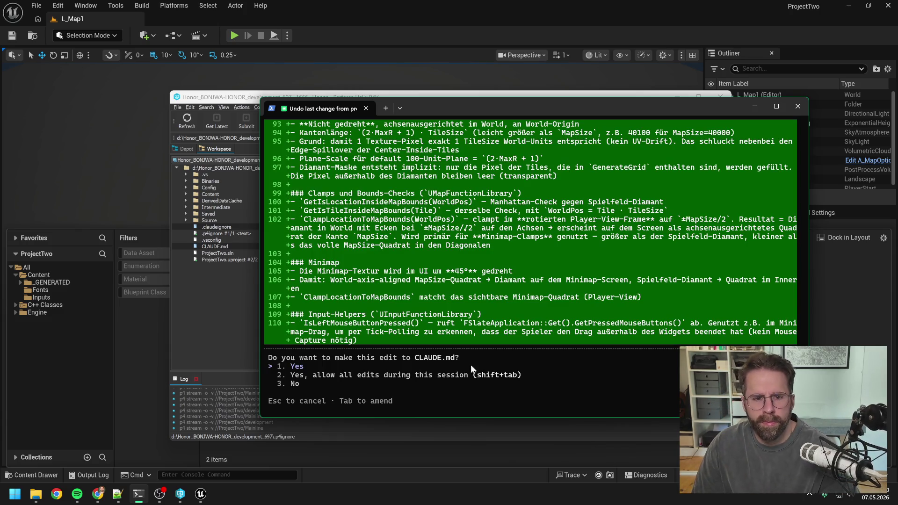
# Approve the CLAUDE.md edit and review the appended 49-line Map / Grid / Textur-Geometrie section.
pyautogui.press('Return')
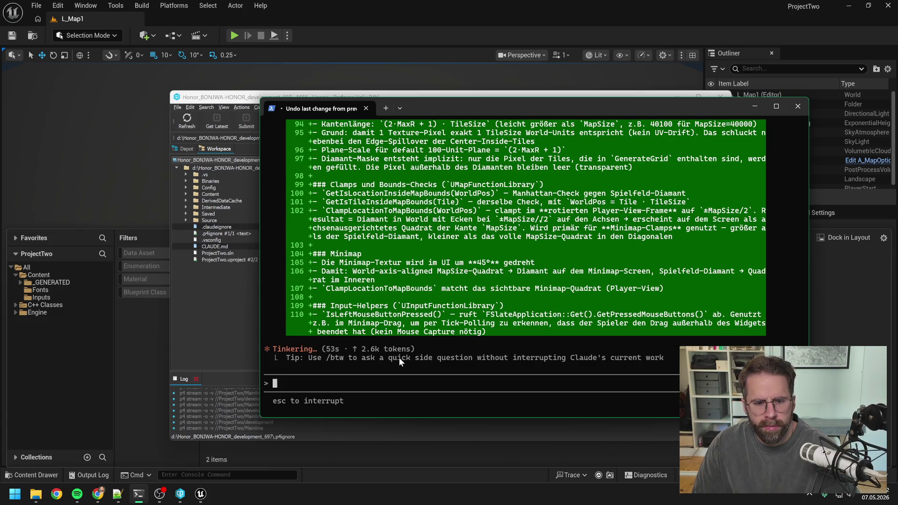
pyautogui.scroll(20, 419, 352)
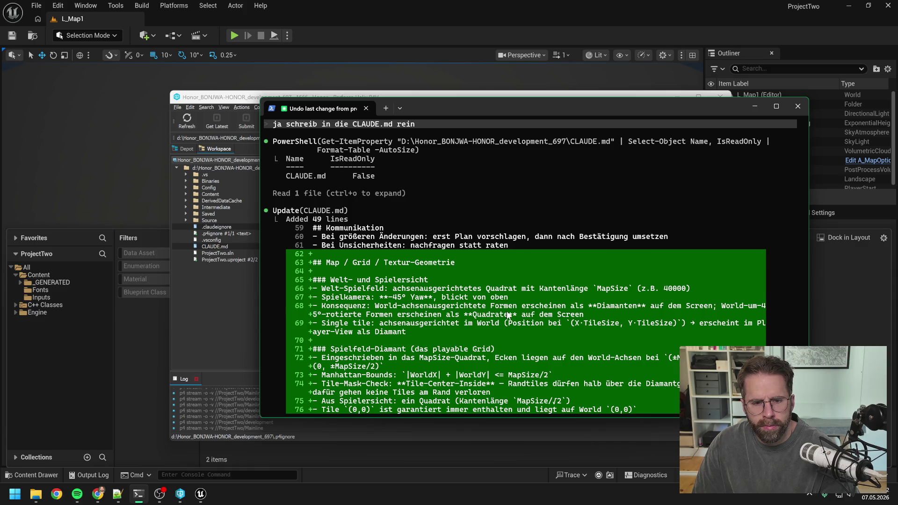
pyautogui.scroll(-1, 510, 316)
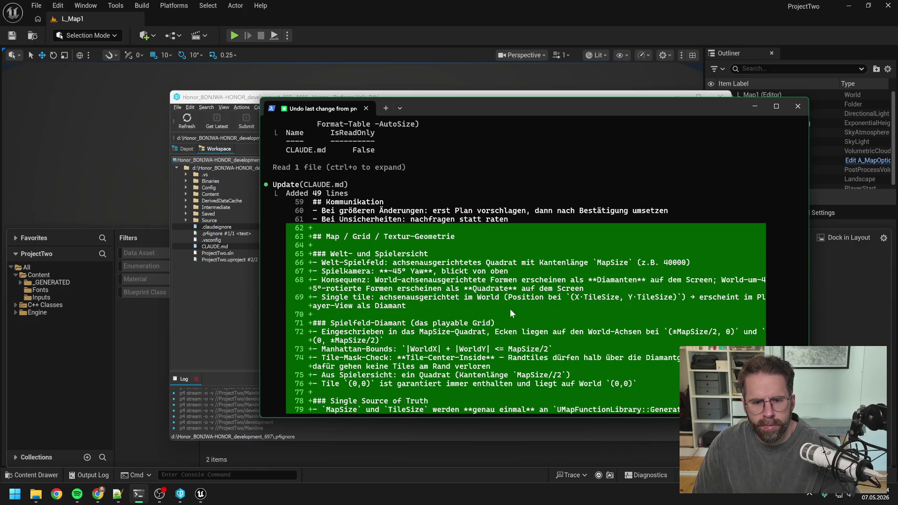
pyautogui.scroll(-4, 513, 307)
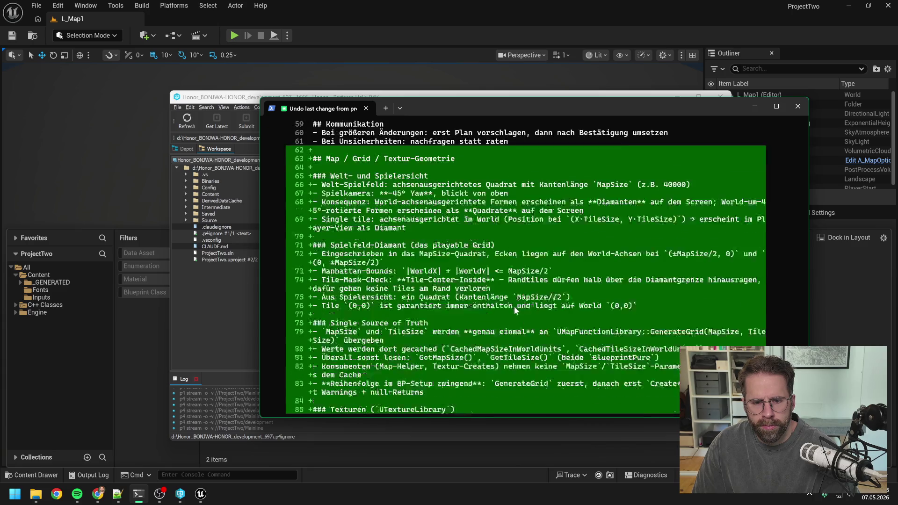
pyautogui.scroll(-5, 517, 310)
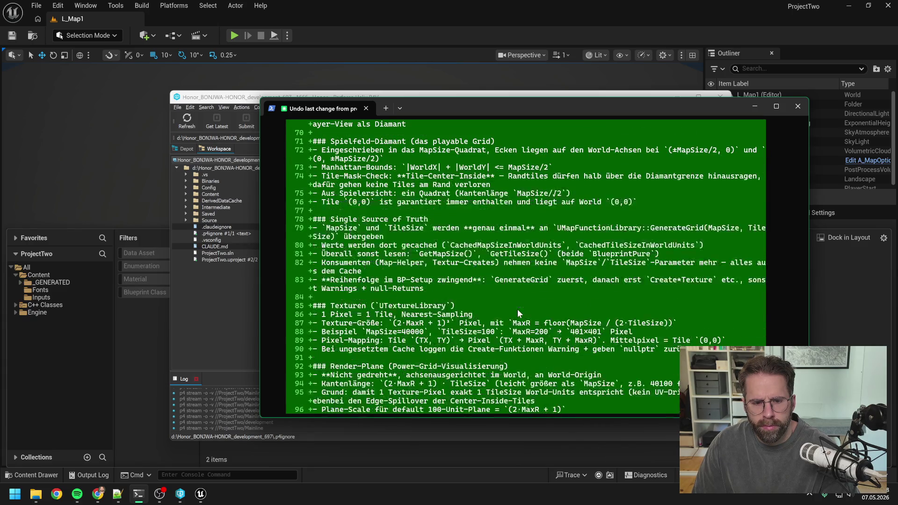
pyautogui.scroll(-7, 526, 299)
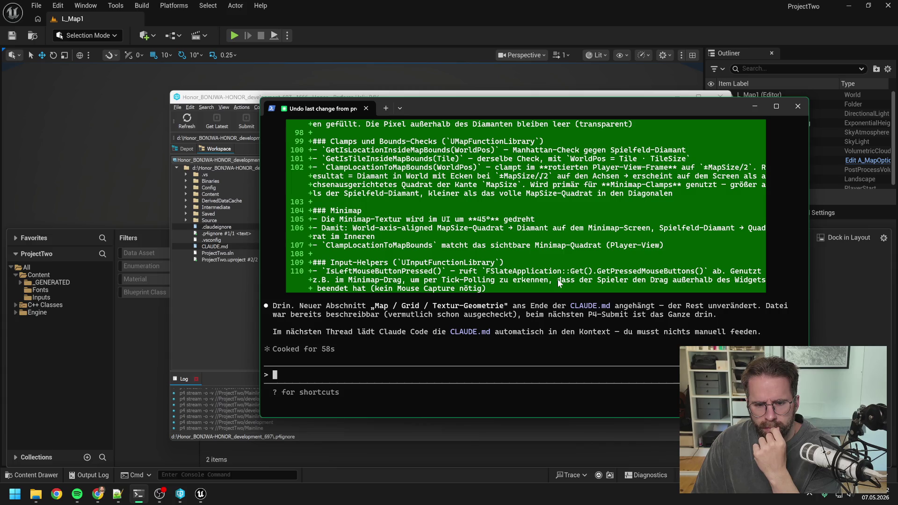
# Mark CLAUDE.md and .claudeignore for add in the P4V workspace.
pyautogui.click(214, 323)
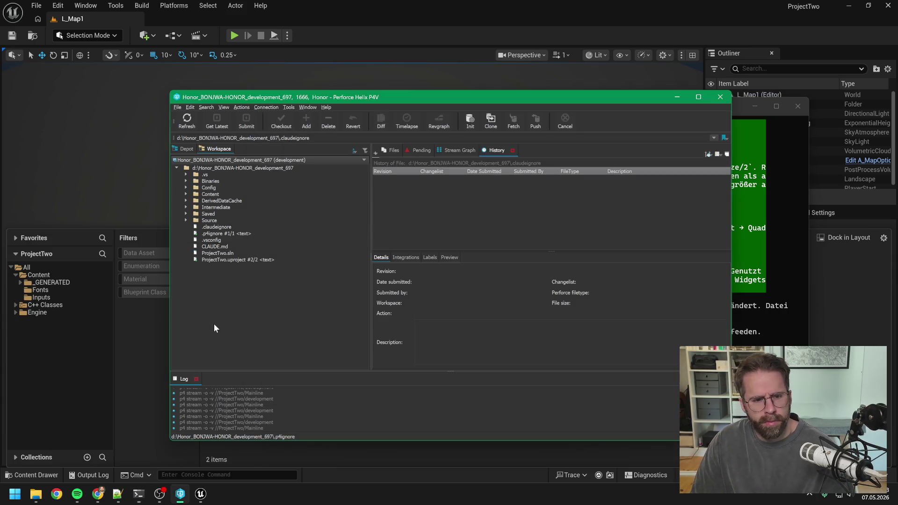
pyautogui.click(214, 246)
pyautogui.keyDown('ctrl'); pyautogui.click(216, 226); pyautogui.keyUp('ctrl')
pyautogui.rightClick(223, 229)
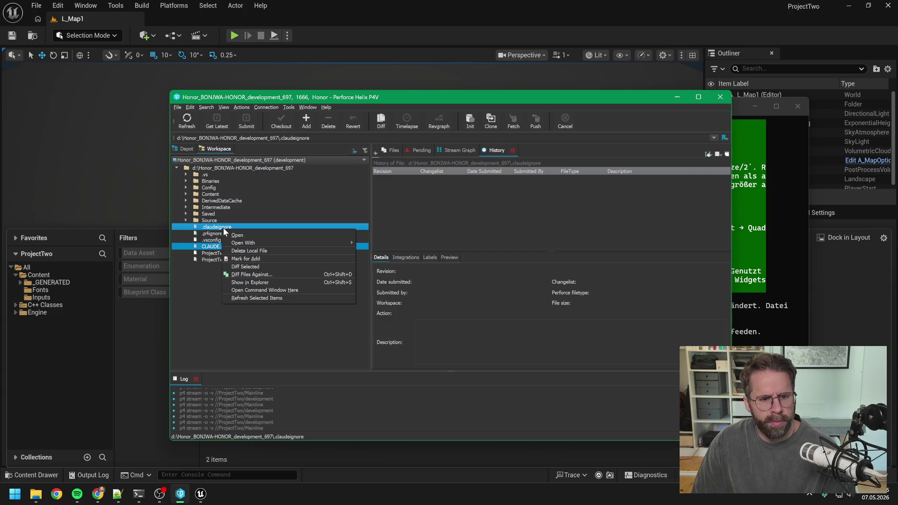
pyautogui.click(245, 259)
# Submit both files as change 75 described 'Adding claude files to perforce', then view the depot.
pyautogui.click(247, 121)
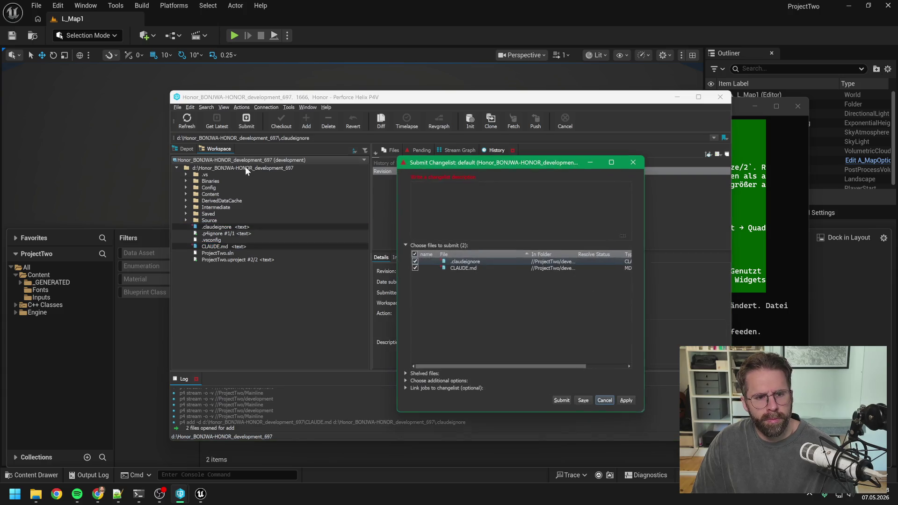
pyautogui.write('Adding')
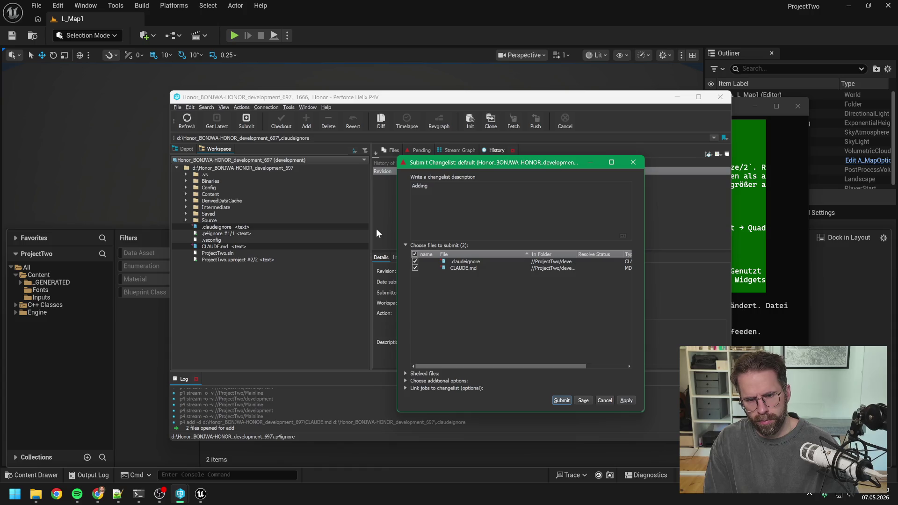
pyautogui.write(' C claude files to pe')
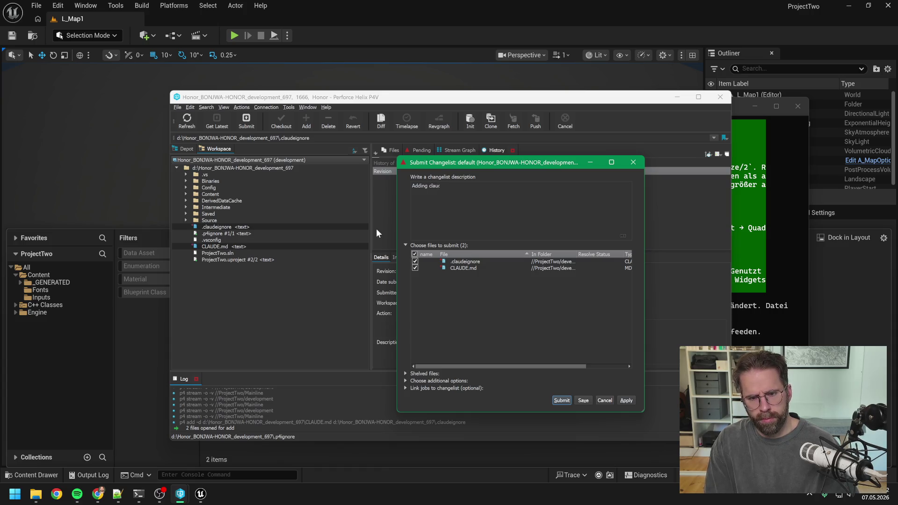
pyautogui.write('rforce')
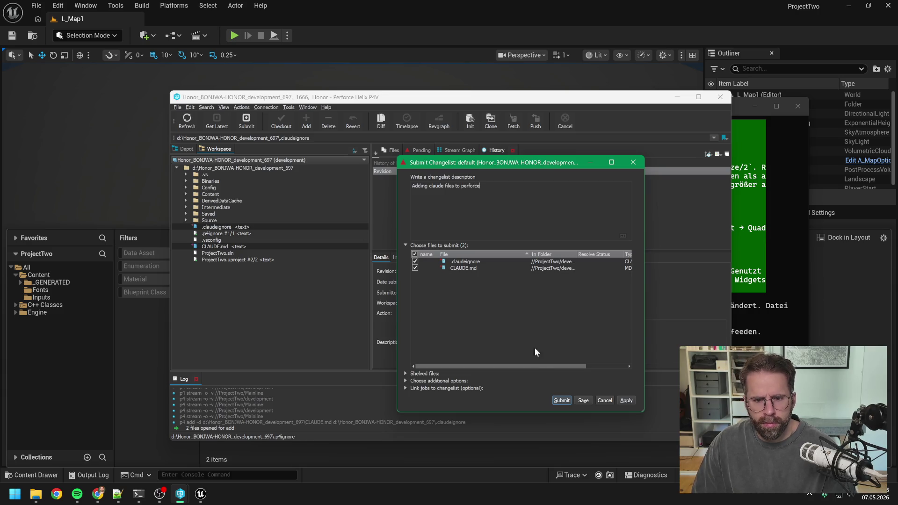
pyautogui.click(558, 400)
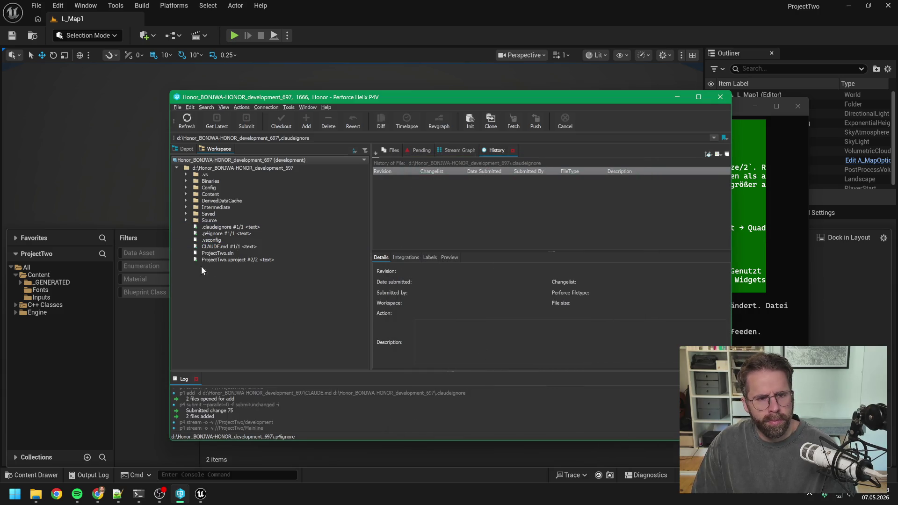
pyautogui.click(185, 149)
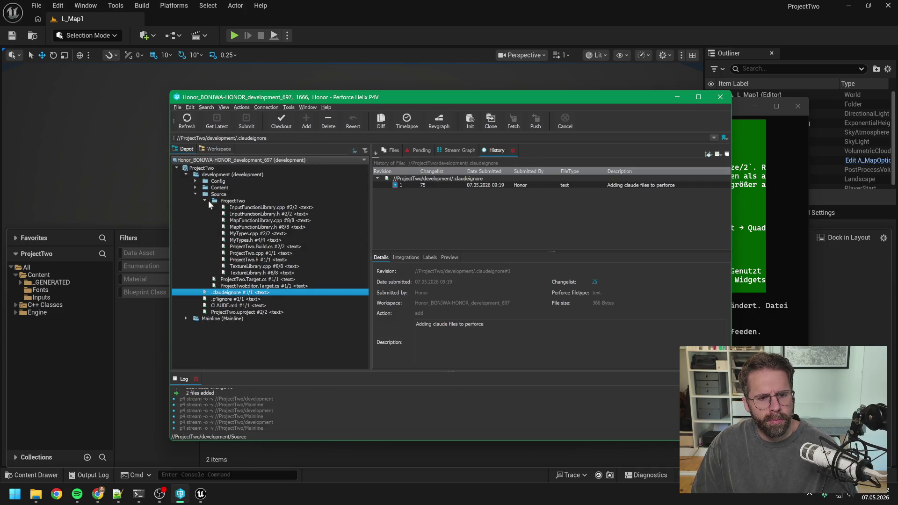
pyautogui.click(200, 345)
# Clear the old minimap search filter in Unreal's Content Drawer.
pyautogui.click(138, 362)
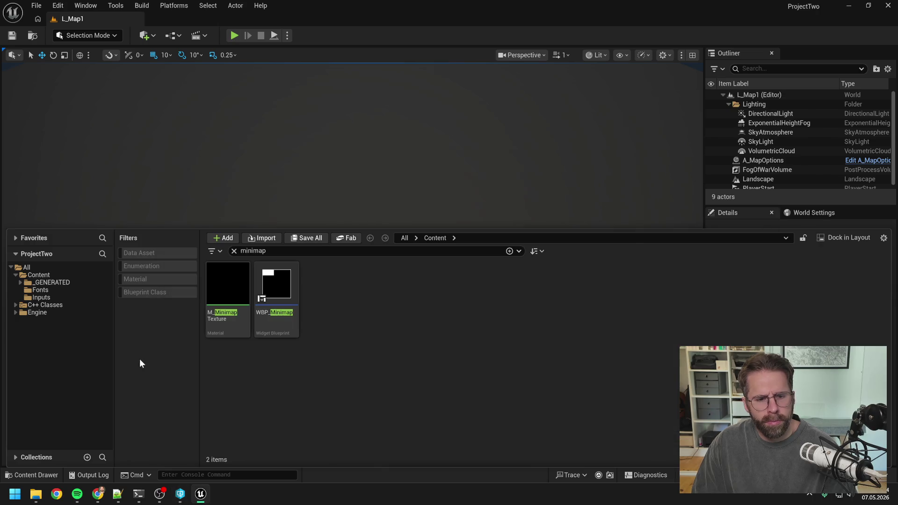
pyautogui.click(255, 250)
pyautogui.hotkey('ctrl', 'a')
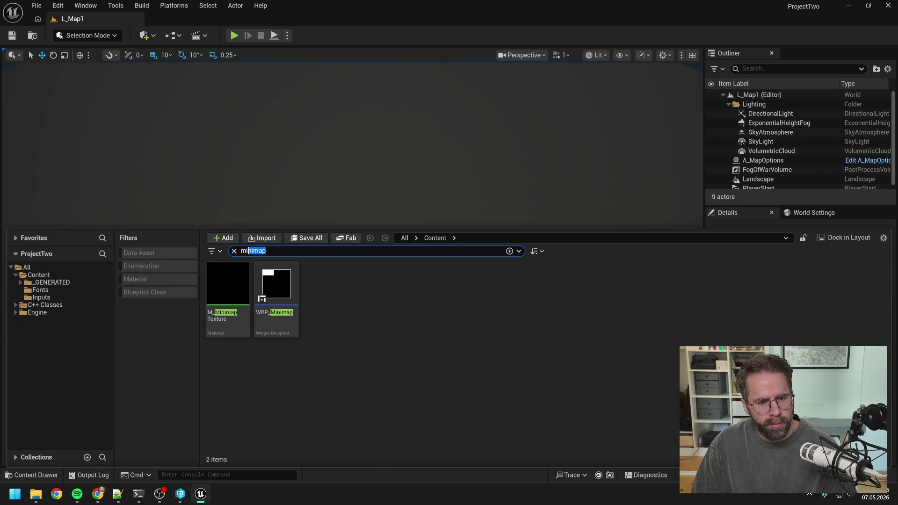
pyautogui.press('BackSpace')
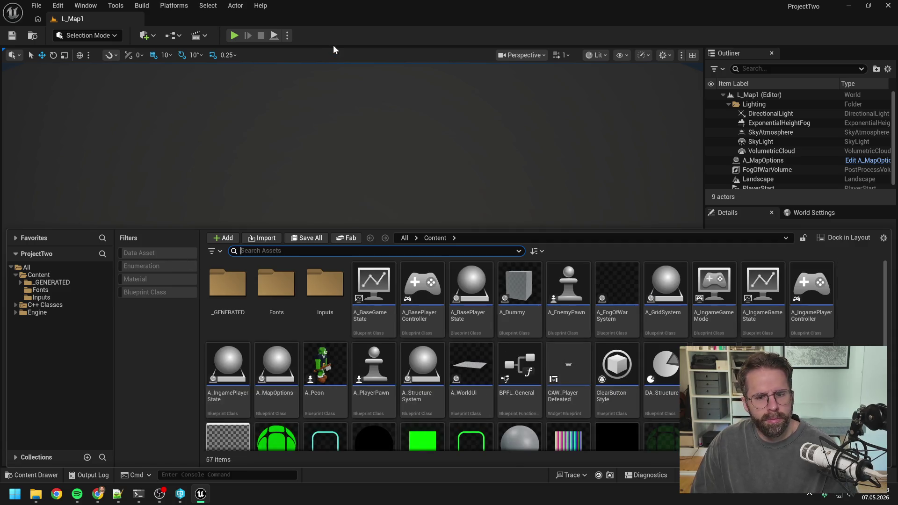
pyautogui.click(335, 40)
# Play-test the map placing two units, then filter the Content Drawer for 'structure'.
pyautogui.click(235, 36)
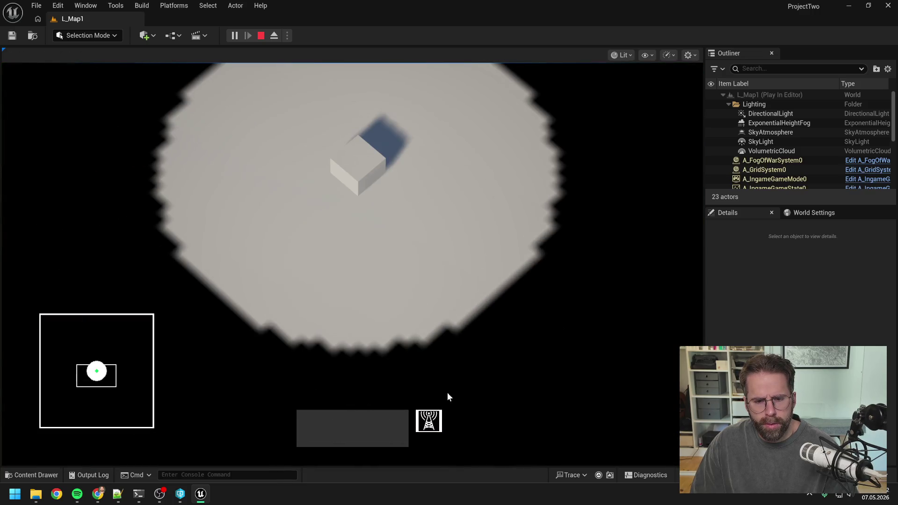
pyautogui.click(406, 269)
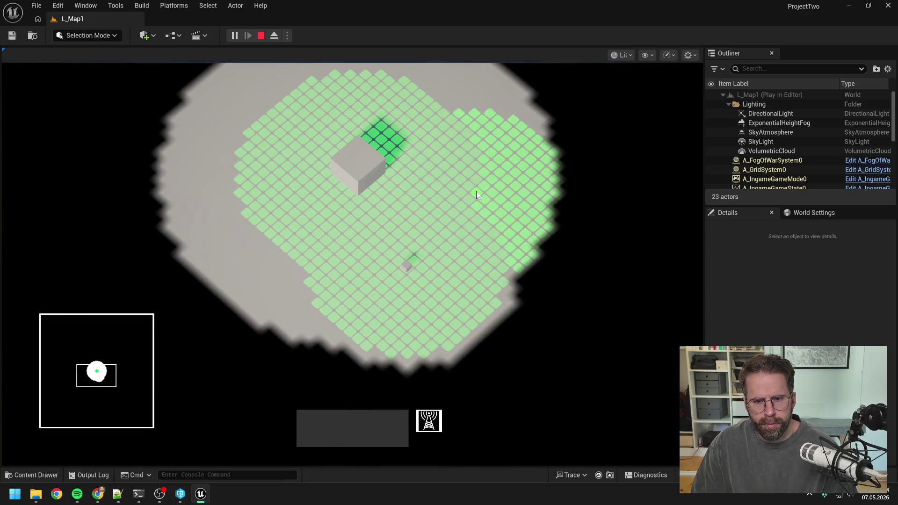
pyautogui.click(477, 189)
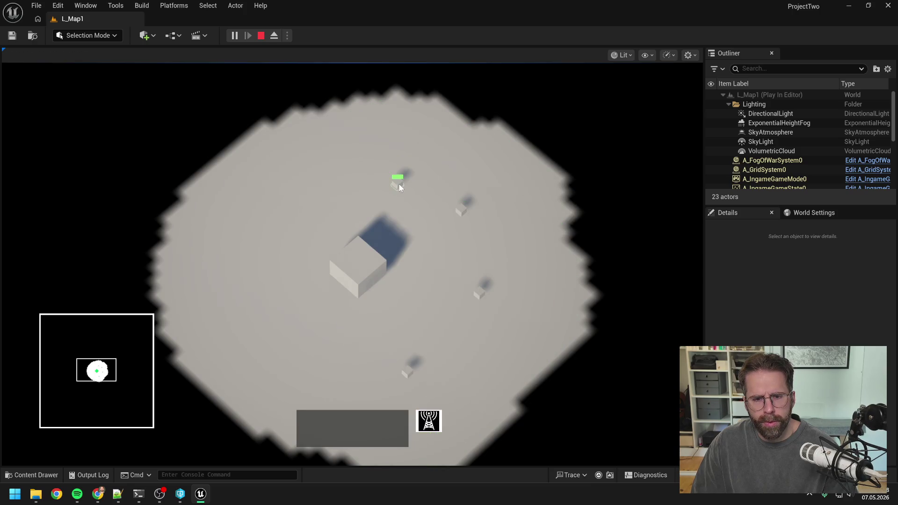
pyautogui.press('d')
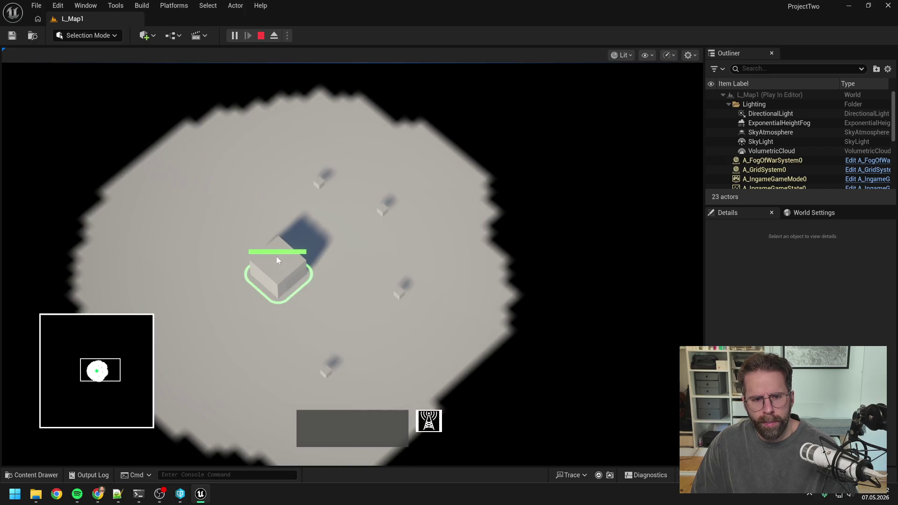
pyautogui.press('Escape')
pyautogui.hotkey('ctrl', 'space')
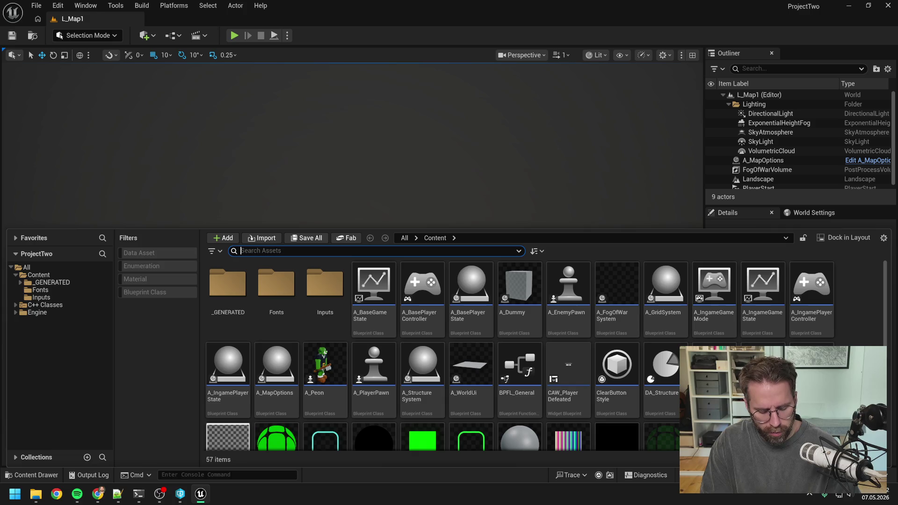
pyautogui.write('s')
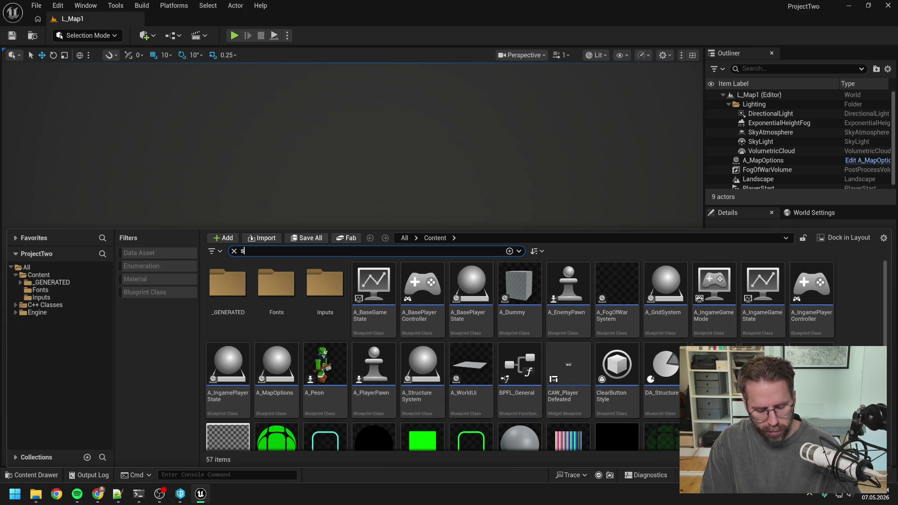
pyautogui.write('tructure')
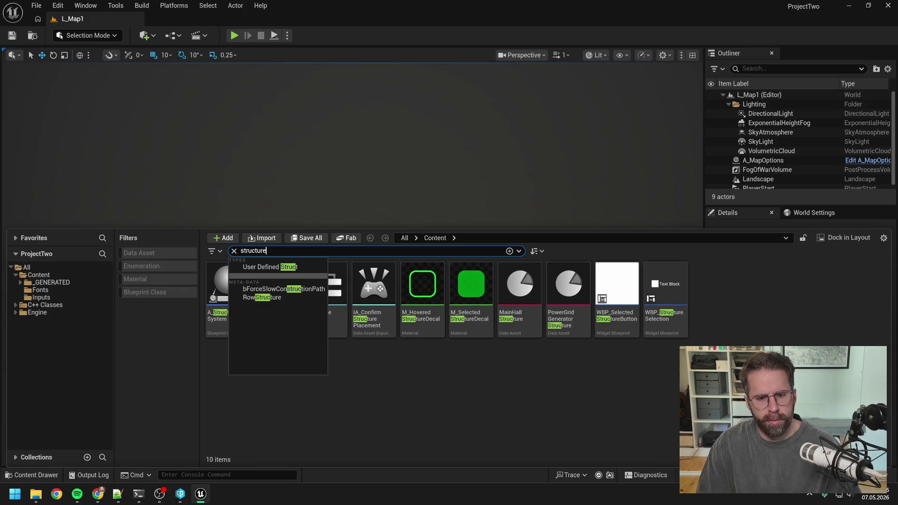
# Open A_StructureSystem's SpawnStructure function graph, closing all other graph tabs.
pyautogui.press('Return')
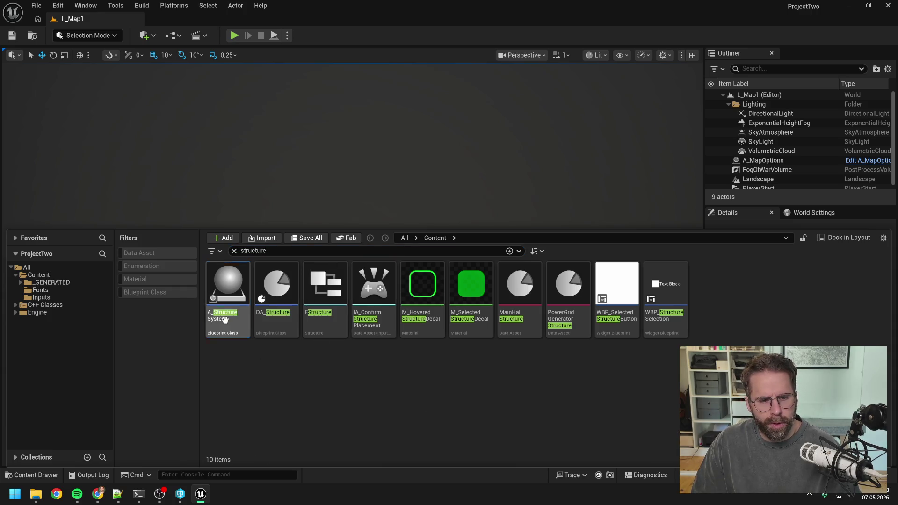
pyautogui.doubleClick(227, 288)
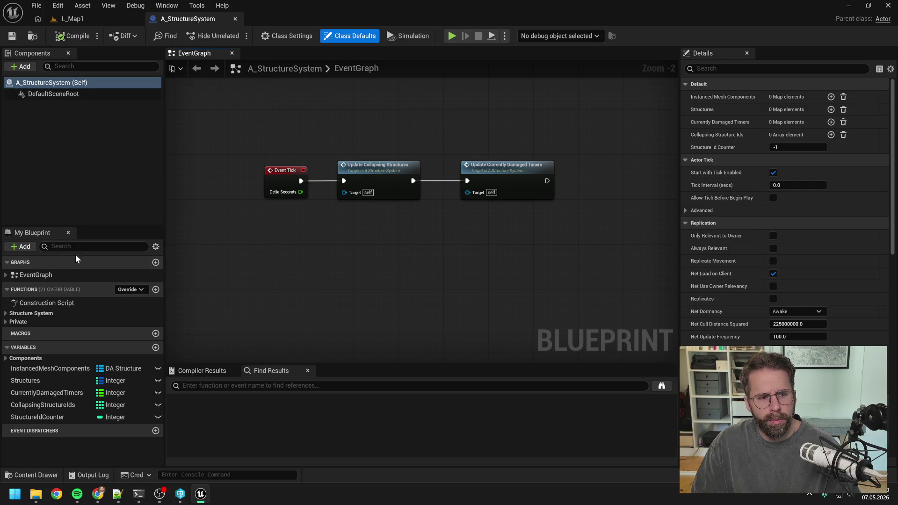
pyautogui.click(18, 322)
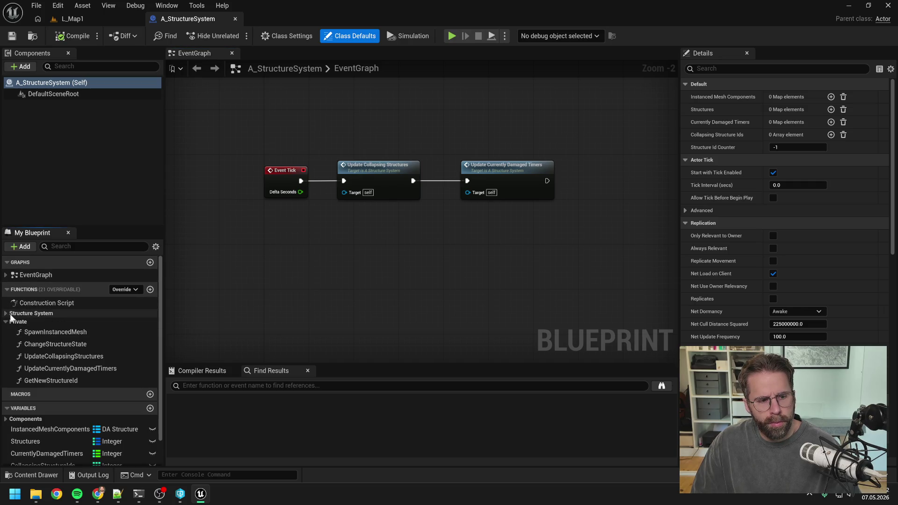
pyautogui.click(28, 313)
pyautogui.click(48, 324)
pyautogui.doubleClick(48, 324)
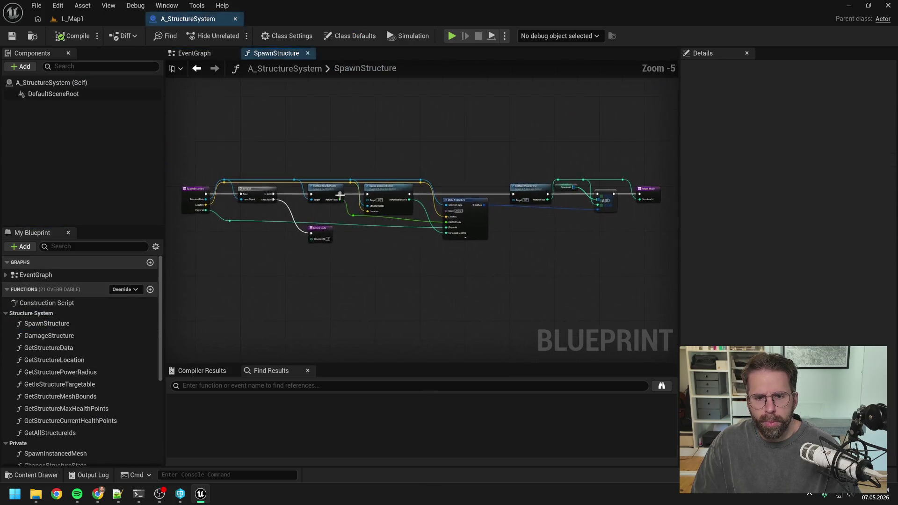
pyautogui.rightClick(277, 52)
pyautogui.click(305, 110)
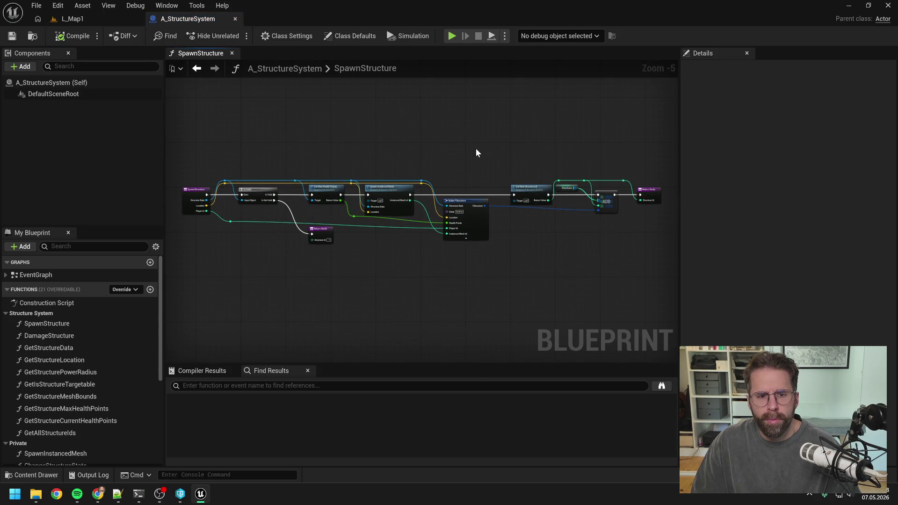
# Inspect the SpawnInstancedMesh graph, then search the Content Drawer for 'ingame game state'.
pyautogui.doubleClick(381, 190)
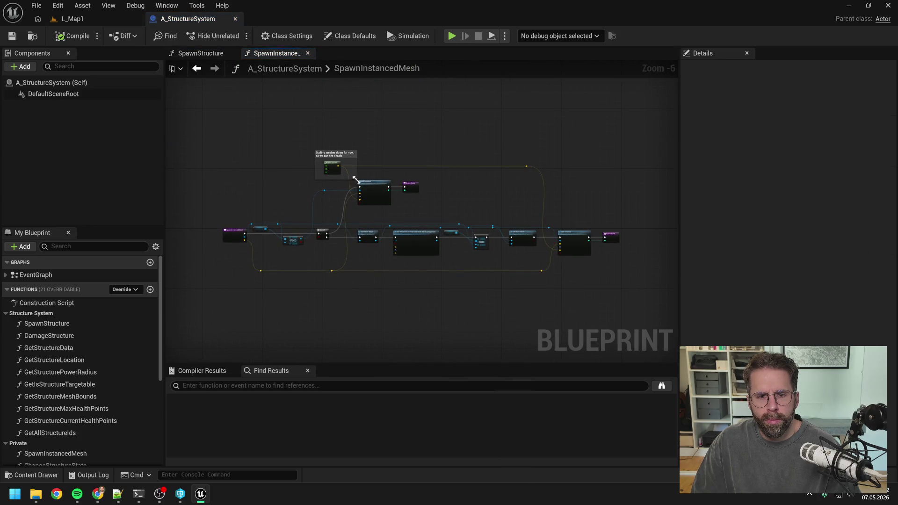
pyautogui.scroll(2, 381, 188)
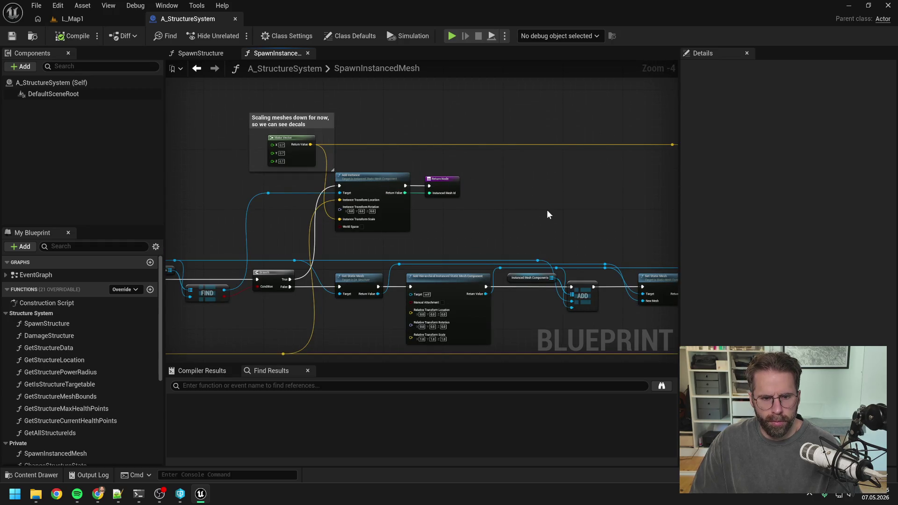
pyautogui.moveTo(576, 215)
pyautogui.mouseDown()
pyautogui.moveTo(316, 190)
pyautogui.moveTo(464, 201)
pyautogui.moveTo(351, 167)
pyautogui.moveTo(411, 170)
pyautogui.moveTo(349, 155)
pyautogui.mouseUp()
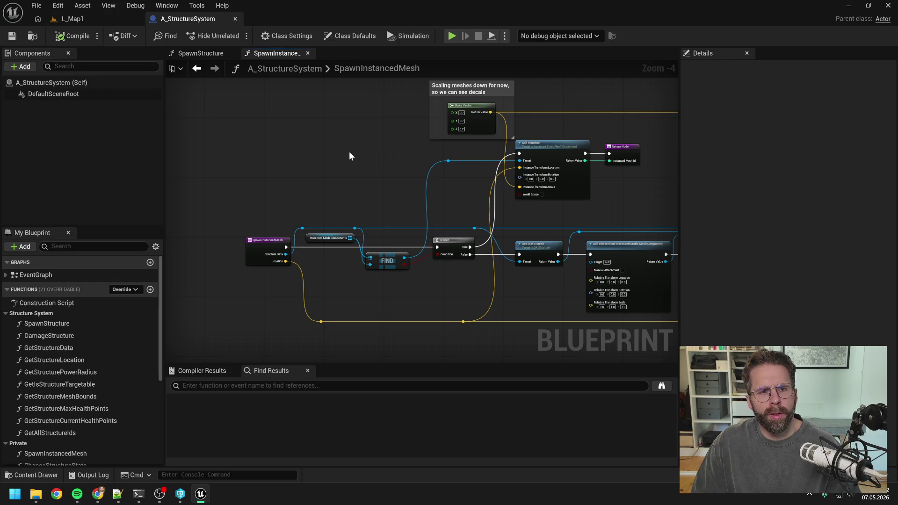
pyautogui.hotkey('ctrl', 'space')
pyautogui.write('ing')
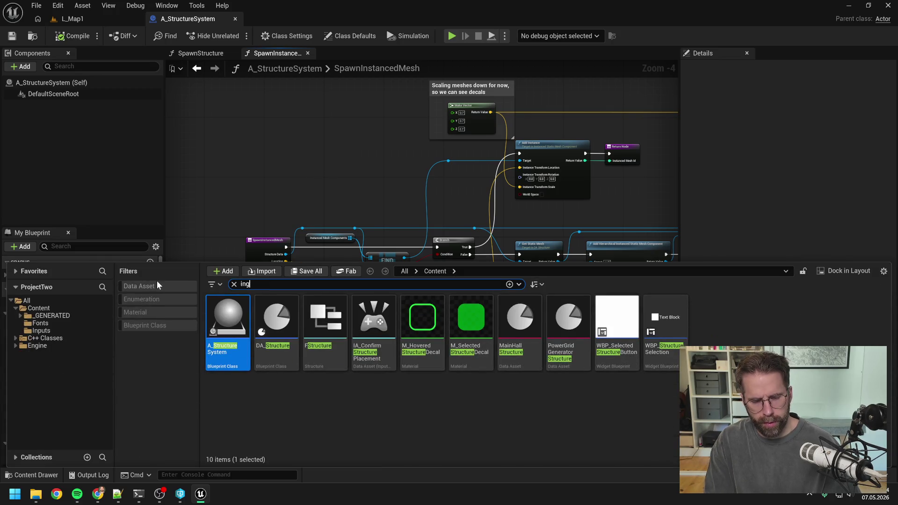
pyautogui.write('ame game state')
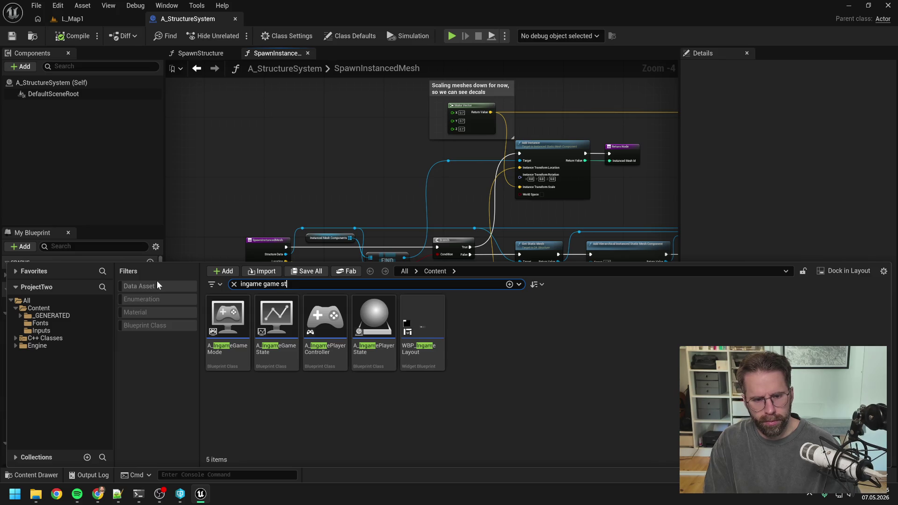
# Open A_IngameGameState's HandleStructureBuilt and follow it into A_GridSystem's Handle Structure Built.
pyautogui.doubleClick(249, 325)
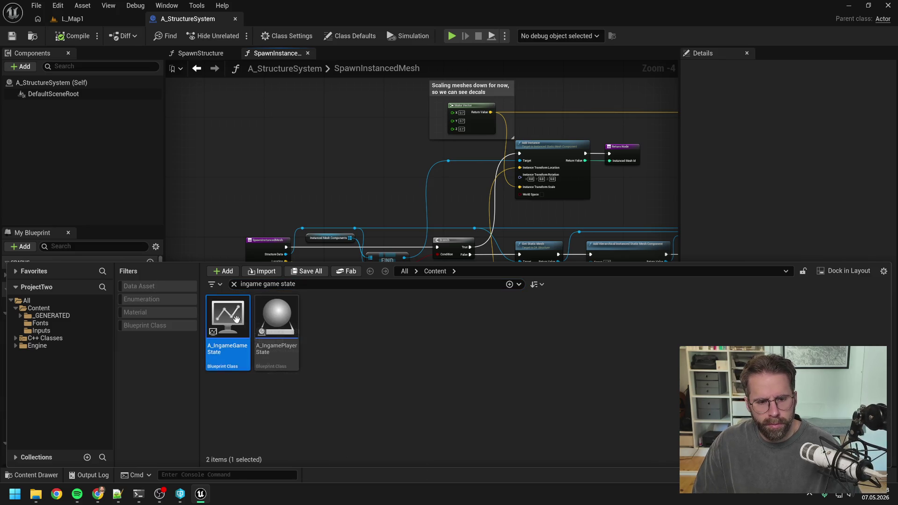
pyautogui.click(6, 314)
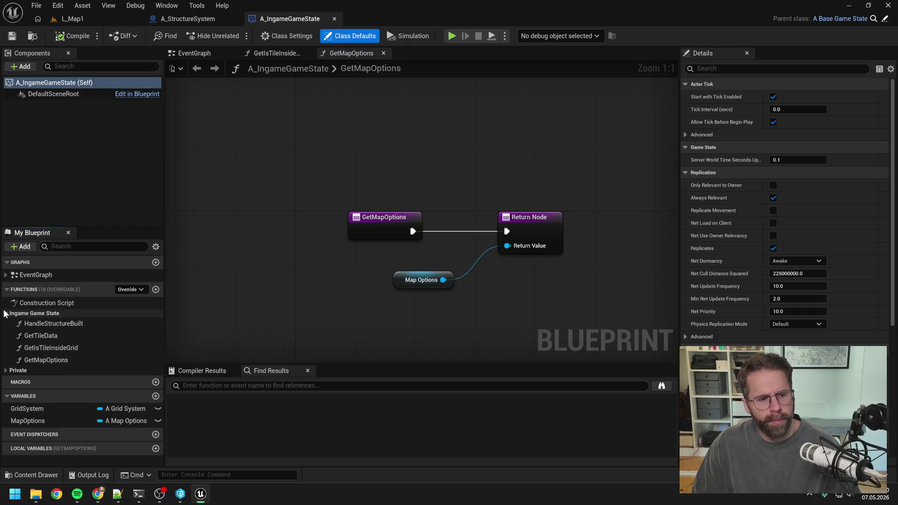
pyautogui.doubleClick(41, 323)
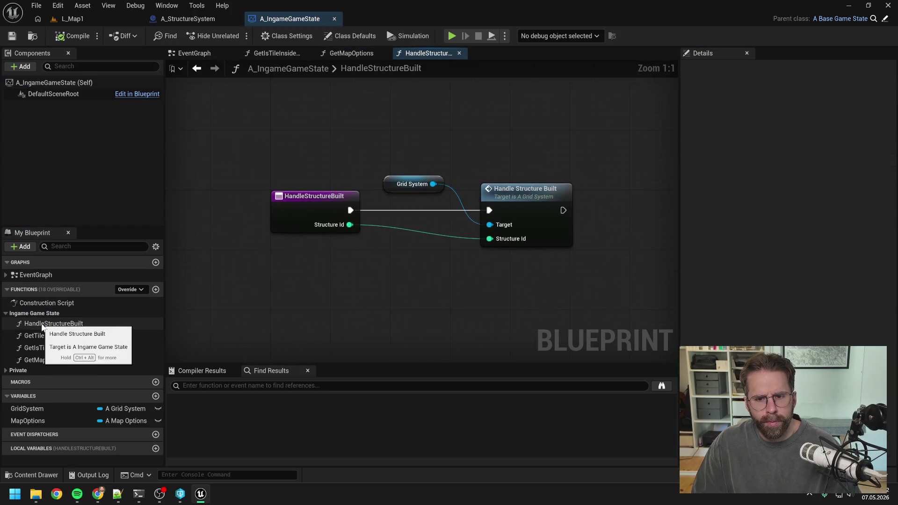
pyautogui.doubleClick(516, 199)
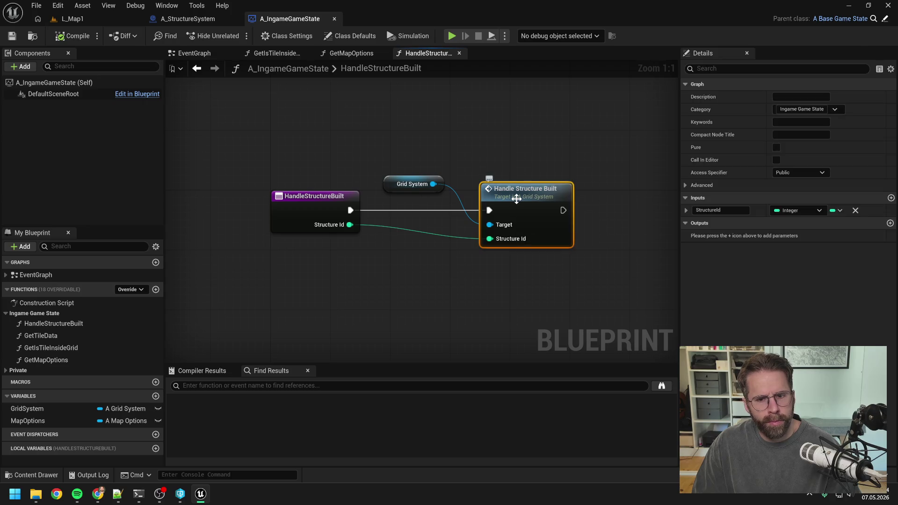
pyautogui.scroll(4, 518, 195)
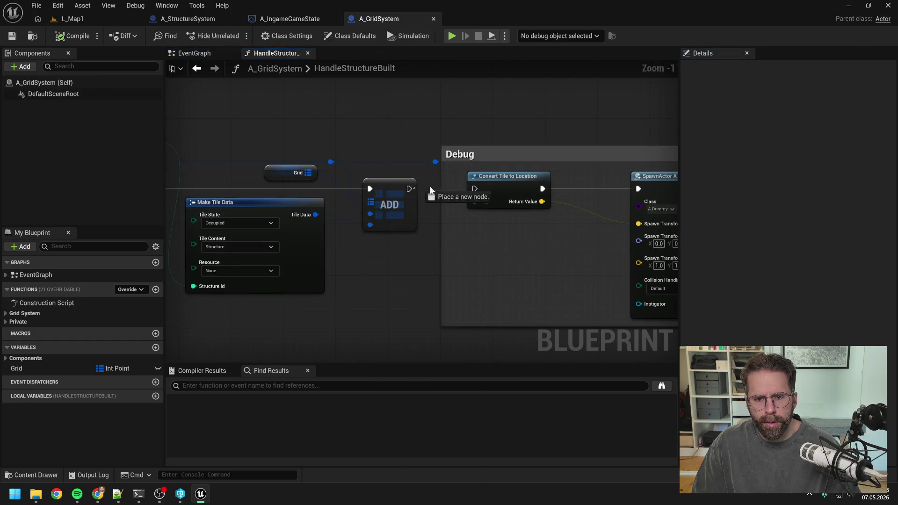
pyautogui.scroll(-2, 405, 131)
# Close the other graph tabs and save A_GridSystem, checking it out.
pyautogui.rightClick(274, 53)
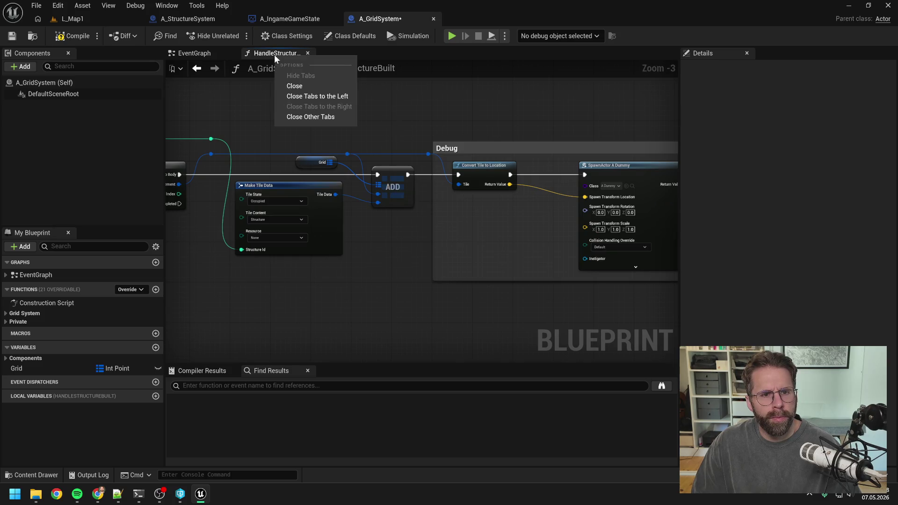
pyautogui.click(311, 114)
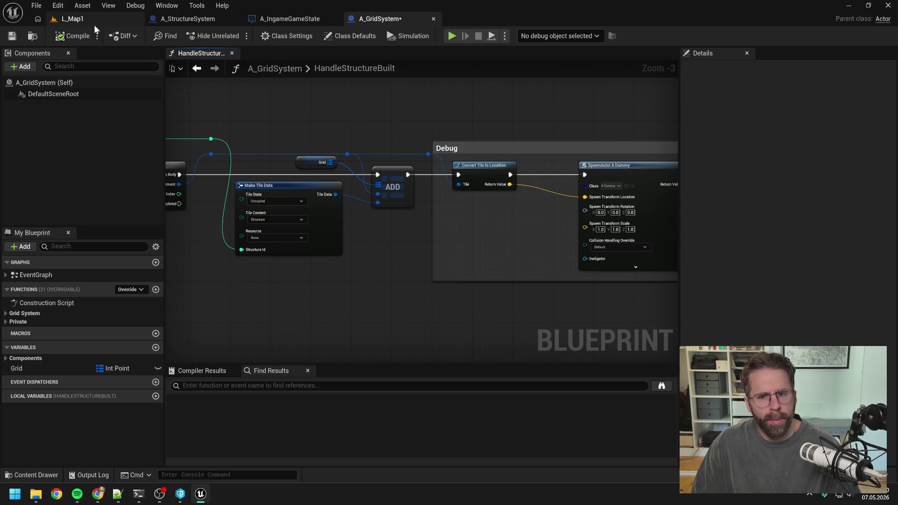
pyautogui.hotkey('ctrl', 's')
pyautogui.click(454, 352)
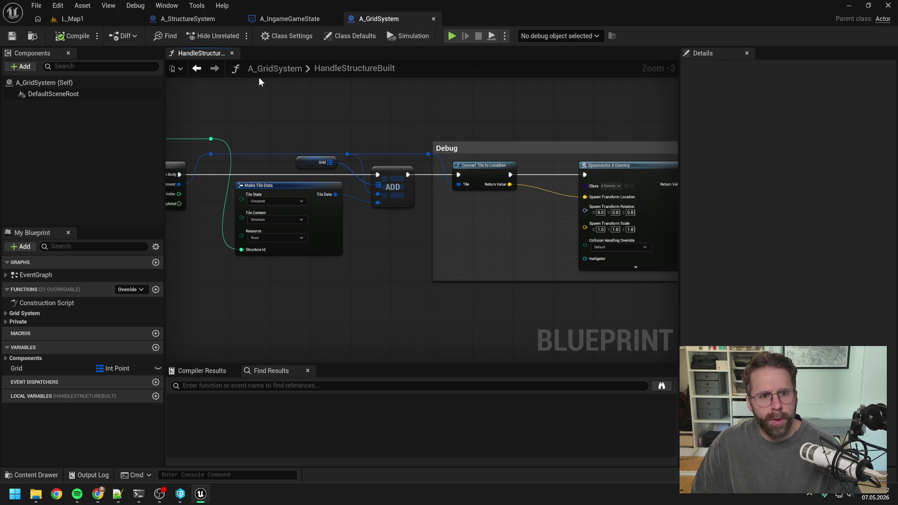
# Search the content for 'gen' and open the PowerGridGenerator data asset.
pyautogui.hotkey('ctrl', 'space')
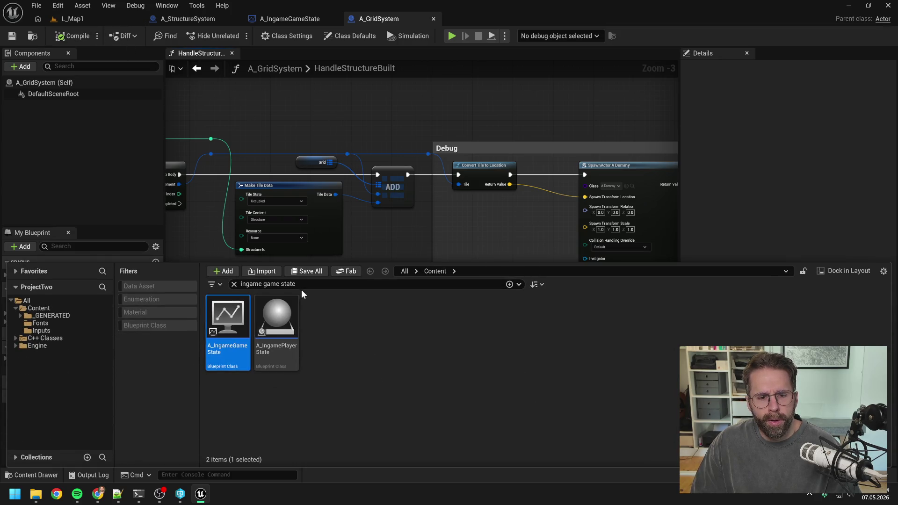
pyautogui.write('gen')
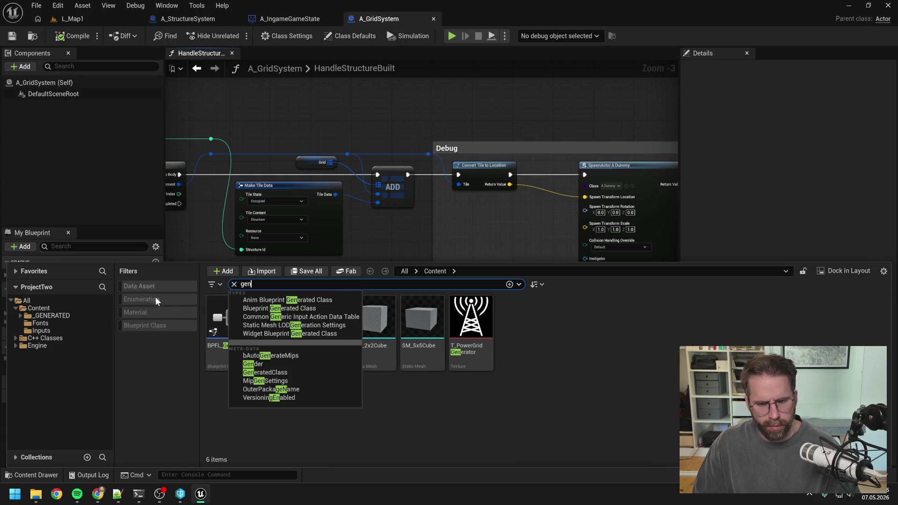
pyautogui.doubleClick(277, 318)
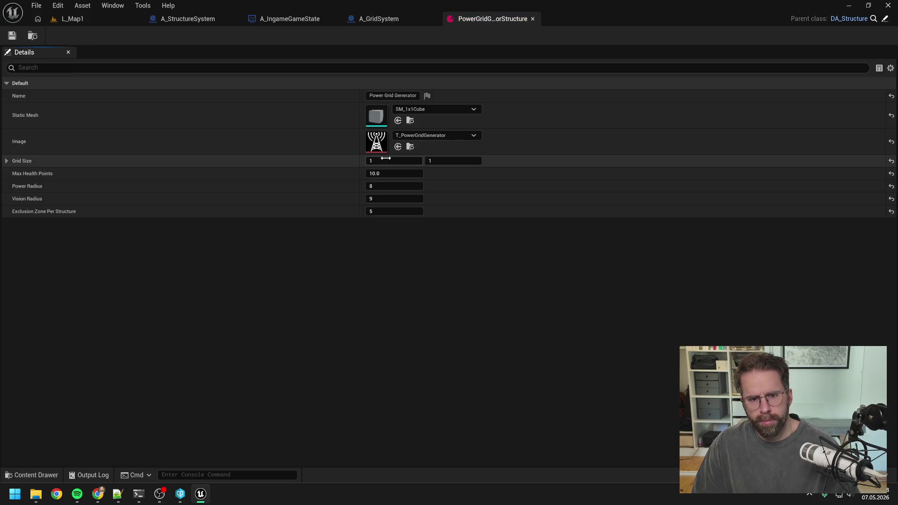
# Save the generator at Grid Size 3×3 and place it in an L_Map1 playtest.
pyautogui.press('Return')
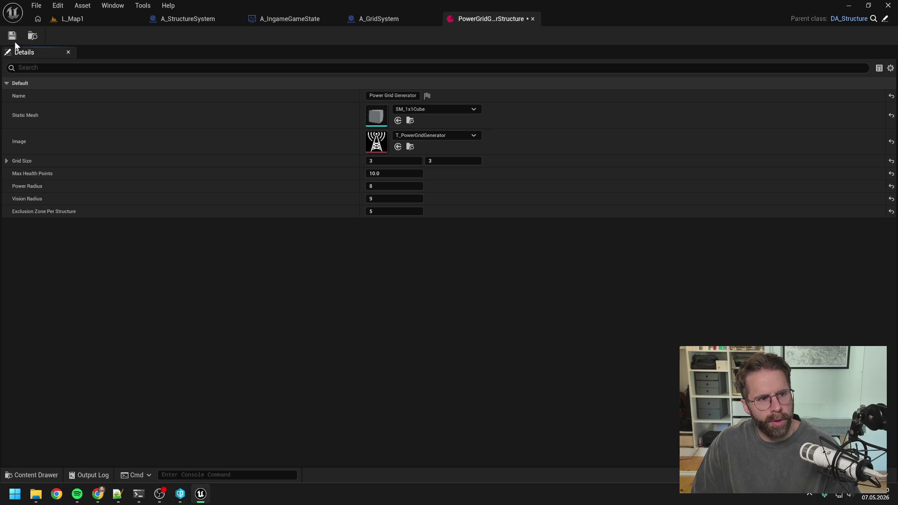
pyautogui.click(12, 36)
pyautogui.click(458, 351)
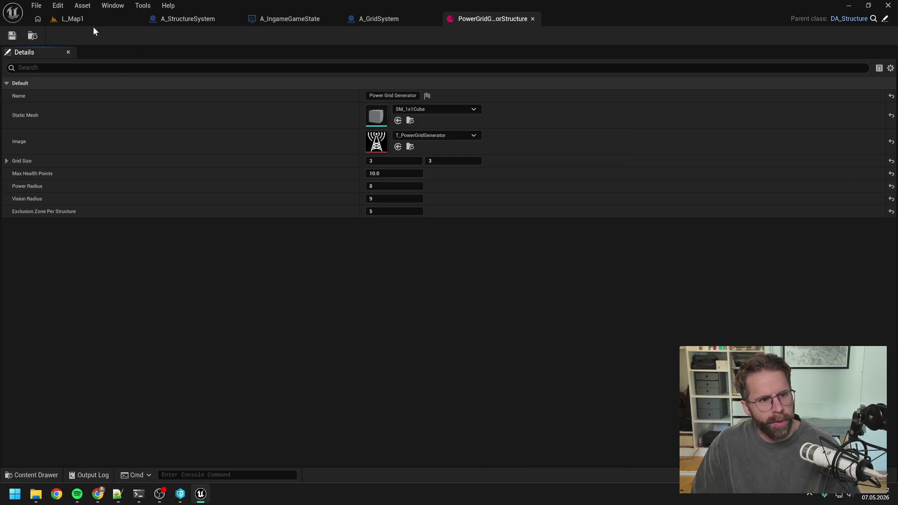
pyautogui.click(88, 20)
pyautogui.click(235, 36)
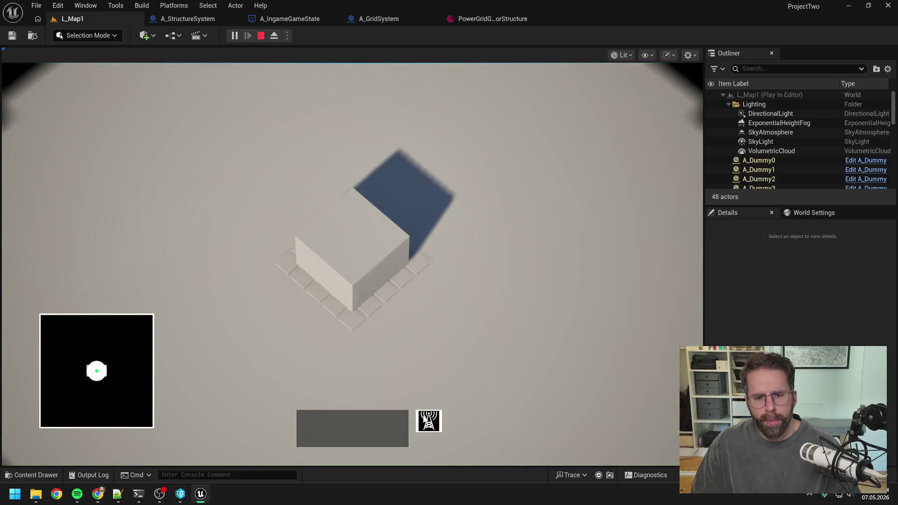
pyautogui.click(429, 421)
pyautogui.click(380, 270)
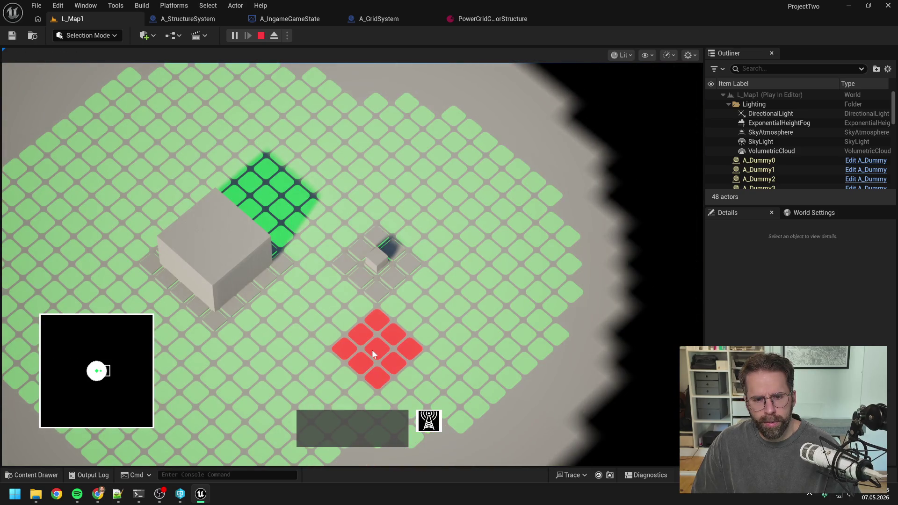
pyautogui.press('a')
pyautogui.press('s')
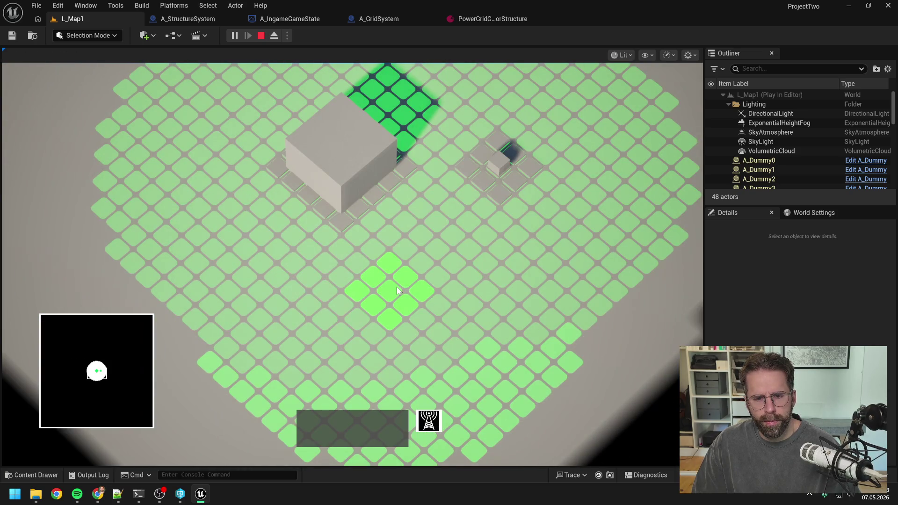
pyautogui.click(396, 287)
pyautogui.scroll(-3, 489, 284)
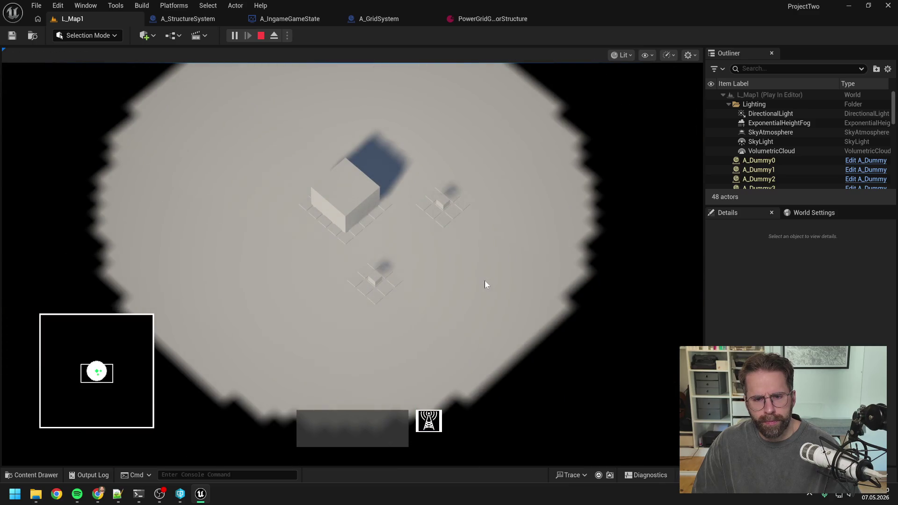
pyautogui.press('Escape')
# Change Grid Size to 5×5, save, and place the generator in another playtest.
pyautogui.click(491, 19)
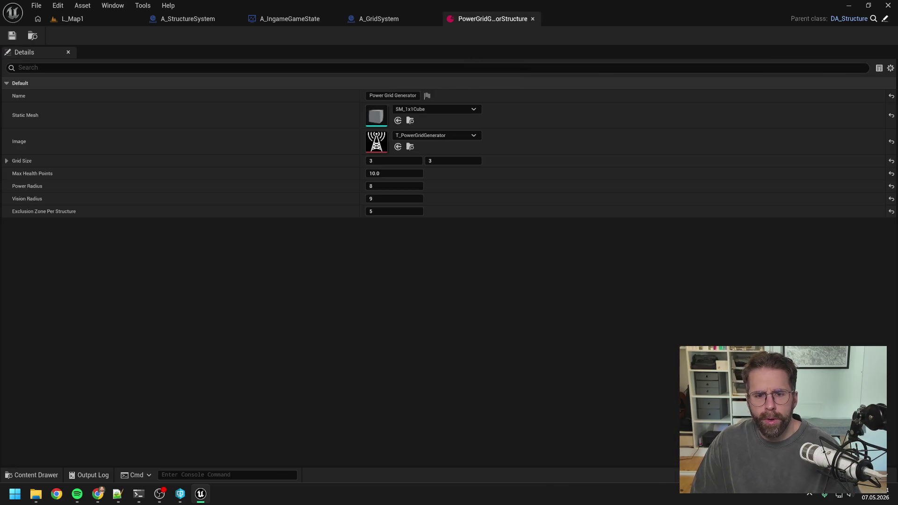
pyautogui.click(397, 160)
pyautogui.write('5')
pyautogui.press('Tab')
pyautogui.write('5')
pyautogui.press('Return')
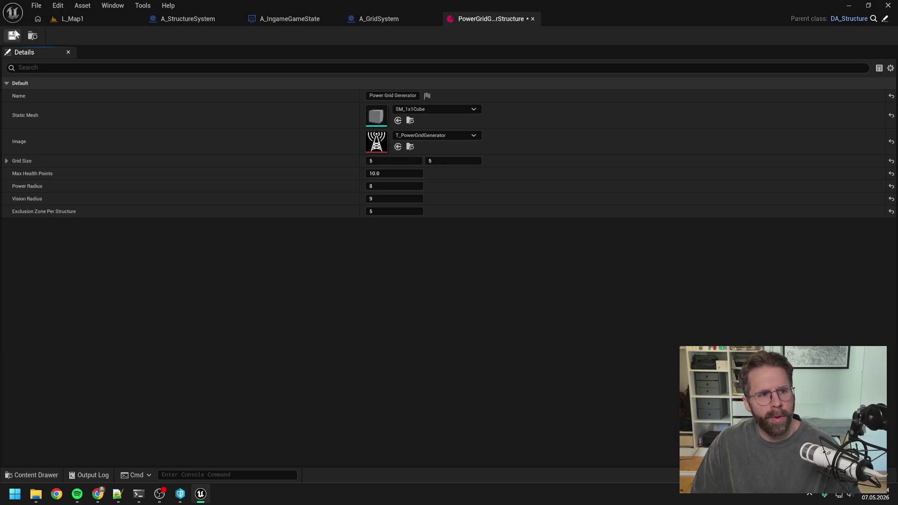
pyautogui.click(13, 35)
pyautogui.click(91, 18)
pyautogui.click(223, 34)
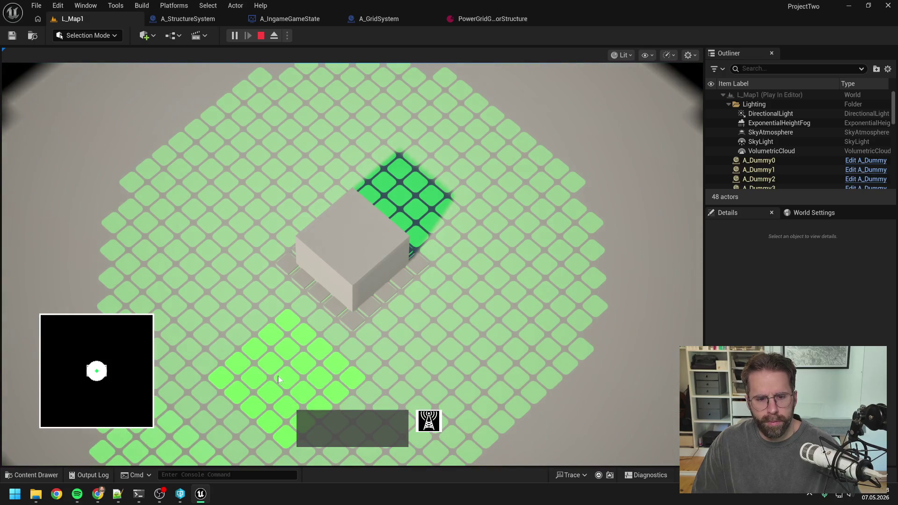
pyautogui.scroll(-3, 277, 374)
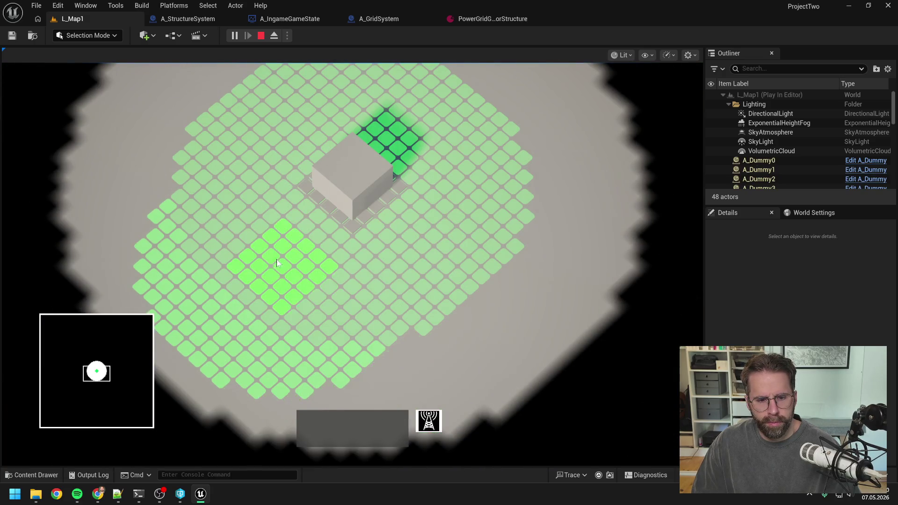
pyautogui.press('1')
pyautogui.click(283, 284)
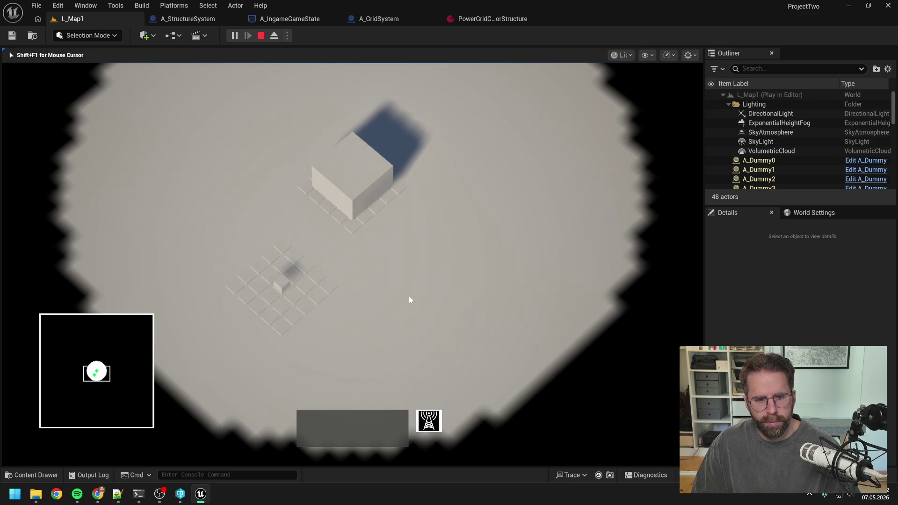
pyautogui.press('Escape')
# Reduce Grid Size to 2×2 and place the generator near the grid centre in play.
pyautogui.click(496, 19)
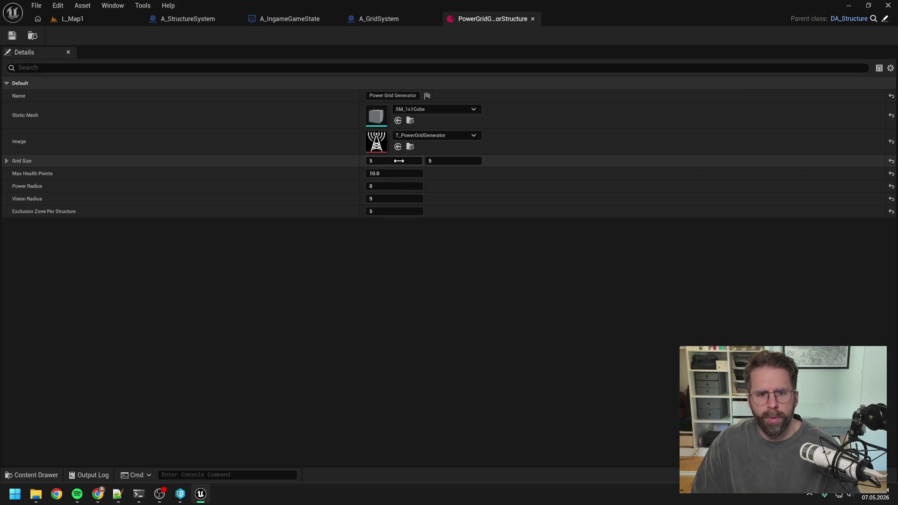
pyautogui.moveTo(398, 160); pyautogui.dragTo(381, 161)
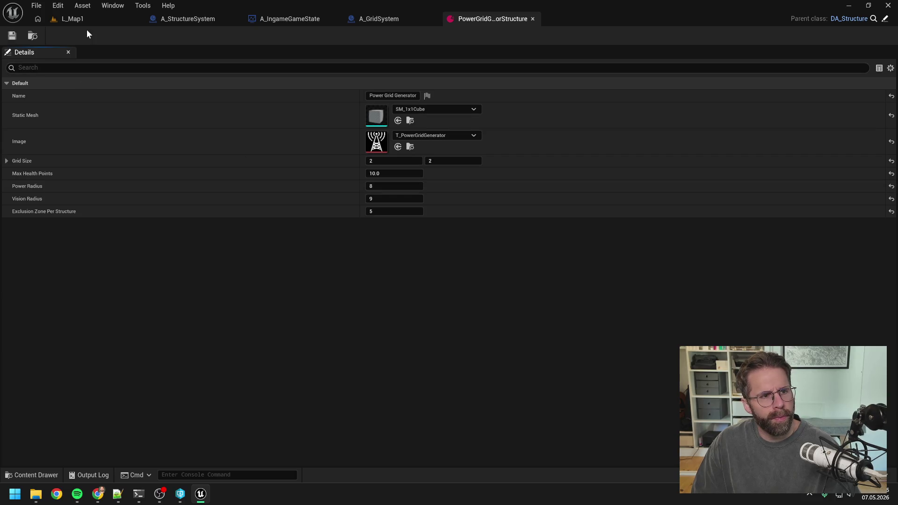
pyautogui.click(83, 19)
pyautogui.click(238, 35)
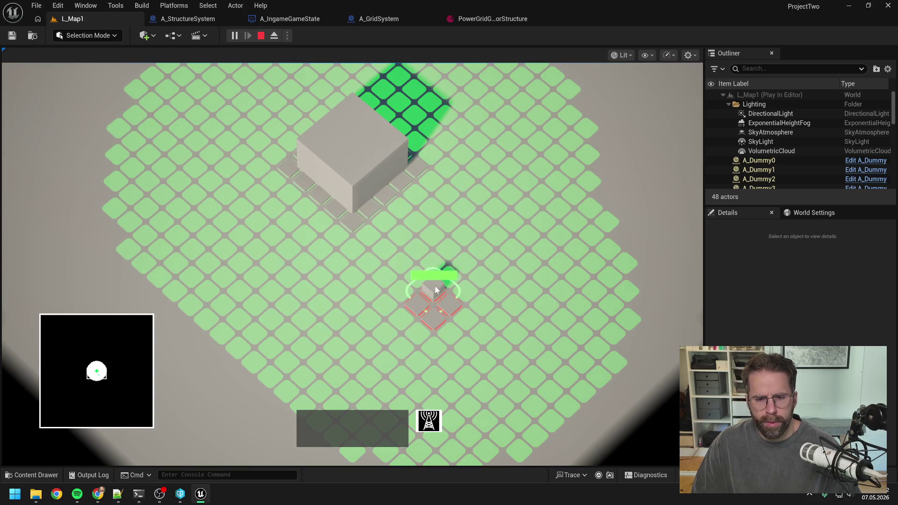
pyautogui.click(434, 285)
pyautogui.rightClick(335, 299)
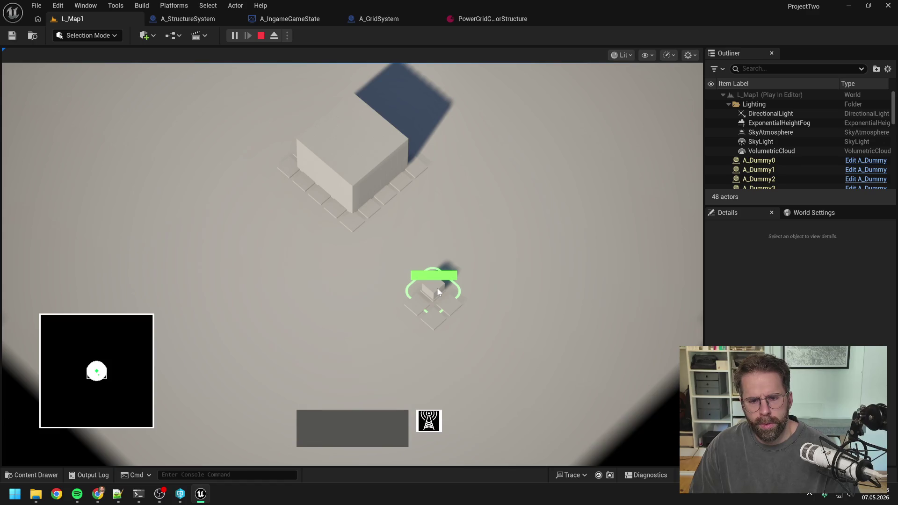
pyautogui.press('Escape')
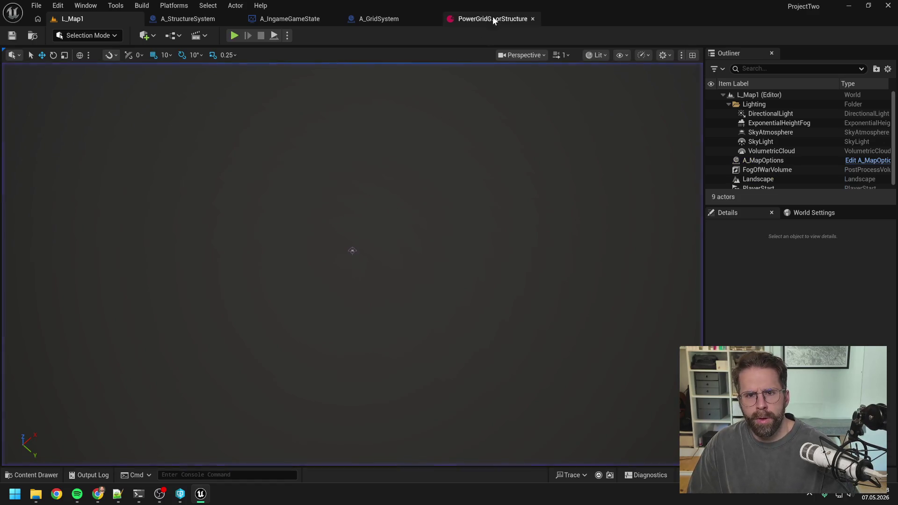
# Assign SM_2x2Cube as the PowerGridGenerator's static mesh and save.
pyautogui.click(493, 17)
pyautogui.click(432, 111)
pyautogui.write('2x2')
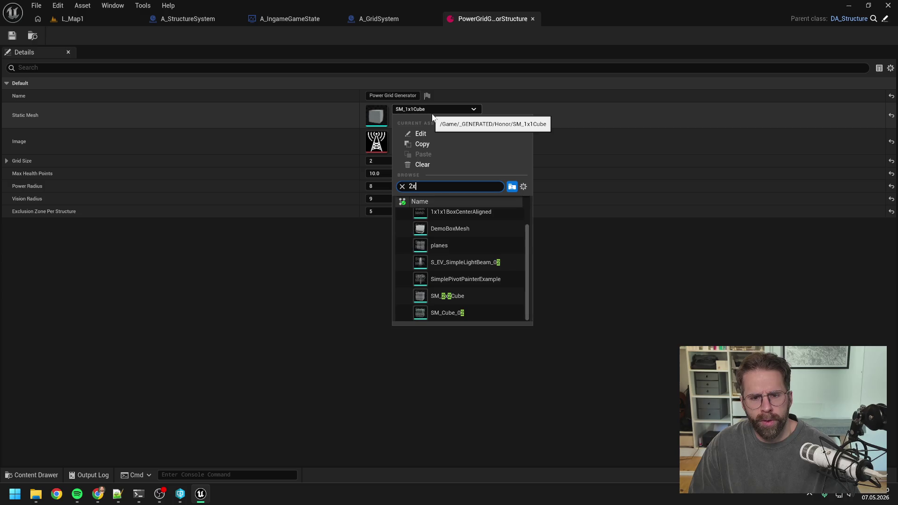
pyautogui.click(448, 215)
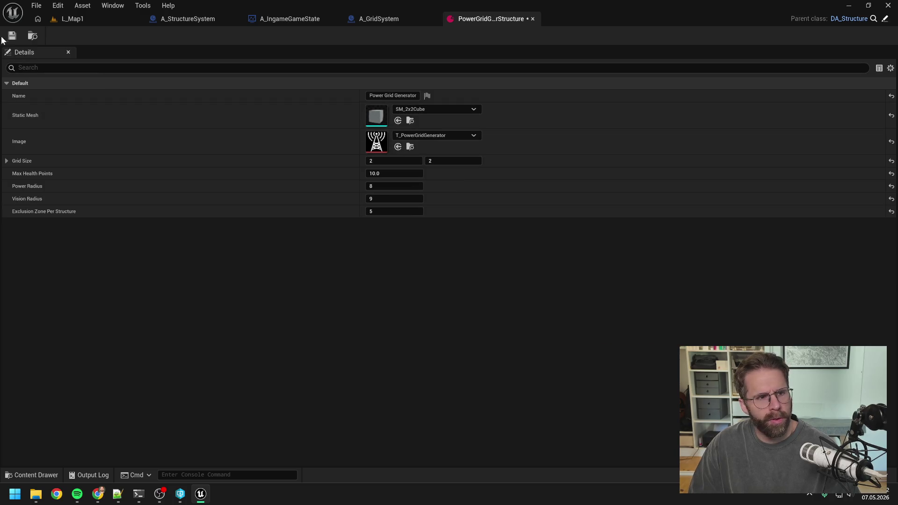
pyautogui.click(79, 18)
# Play-test placing the 2×2 generator mid-grid, then return to the A_GridSystem graph.
pyautogui.click(233, 36)
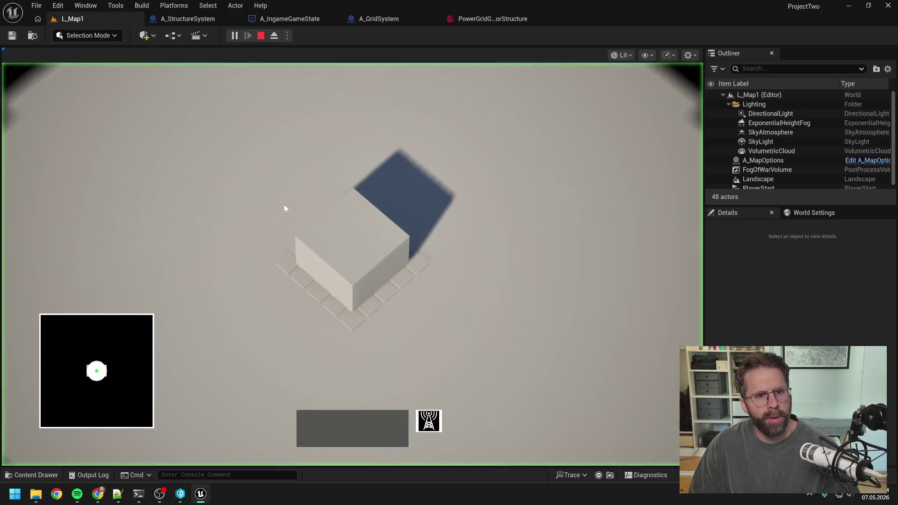
pyautogui.click(428, 421)
pyautogui.click(437, 277)
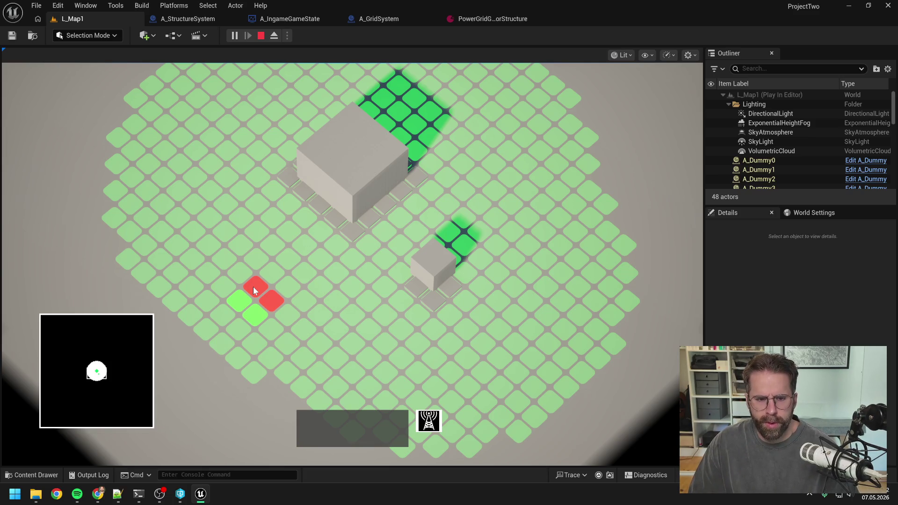
pyautogui.rightClick(397, 312)
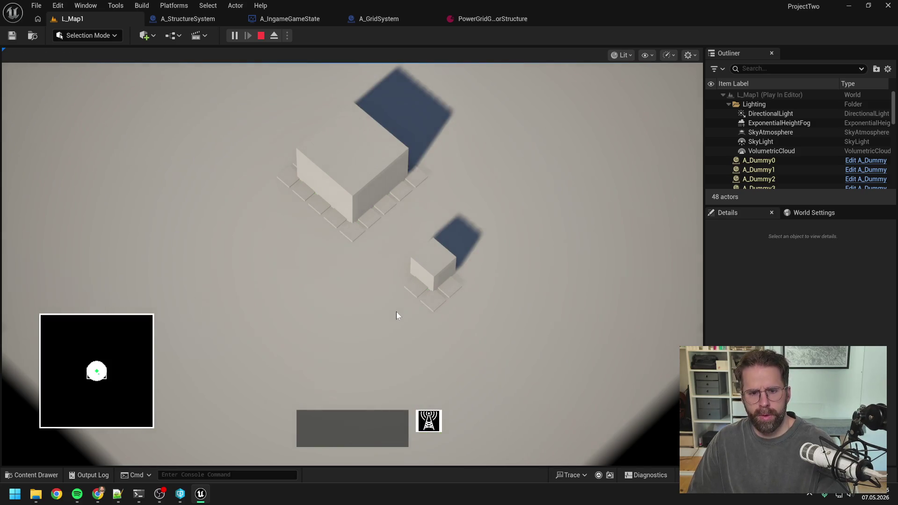
pyautogui.press('Escape')
pyautogui.click(379, 19)
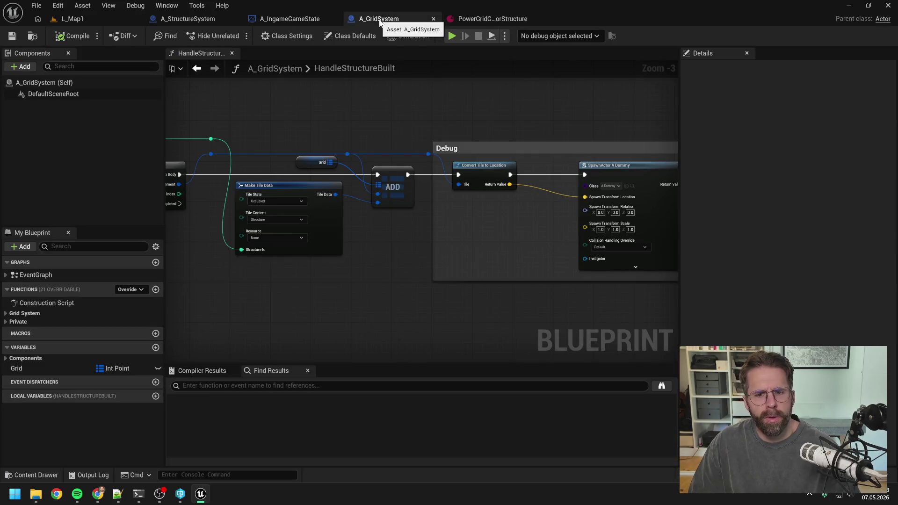
# In A_StructureSystem, find all references to the SpawnStructure function by name.
pyautogui.click(182, 19)
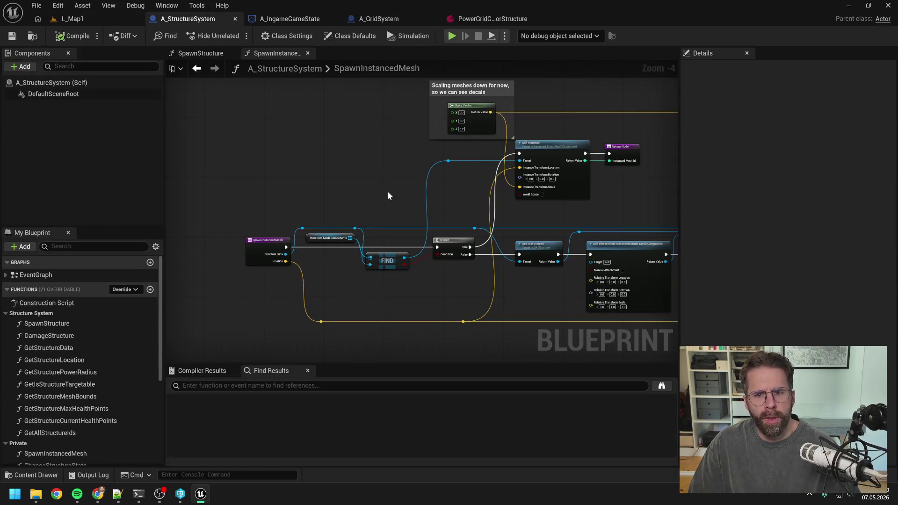
pyautogui.moveTo(533, 220); pyautogui.dragTo(478, 205)
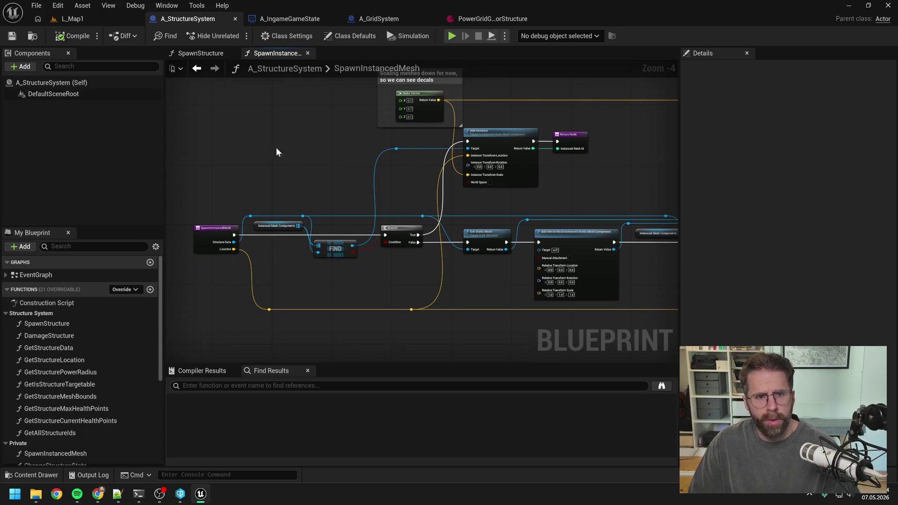
pyautogui.click(200, 53)
pyautogui.scroll(2, 324, 153)
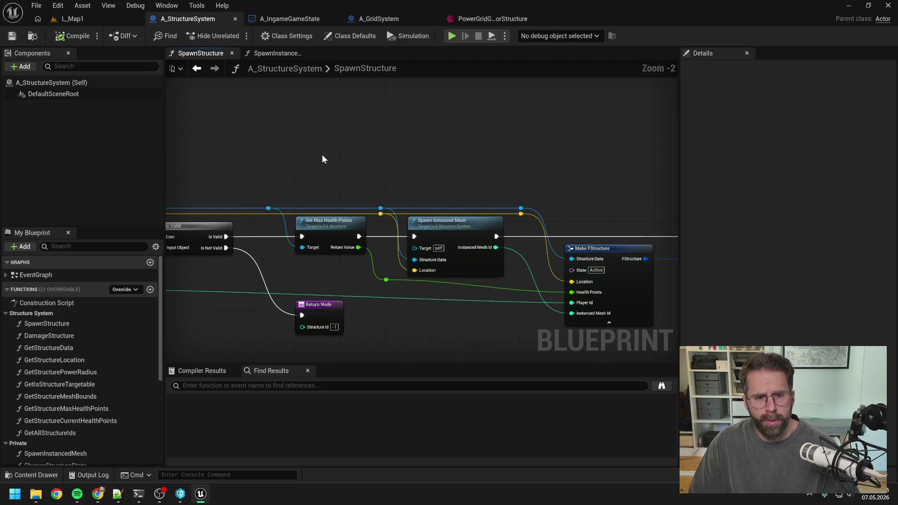
pyautogui.scroll(-1, 322, 159)
pyautogui.moveTo(322, 159)
pyautogui.mouseDown()
pyautogui.moveTo(376, 130)
pyautogui.moveTo(543, 127)
pyautogui.mouseUp()
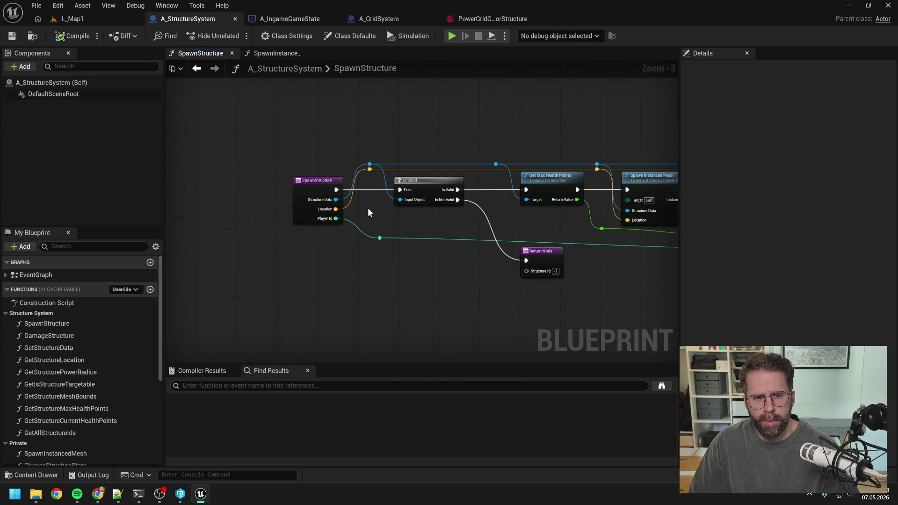
pyautogui.click(302, 197)
pyautogui.rightClick(302, 198)
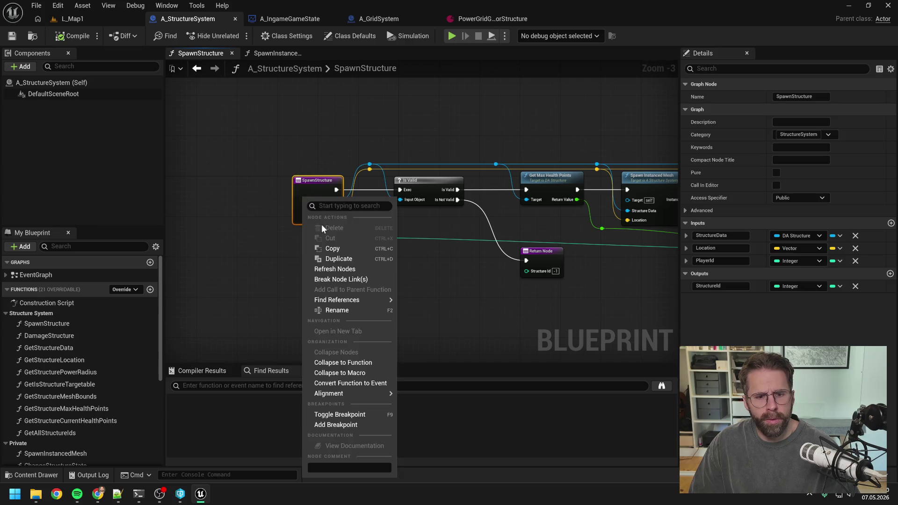
pyautogui.moveTo(355, 300)
pyautogui.click(420, 299)
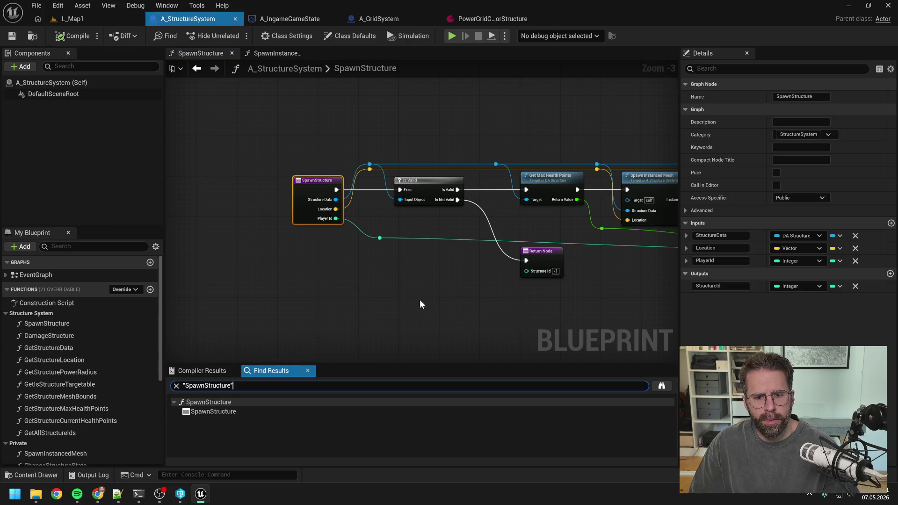
# Close the SpawnInstancedMesh graph and inspect A_IngameGameMode's SpawnStructure graph from the results.
pyautogui.click(307, 53)
pyautogui.click(669, 388)
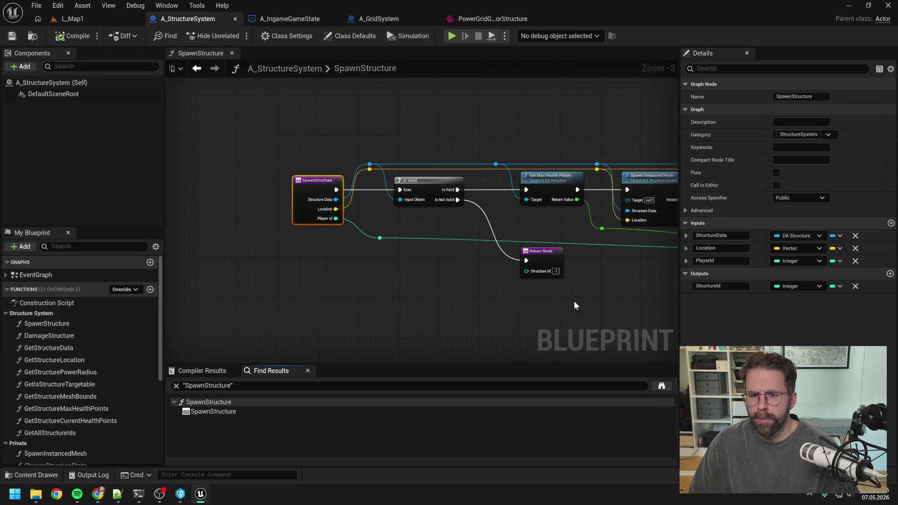
pyautogui.moveTo(574, 301)
pyautogui.mouseDown()
pyautogui.moveTo(575, 287)
pyautogui.moveTo(517, 279)
pyautogui.moveTo(379, 279)
pyautogui.mouseUp()
pyautogui.moveTo(575, 285)
pyautogui.mouseDown()
pyautogui.moveTo(394, 283)
pyautogui.moveTo(538, 269)
pyautogui.mouseUp()
pyautogui.moveTo(415, 262); pyautogui.dragTo(450, 271)
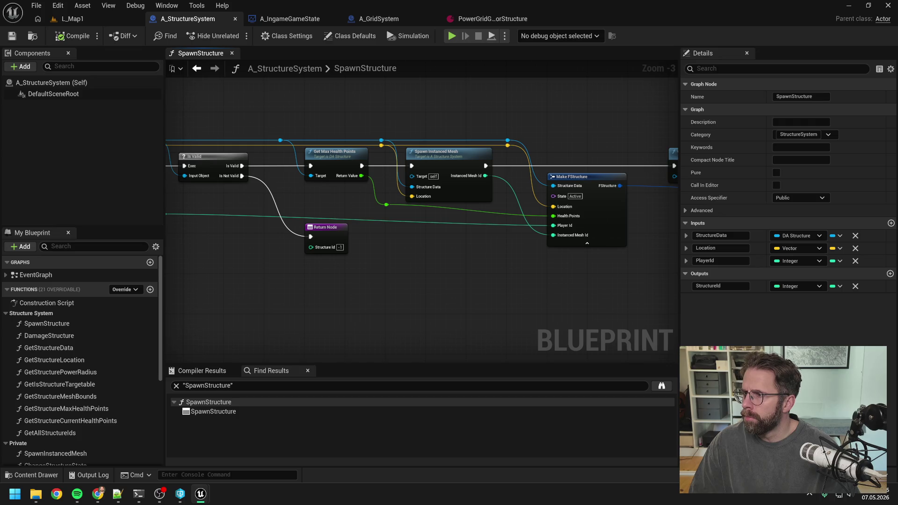
pyautogui.scroll(4, 344, 252)
pyautogui.scroll(-3, 538, 279)
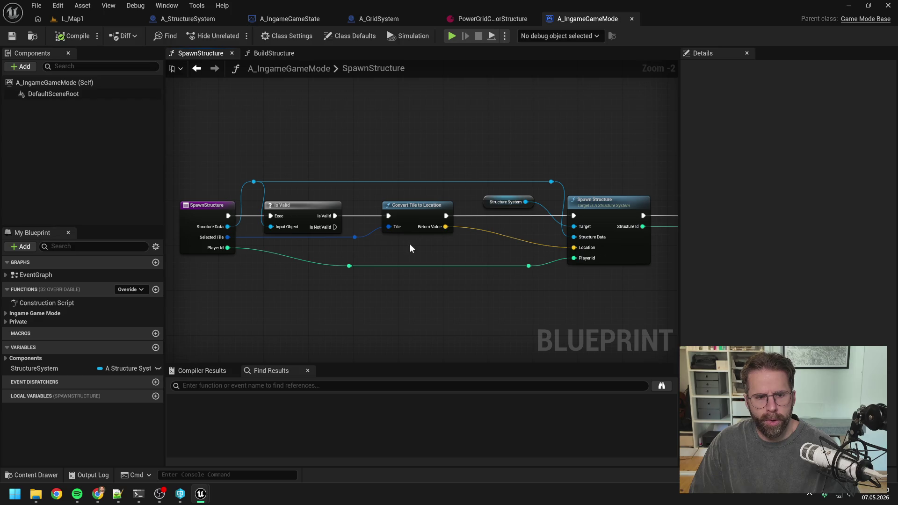
pyautogui.moveTo(413, 248)
pyautogui.mouseDown()
pyautogui.moveTo(443, 229)
pyautogui.moveTo(438, 240)
pyautogui.mouseUp()
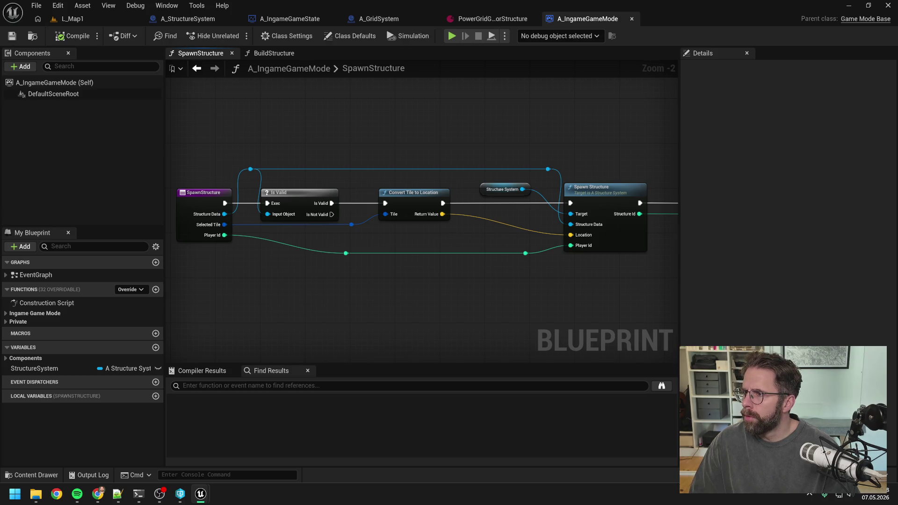
pyautogui.moveTo(493, 301)
pyautogui.mouseDown()
pyautogui.moveTo(516, 288)
pyautogui.moveTo(464, 284)
pyautogui.mouseUp()
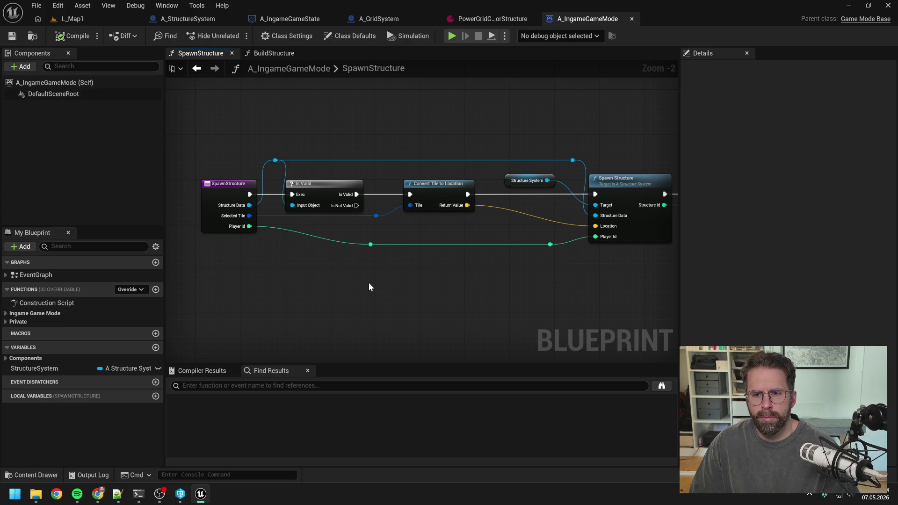
pyautogui.moveTo(426, 282)
pyautogui.mouseDown()
pyautogui.moveTo(376, 286)
pyautogui.moveTo(460, 270)
pyautogui.mouseUp()
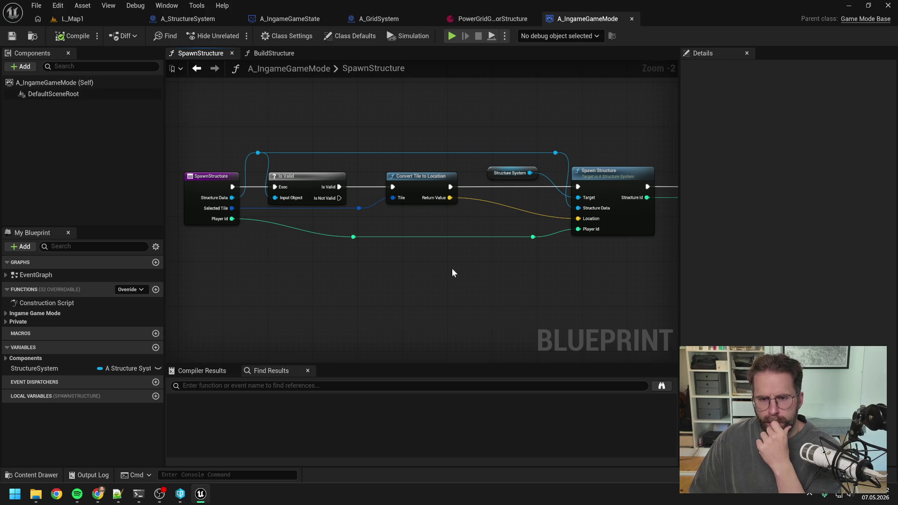
pyautogui.doubleClick(596, 181)
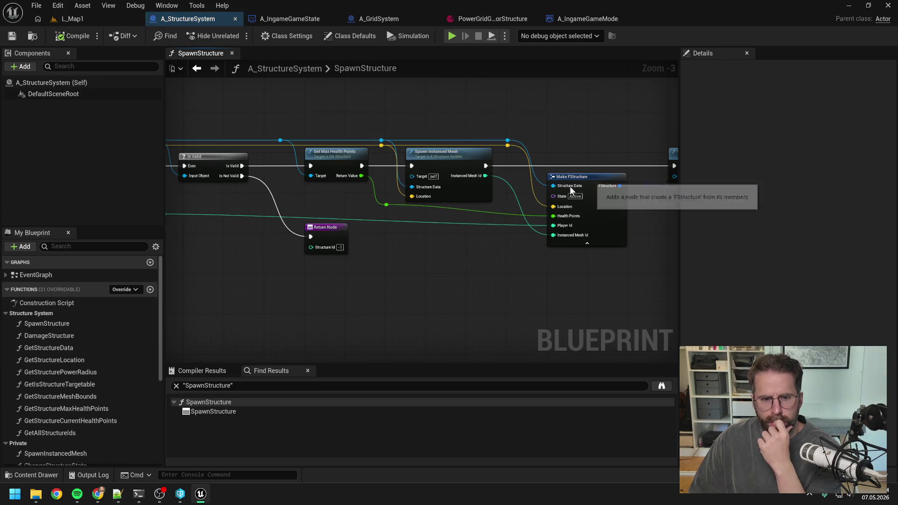
pyautogui.scroll(-3, 94, 341)
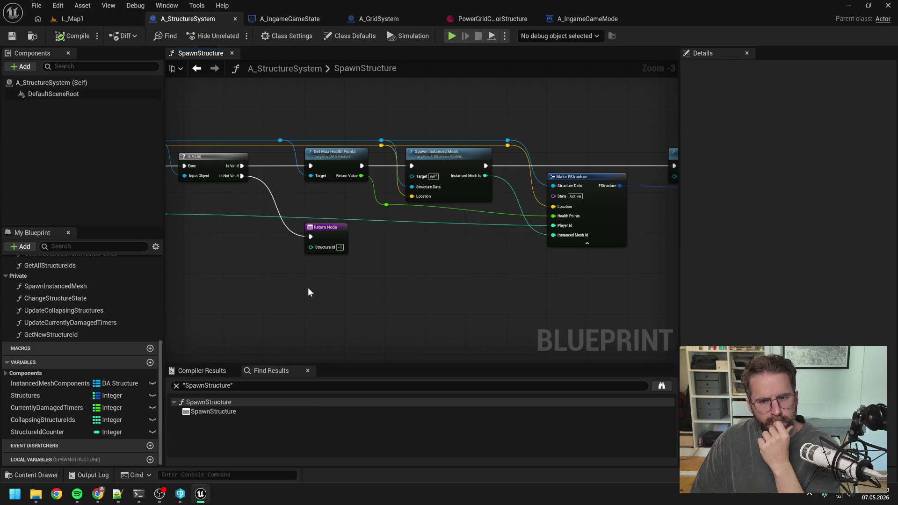
pyautogui.moveTo(295, 293); pyautogui.dragTo(394, 286)
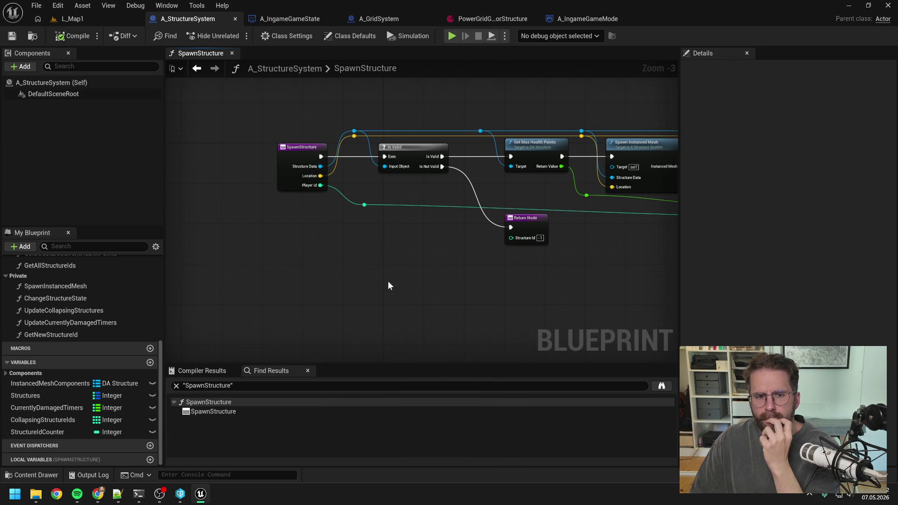
pyautogui.moveTo(557, 283)
pyautogui.mouseDown()
pyautogui.moveTo(205, 275)
pyautogui.moveTo(515, 248)
pyautogui.mouseUp()
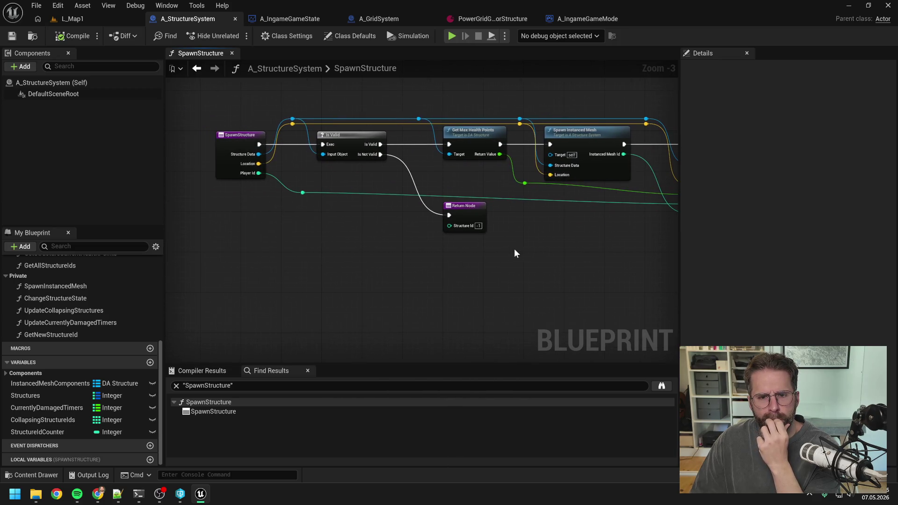
pyautogui.click(583, 19)
pyautogui.click(451, 226)
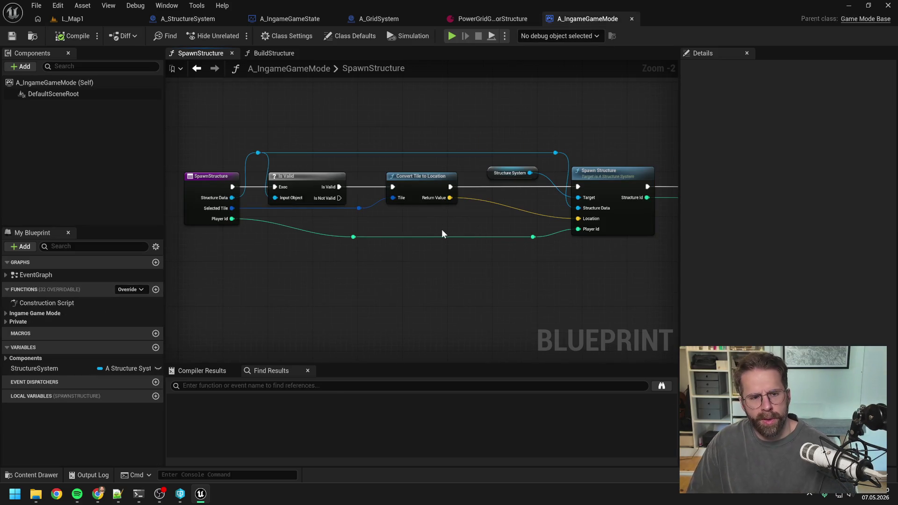
pyautogui.moveTo(314, 322)
pyautogui.mouseDown()
pyautogui.moveTo(351, 303)
pyautogui.moveTo(329, 303)
pyautogui.moveTo(385, 302)
pyautogui.moveTo(357, 300)
pyautogui.mouseUp()
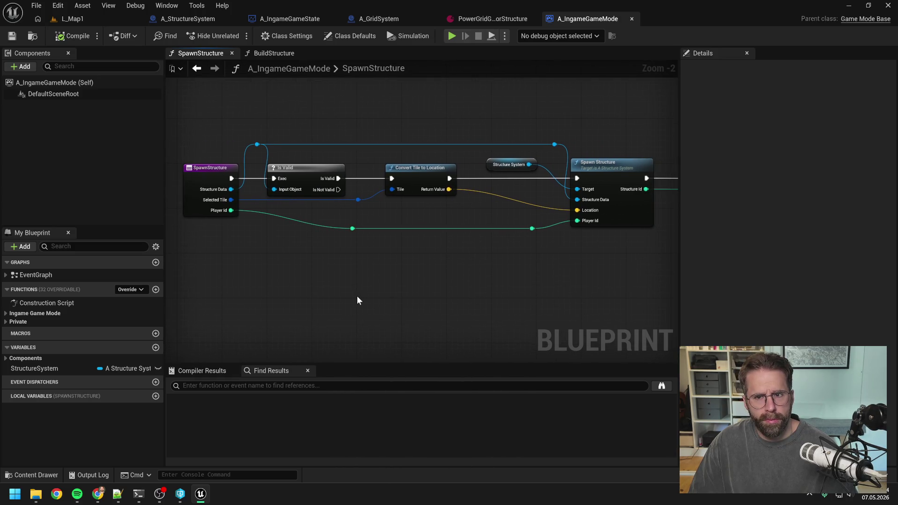
pyautogui.click(156, 289)
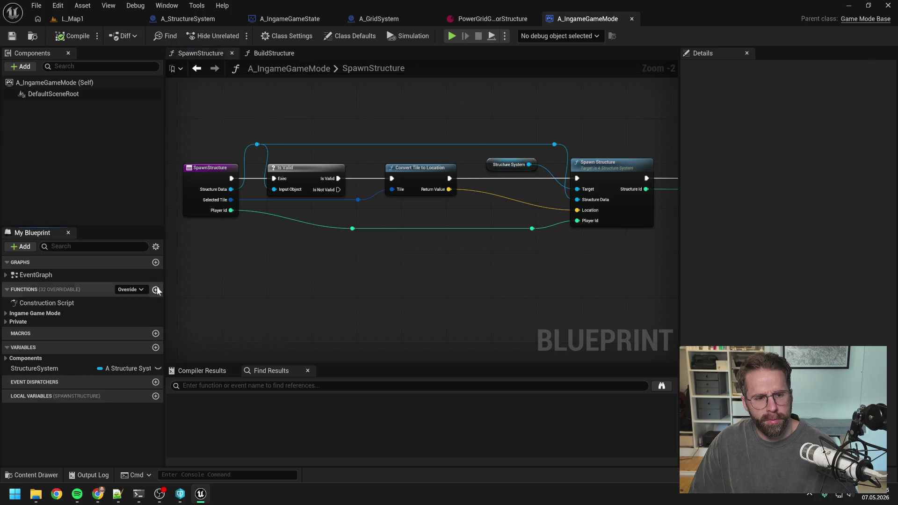
# Name the new function GetStructureSpawnLocation, move it into the Private category and make it Private.
pyautogui.write('GetStruc')
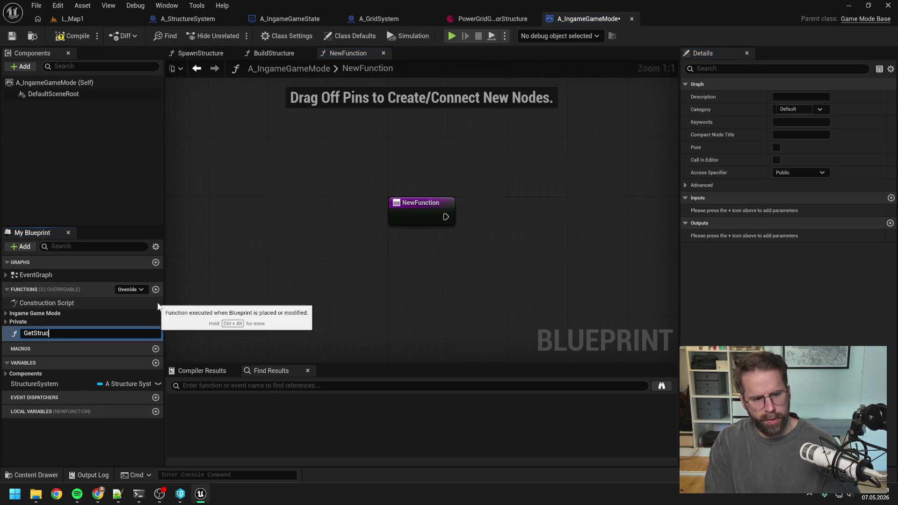
pyautogui.write('tureSpawnL')
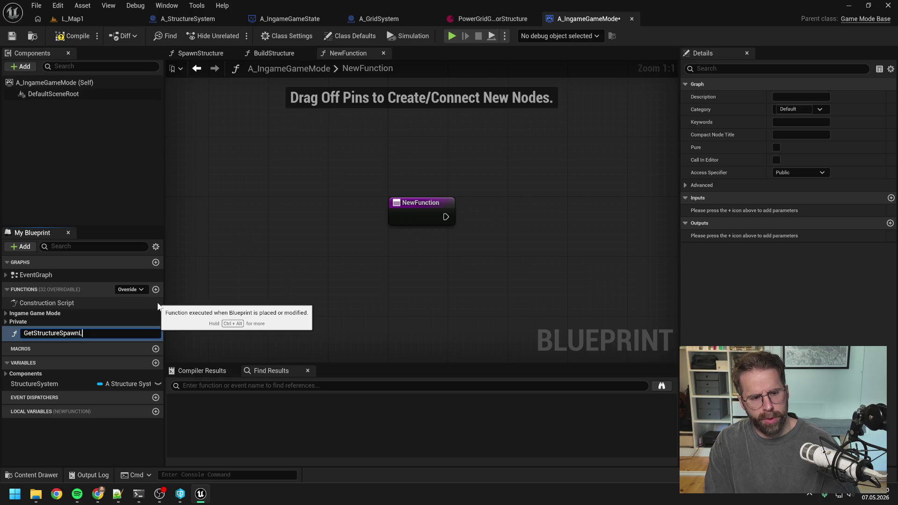
pyautogui.write('ocation')
pyautogui.press('Return')
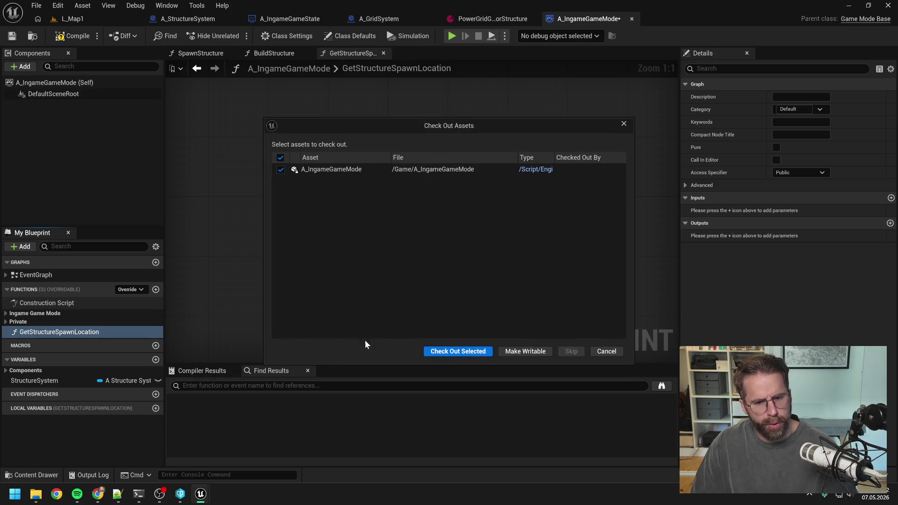
pyautogui.press('Return')
pyautogui.moveTo(43, 332); pyautogui.dragTo(52, 322)
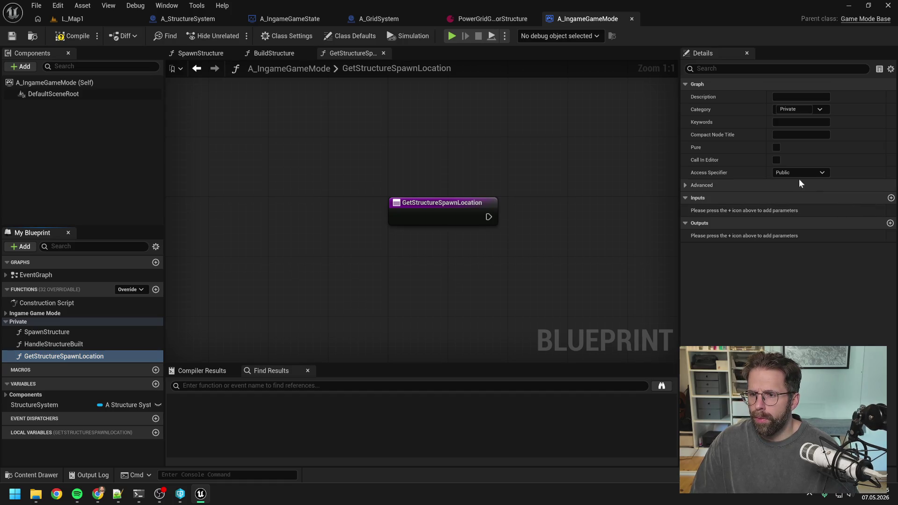
pyautogui.click(785, 172)
pyautogui.click(789, 195)
# Add an Int Point input parameter named Tile.
pyautogui.click(891, 198)
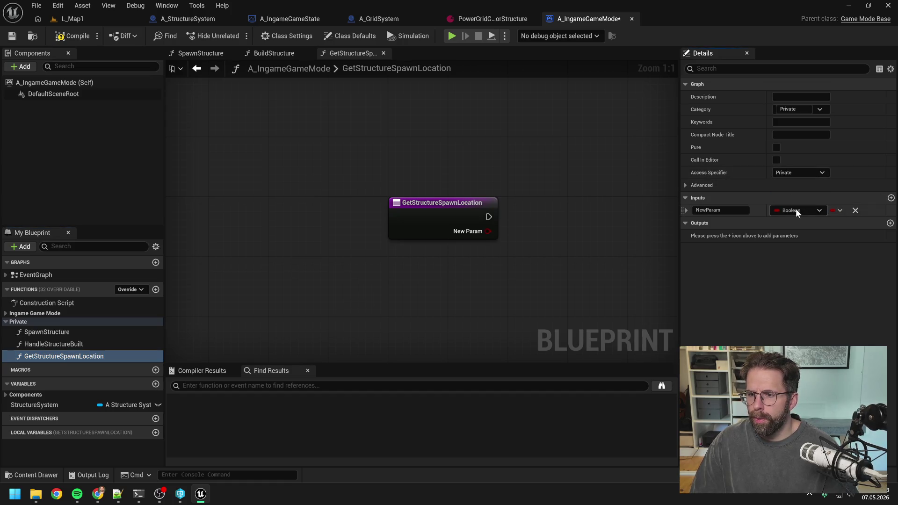
pyautogui.click(796, 210)
pyautogui.write('int point')
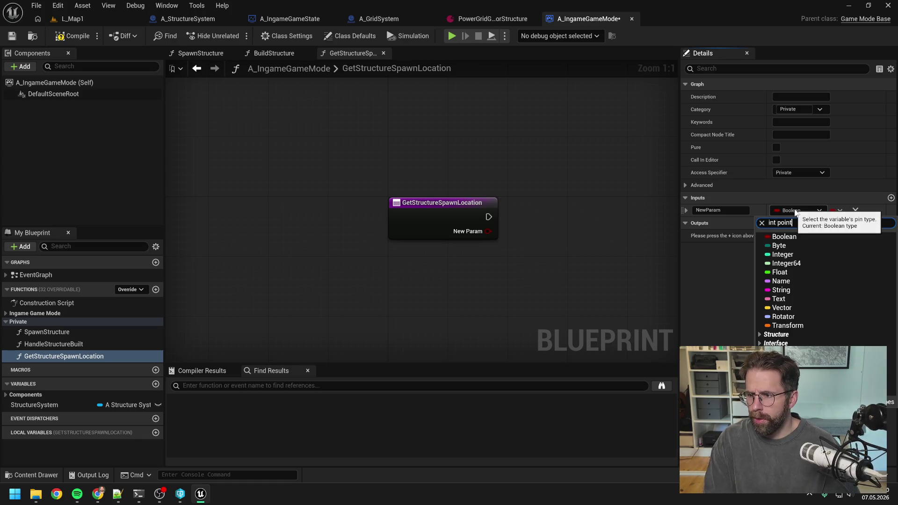
pyautogui.click(788, 280)
pyautogui.click(732, 213)
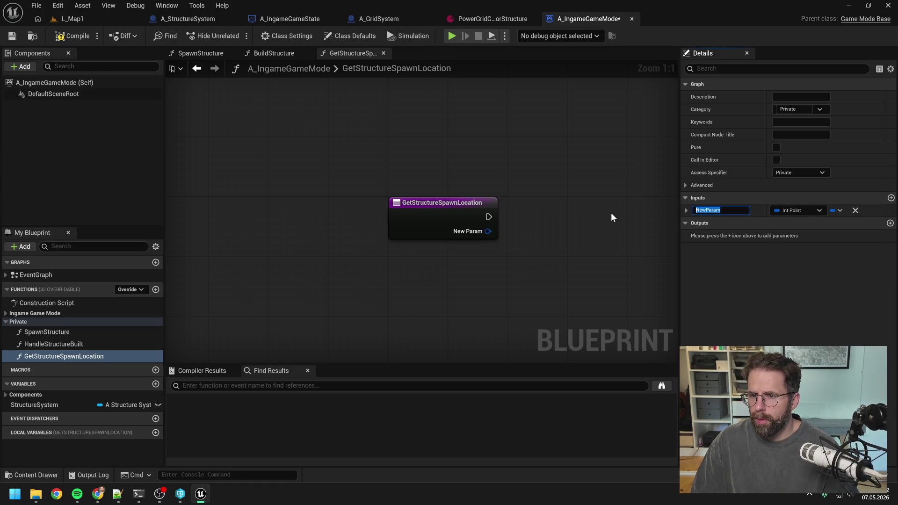
pyautogui.write('Tiles')
pyautogui.press('Return')
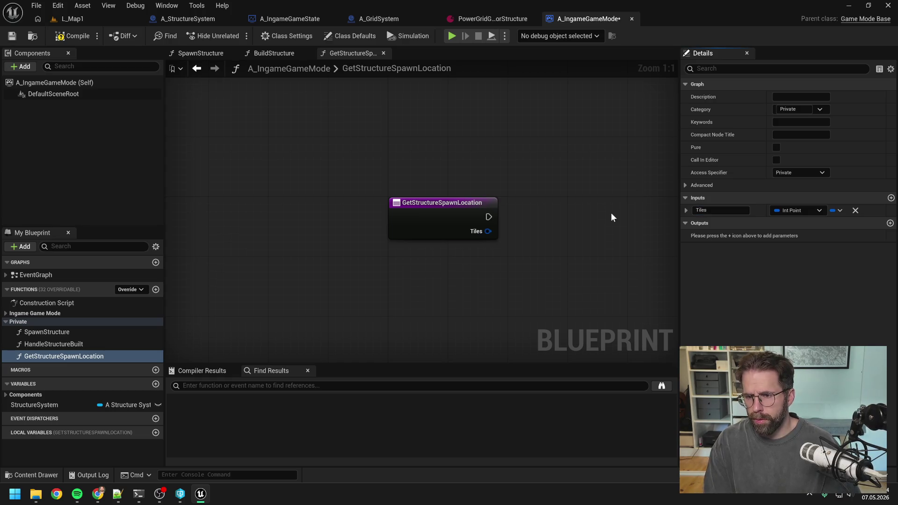
pyautogui.click(725, 211)
pyautogui.write('Tile')
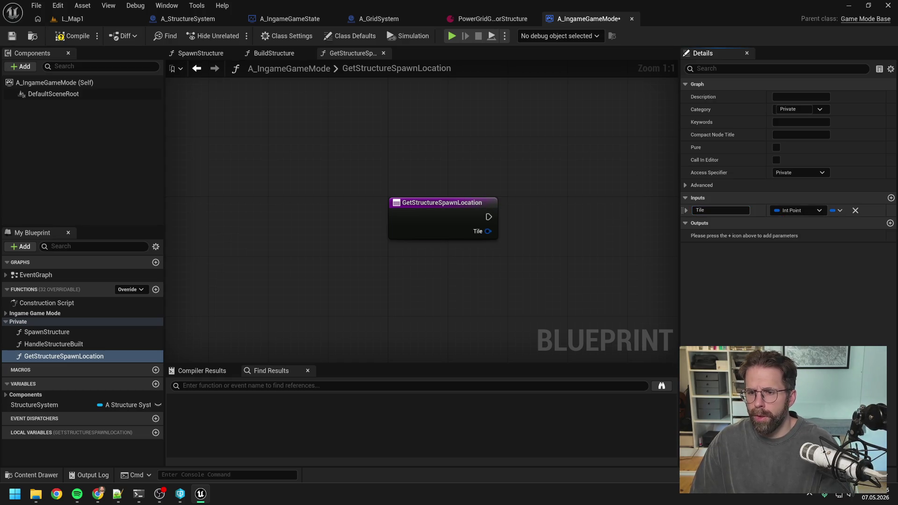
pyautogui.press('Return')
# Add a Vector output named ReturnValue, then switch to the BuildStructure graph.
pyautogui.click(889, 223)
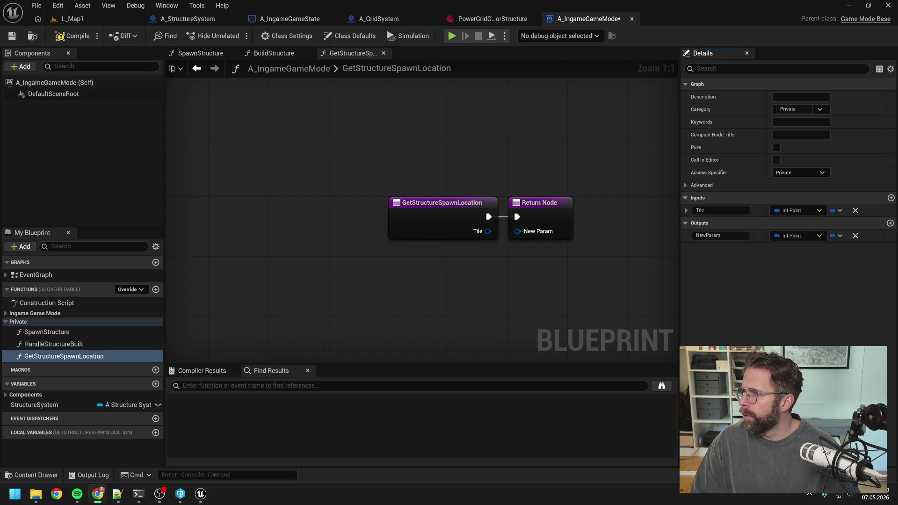
pyautogui.click(786, 236)
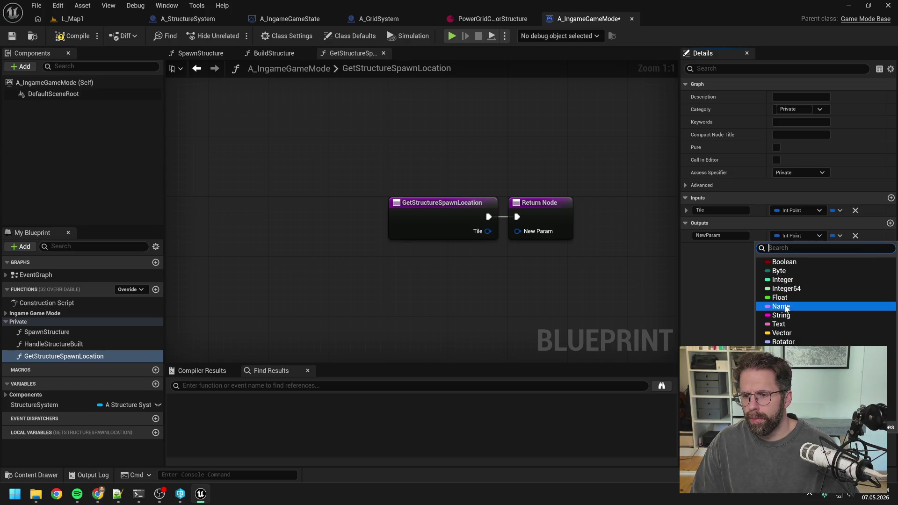
pyautogui.click(782, 333)
pyautogui.click(731, 236)
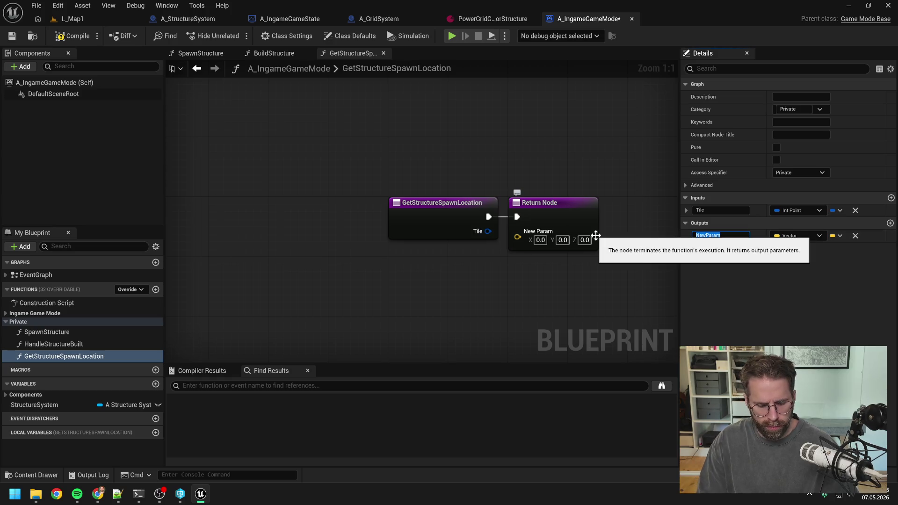
pyautogui.write('ReturnValue')
pyautogui.press('Return')
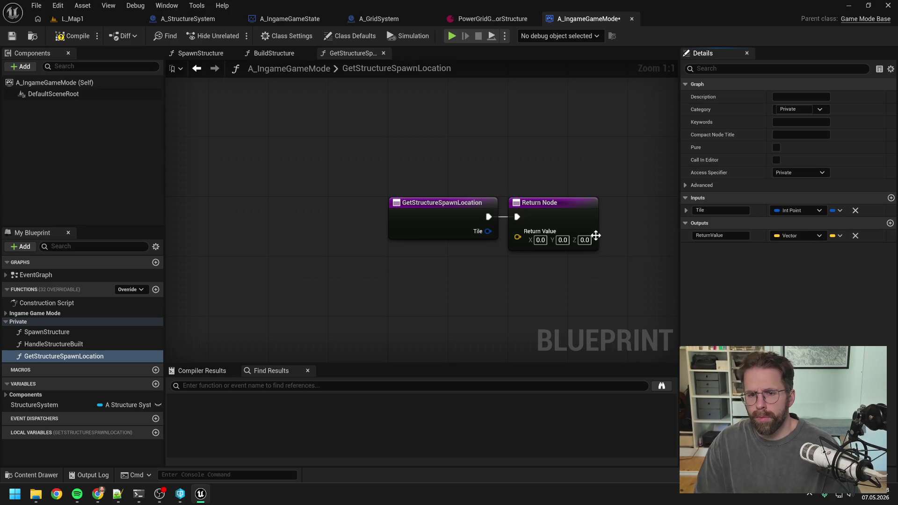
pyautogui.click(272, 51)
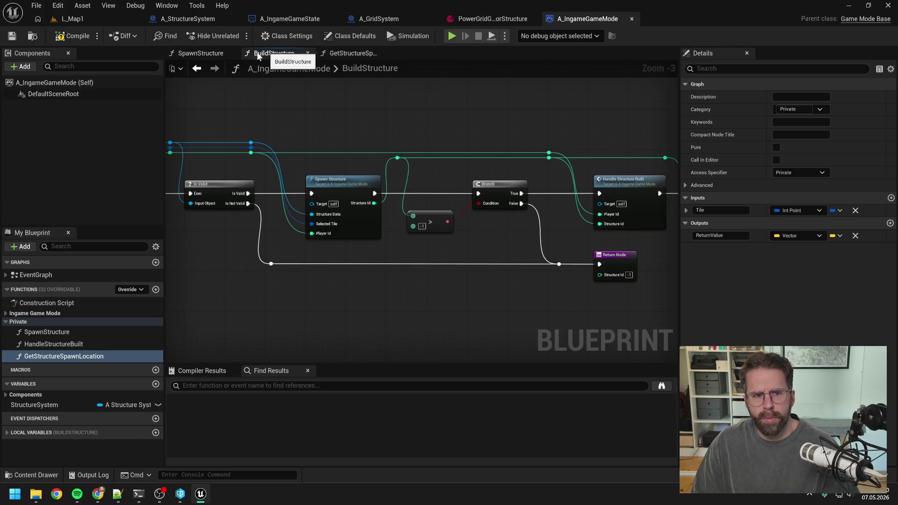
# Place the function call in SpawnStructure, rename it ConvertTileToStructureSpawnLocation, and save.
pyautogui.click(201, 53)
pyautogui.moveTo(68, 356); pyautogui.dragTo(405, 247)
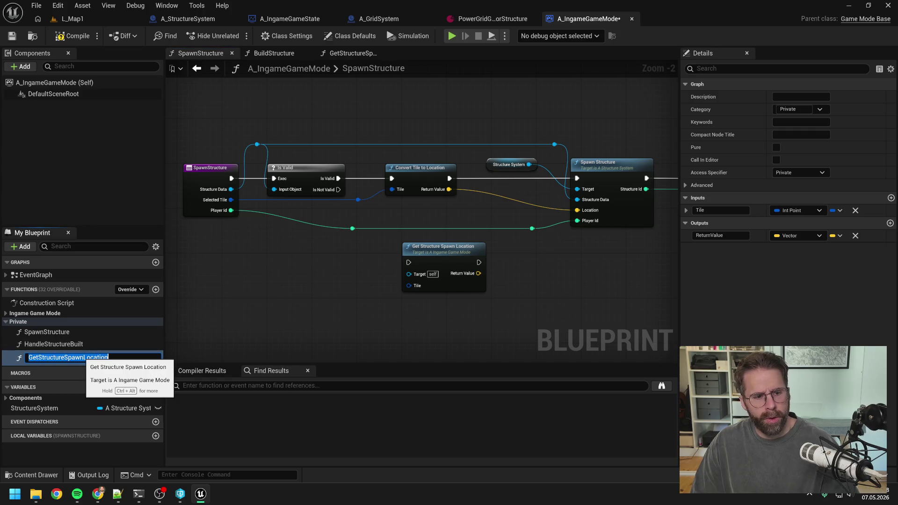
pyautogui.press('F2')
pyautogui.write('ConvertTileTo')
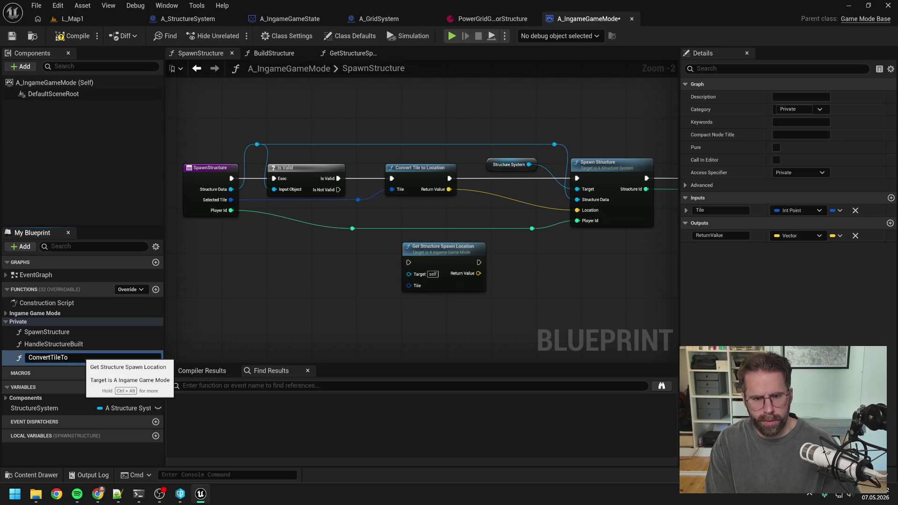
pyautogui.write('Structure')
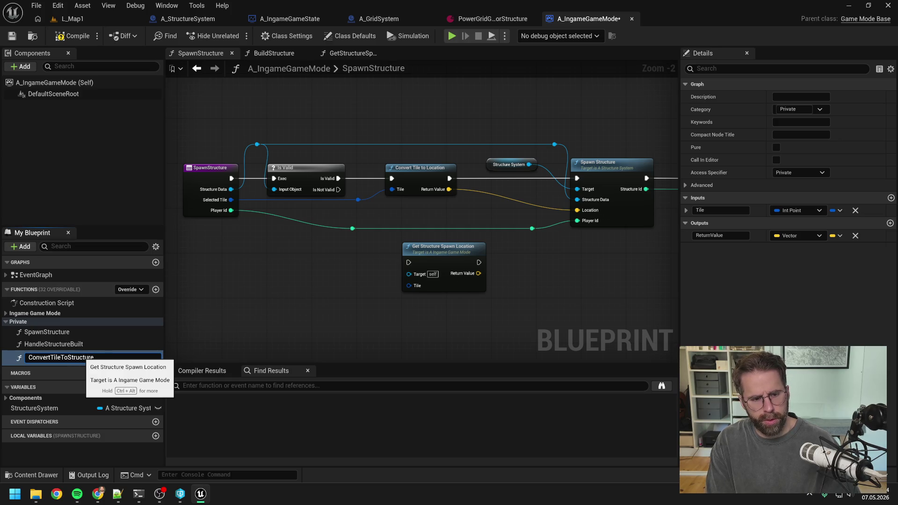
pyautogui.write('SpawnLocation')
pyautogui.press('Return')
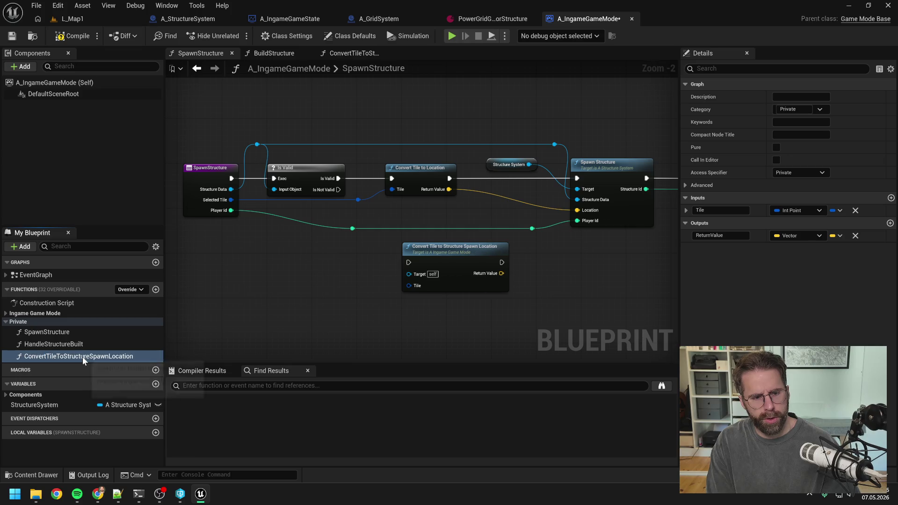
pyautogui.hotkey('ctrl', 's')
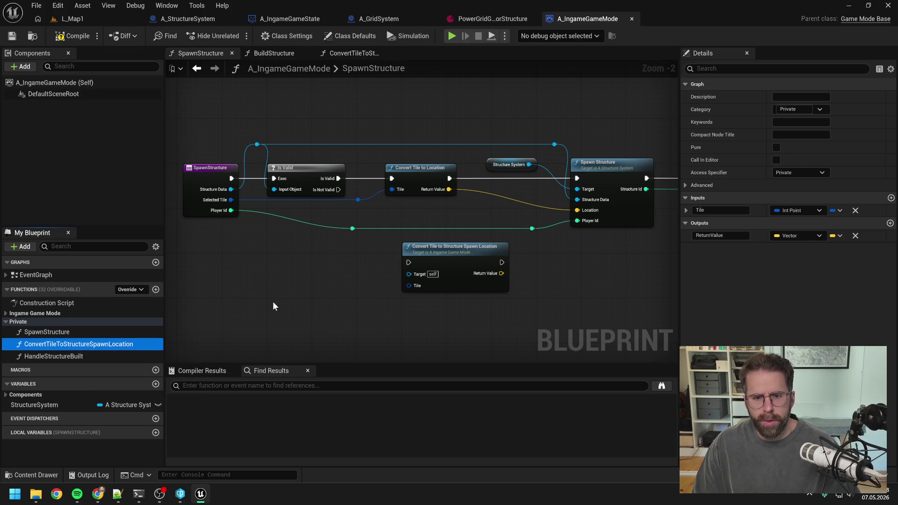
# Wire the new node's exec, Tile and Return Value into Spawn Structure and delete Convert Tile to Location.
pyautogui.moveTo(338, 179); pyautogui.dragTo(408, 261)
pyautogui.click(416, 172)
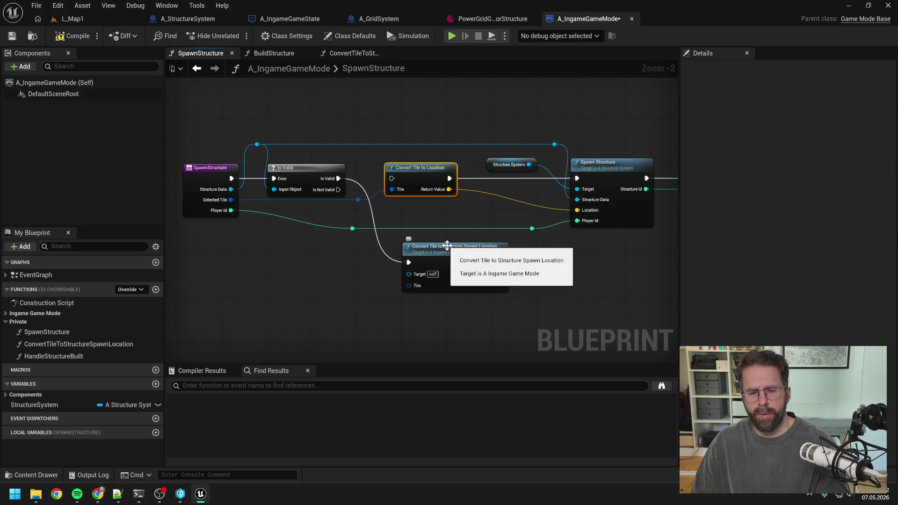
pyautogui.moveTo(358, 200); pyautogui.dragTo(410, 285)
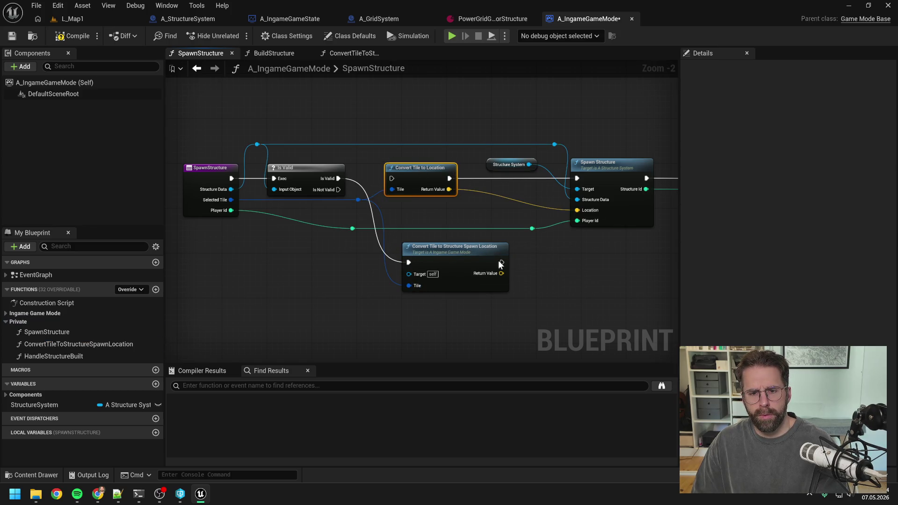
pyautogui.moveTo(499, 263); pyautogui.dragTo(578, 178)
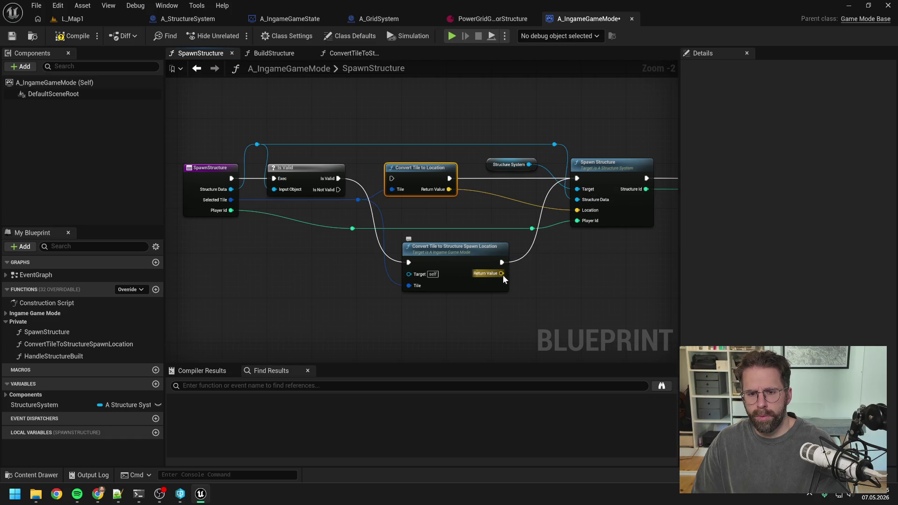
pyautogui.moveTo(501, 273); pyautogui.dragTo(578, 210)
pyautogui.press('Delete')
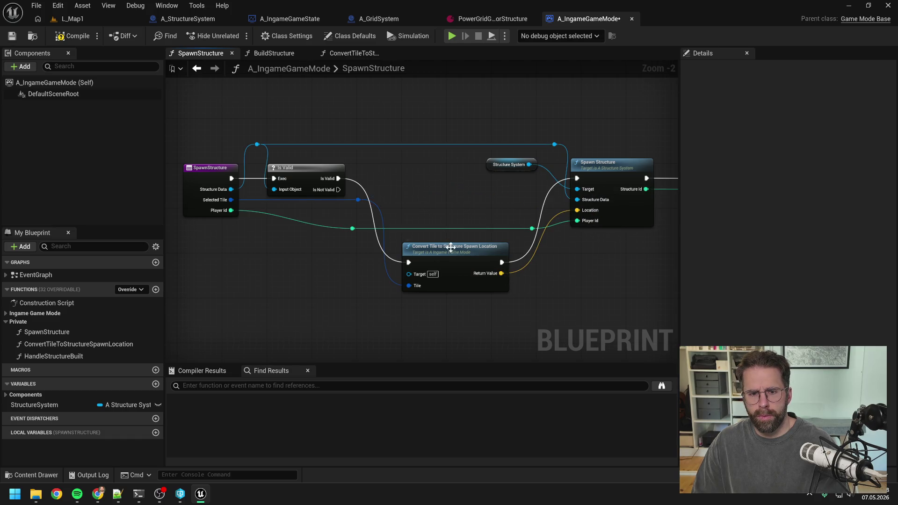
# Tidy the node layout, remove the Tile wire's reroute, and open ConvertTileToStructureSpawnLocation's graph.
pyautogui.moveTo(450, 246); pyautogui.dragTo(430, 166)
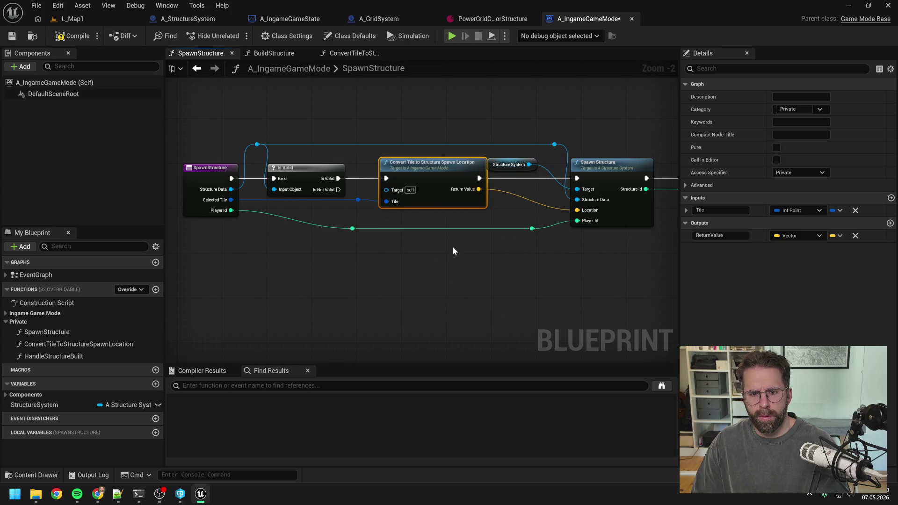
pyautogui.moveTo(442, 134); pyautogui.dragTo(640, 261)
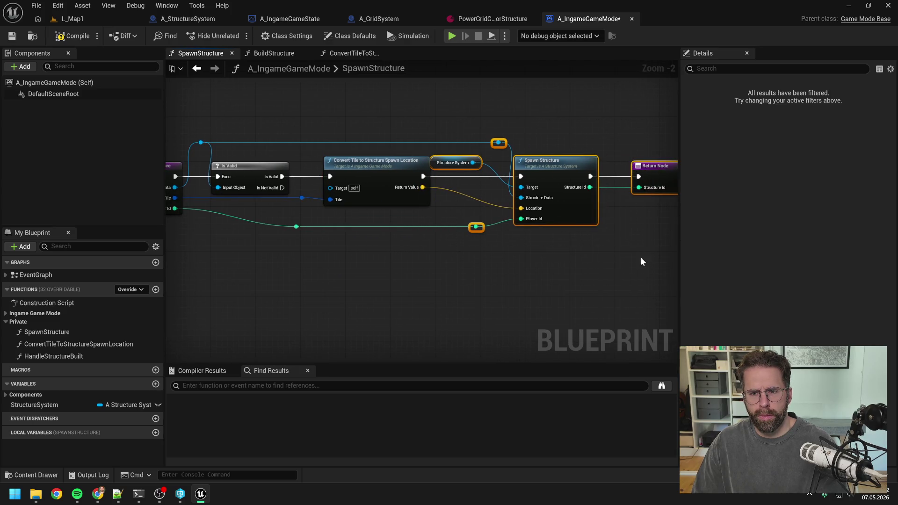
pyautogui.moveTo(557, 162); pyautogui.dragTo(568, 161)
pyautogui.moveTo(434, 266); pyautogui.dragTo(512, 268)
pyautogui.click(442, 168)
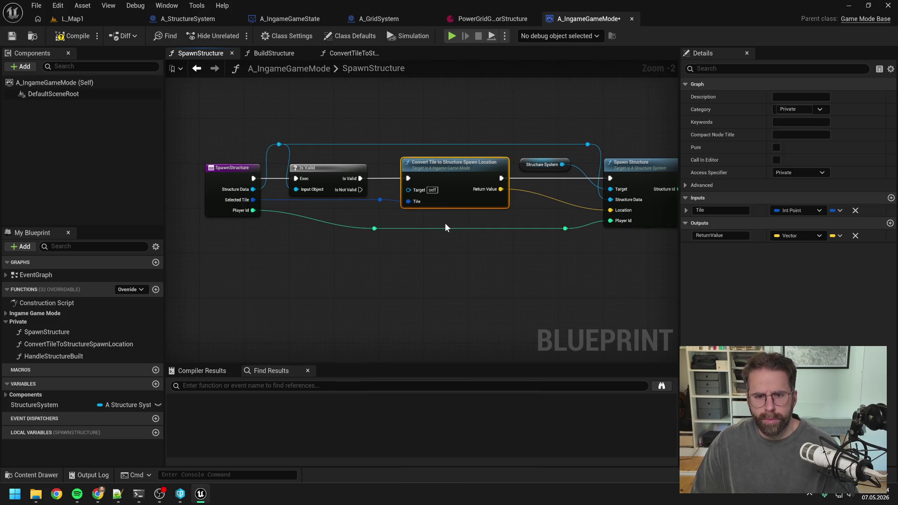
pyautogui.click(381, 200)
pyautogui.press('Delete')
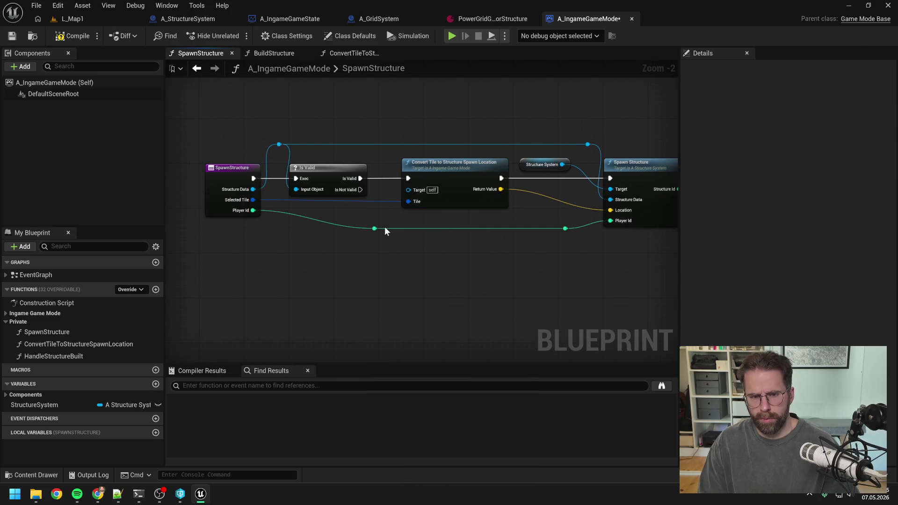
pyautogui.doubleClick(450, 171)
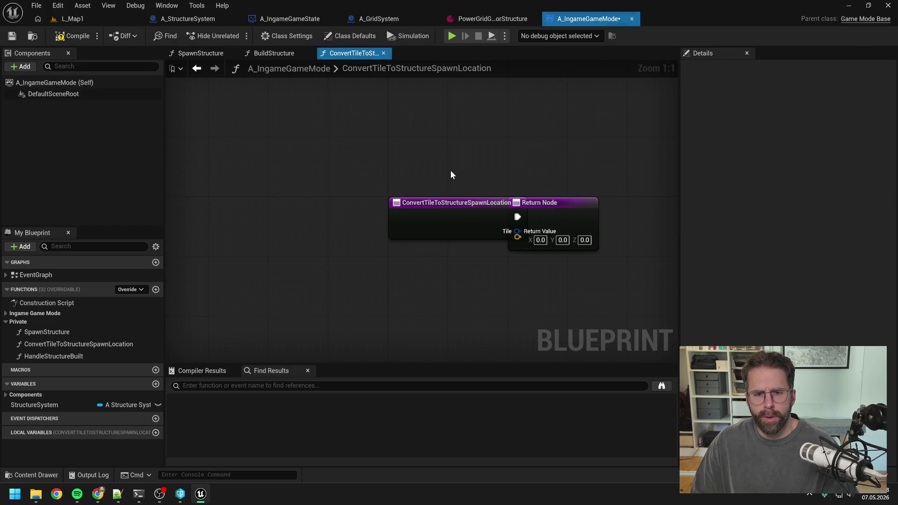
# Move the entry node left and the Return Node right in ConvertTileToStructureSpawnLocation.
pyautogui.click(439, 217)
pyautogui.moveTo(440, 217); pyautogui.dragTo(304, 216)
pyautogui.scroll(-5, 448, 210)
pyautogui.scroll(3, 440, 212)
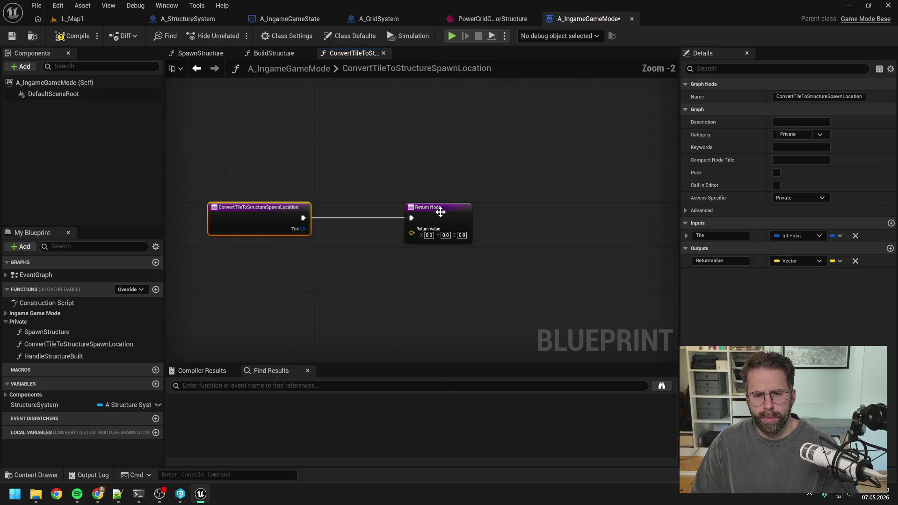
pyautogui.moveTo(441, 212); pyautogui.dragTo(576, 212)
pyautogui.click(402, 241)
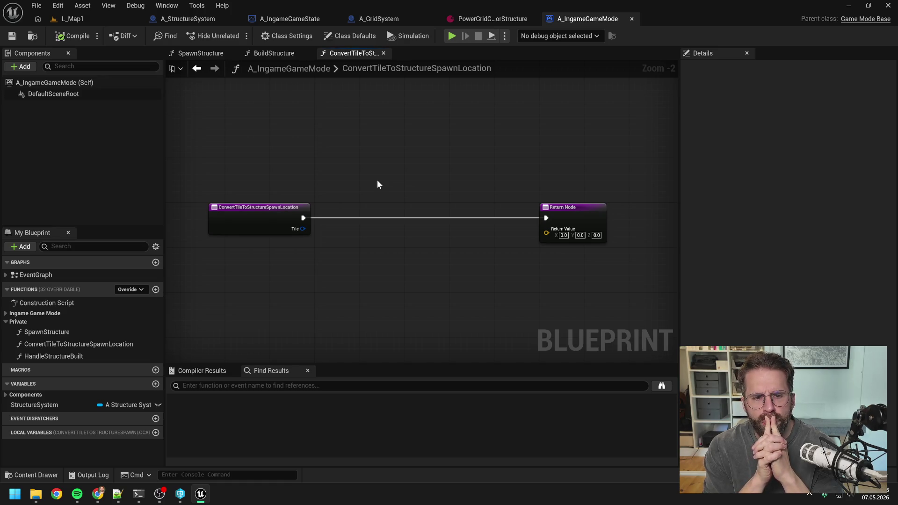
# Glance at the BuildStructure graph, then return to the SpawnStructure graph.
pyautogui.click(278, 54)
pyautogui.click(357, 53)
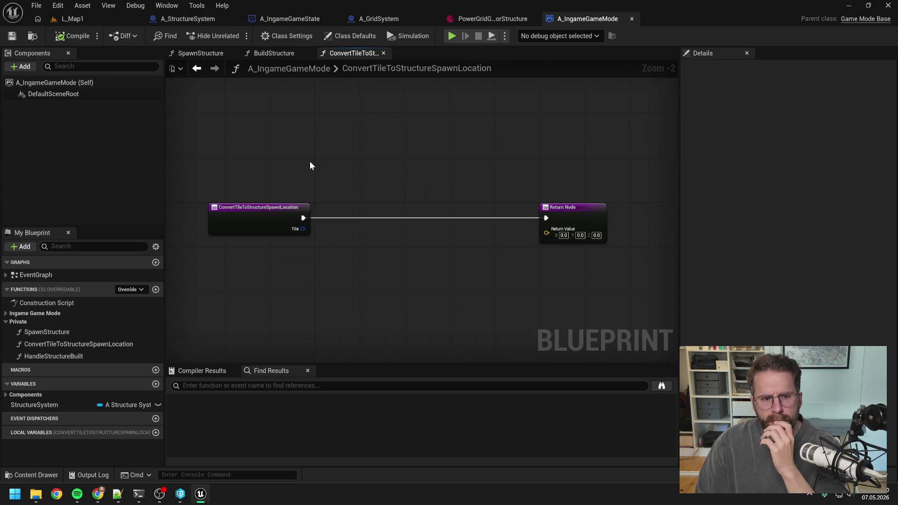
pyautogui.click(201, 53)
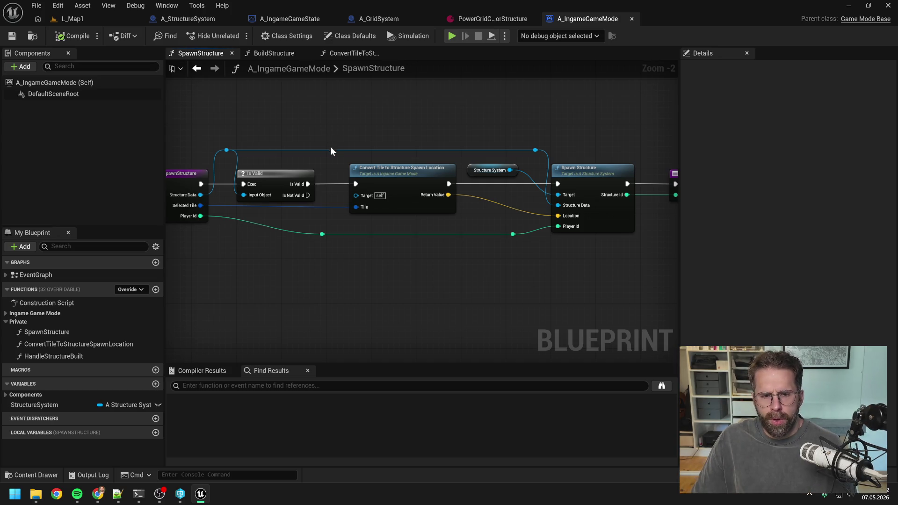
pyautogui.doubleClick(332, 149)
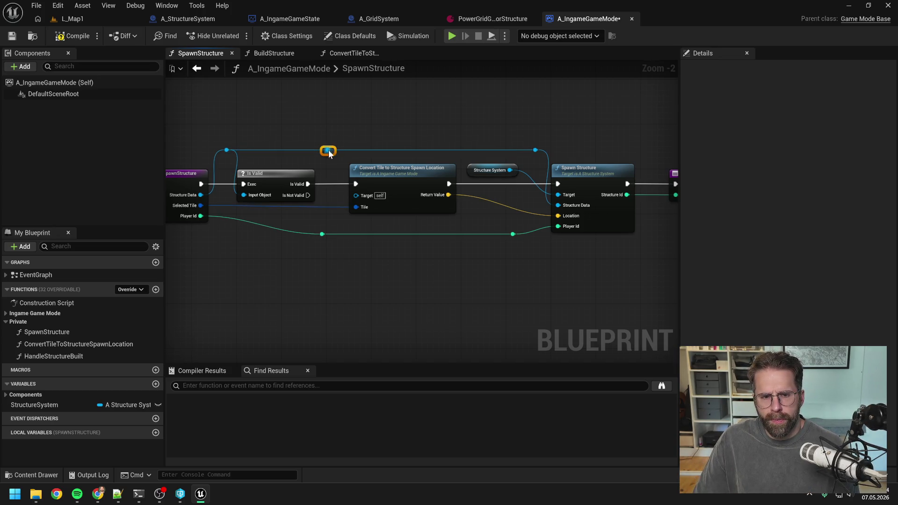
# Add a Get Structure Local Tiles node off the Structure Data pin.
pyautogui.moveTo(333, 150); pyautogui.dragTo(352, 132)
pyautogui.write('get l')
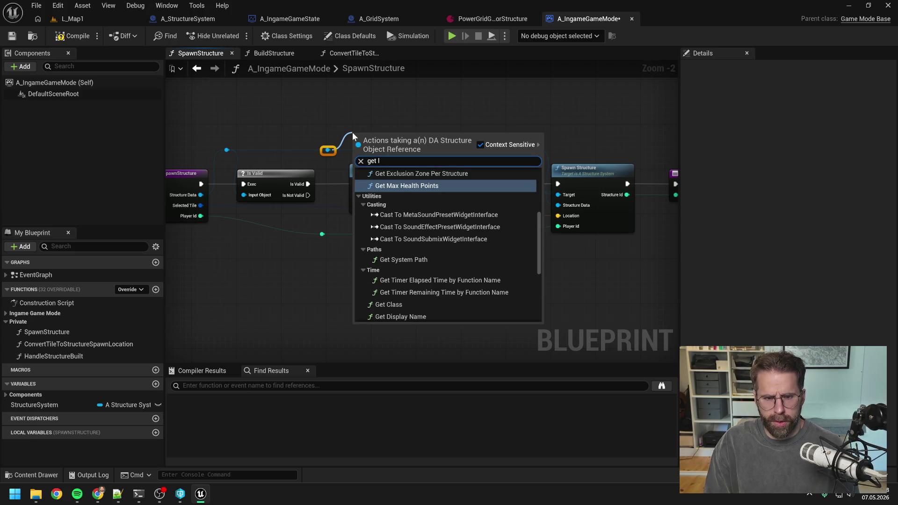
pyautogui.write('oca')
pyautogui.press('Return')
pyautogui.moveTo(384, 131); pyautogui.dragTo(407, 117)
pyautogui.click(465, 114)
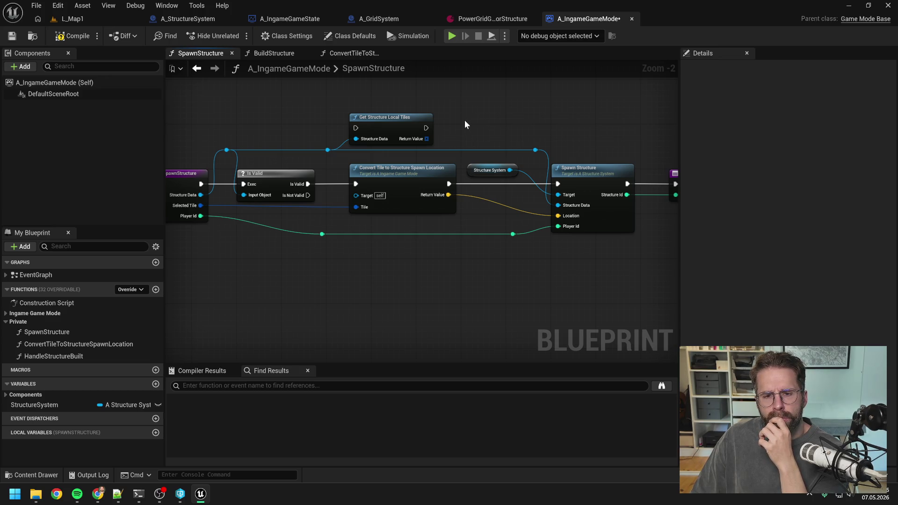
# Add a Convert Tile to Location node and inspect its definition before returning to SpawnStructure.
pyautogui.rightClick(450, 143)
pyautogui.write('convert tile')
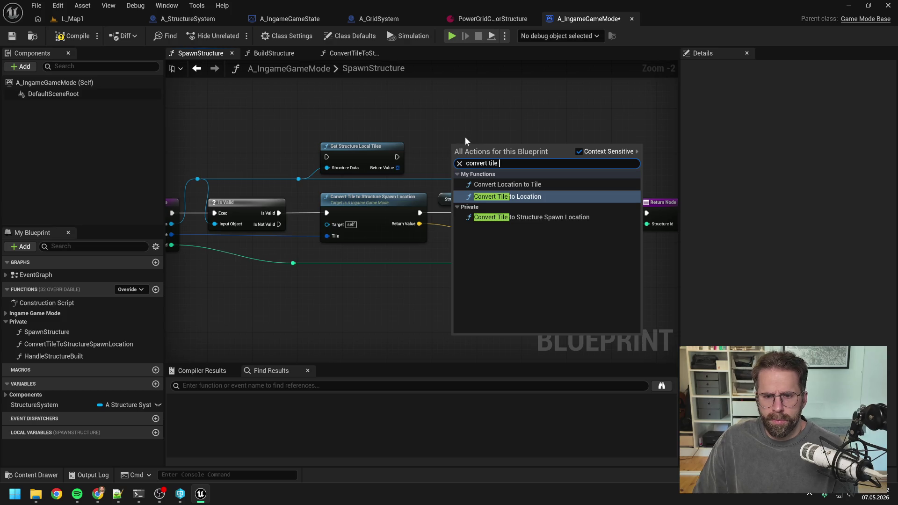
pyautogui.click(497, 197)
pyautogui.doubleClick(461, 139)
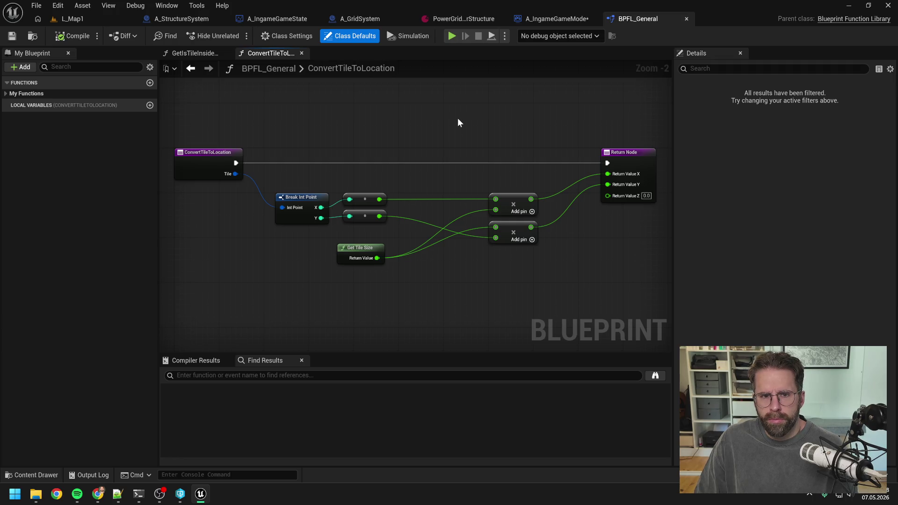
pyautogui.click(190, 68)
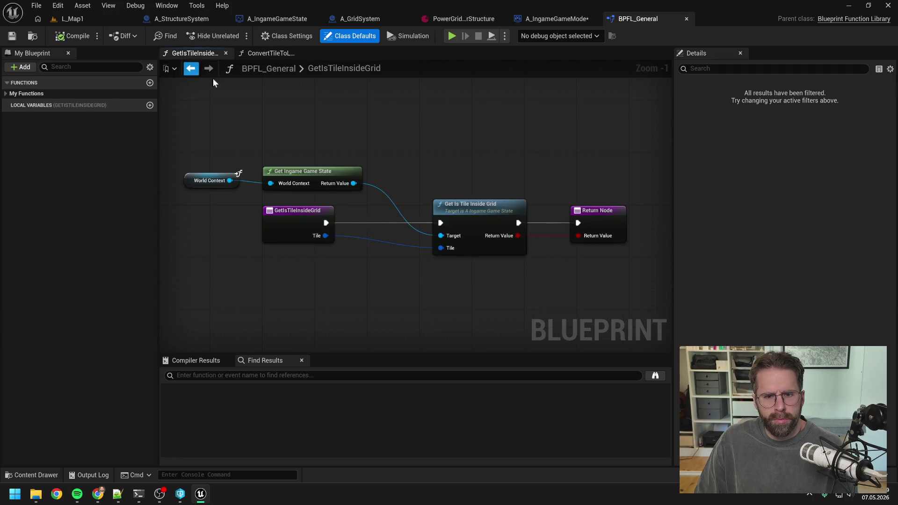
pyautogui.click(271, 54)
pyautogui.click(551, 19)
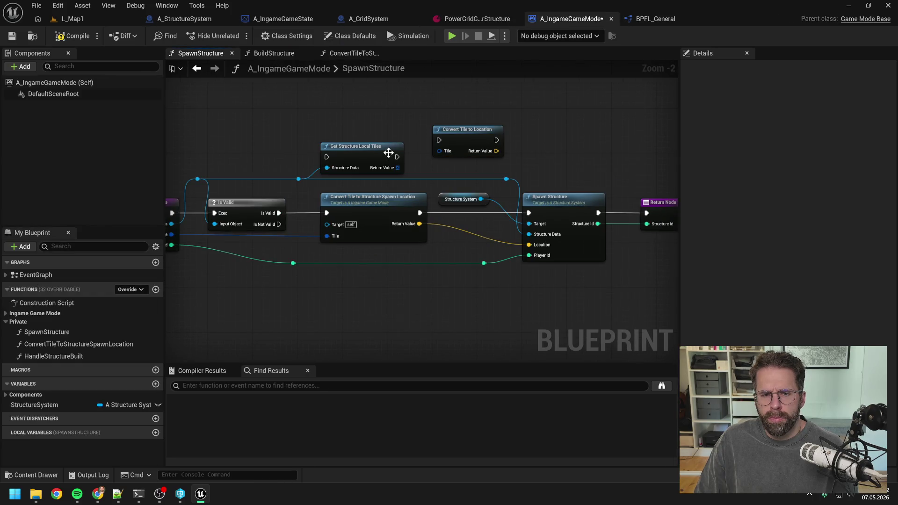
# Position Get Structure Local Tiles beside Convert Tile to Location and adjust the view.
pyautogui.moveTo(386, 151); pyautogui.dragTo(375, 133)
pyautogui.click(443, 113)
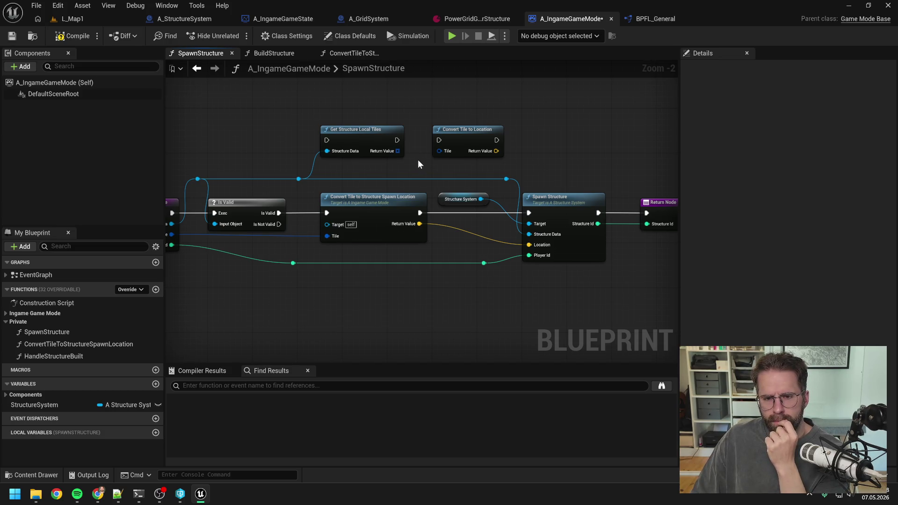
pyautogui.moveTo(417, 159); pyautogui.dragTo(386, 161)
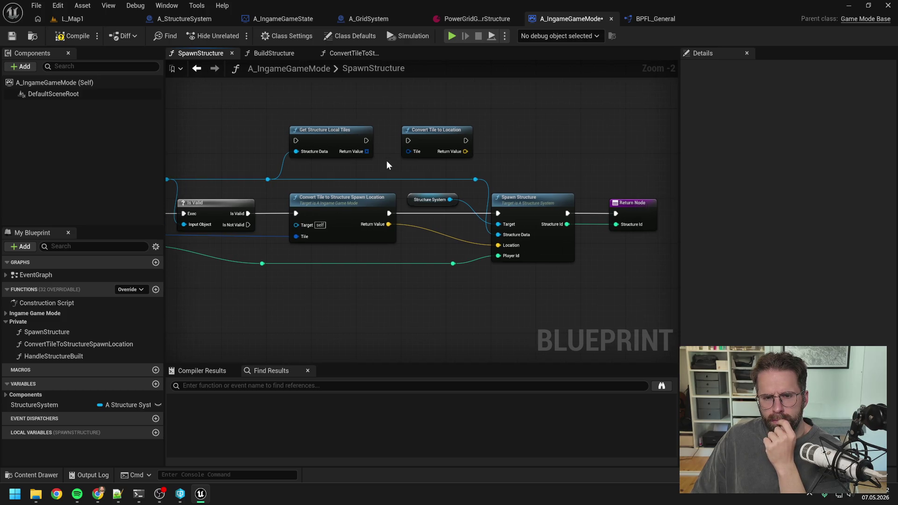
pyautogui.moveTo(386, 160); pyautogui.dragTo(433, 158)
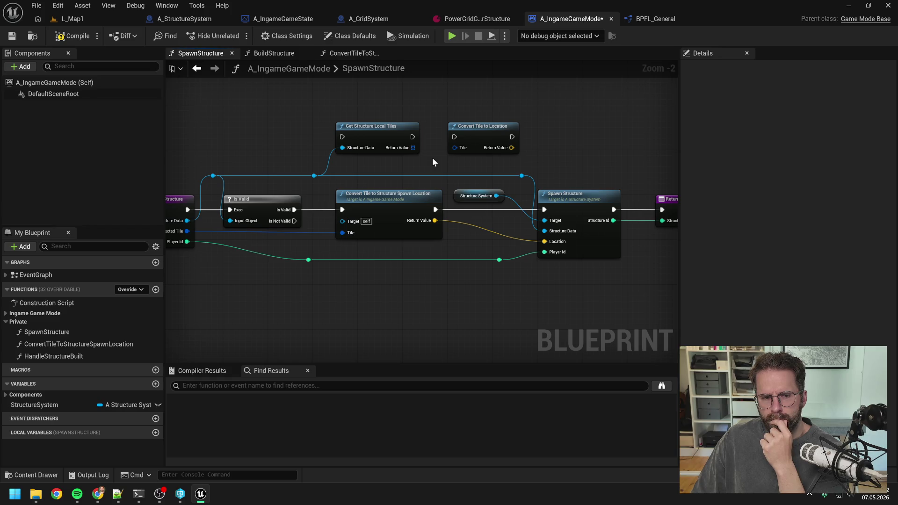
pyautogui.moveTo(432, 158); pyautogui.dragTo(486, 155)
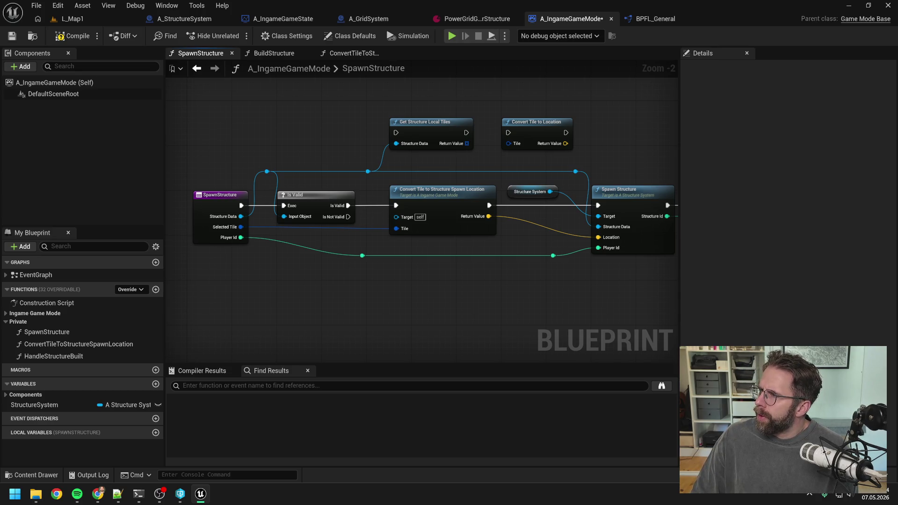
# Nudge SpawnStructure's Return Node slightly left, then save and compile A_IngameGameMode.
pyautogui.hotkey('alt', 'Tab')
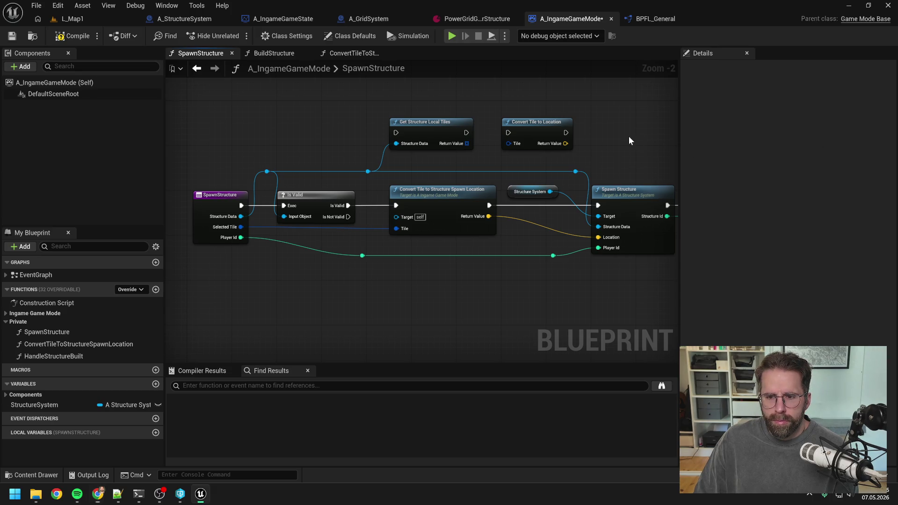
pyautogui.moveTo(628, 136)
pyautogui.mouseDown()
pyautogui.moveTo(556, 139)
pyautogui.moveTo(578, 143)
pyautogui.mouseUp()
pyautogui.scroll(-1, 556, 144)
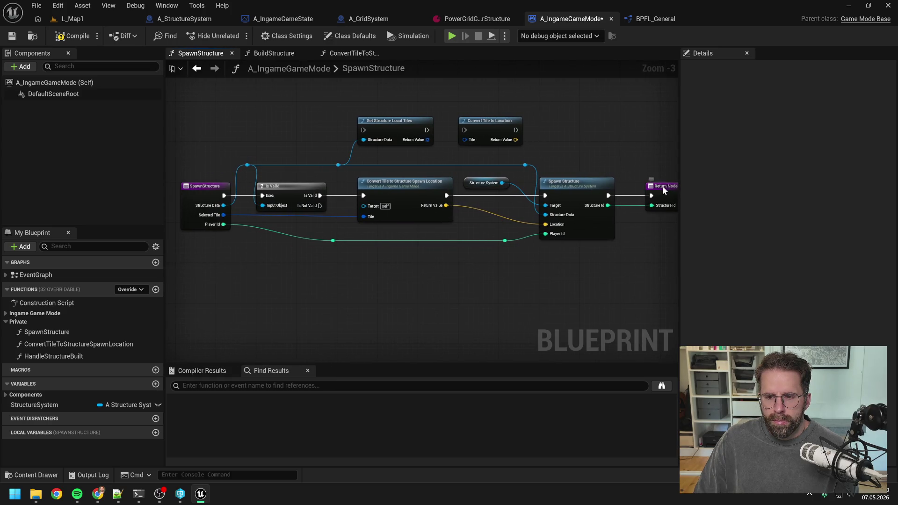
pyautogui.moveTo(663, 186); pyautogui.dragTo(653, 187)
pyautogui.click(600, 156)
pyautogui.hotkey('ctrl', 's')
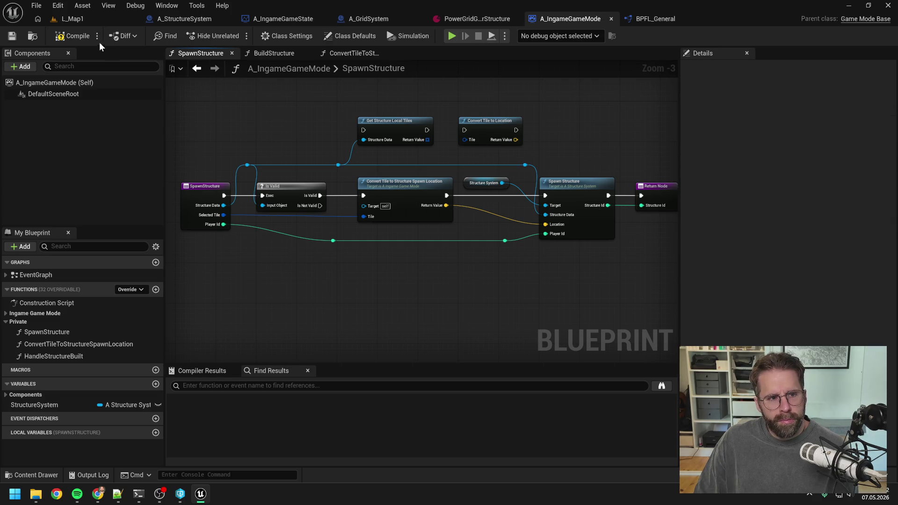
pyautogui.click(83, 39)
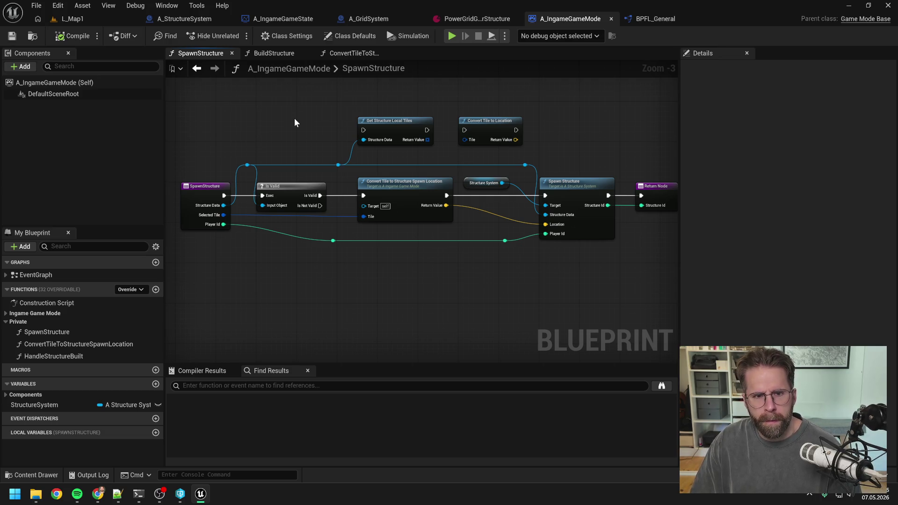
# Bring up the Content Drawer, still showing the 6 assets matching 'gen'.
pyautogui.hotkey('ctrl', 'space')
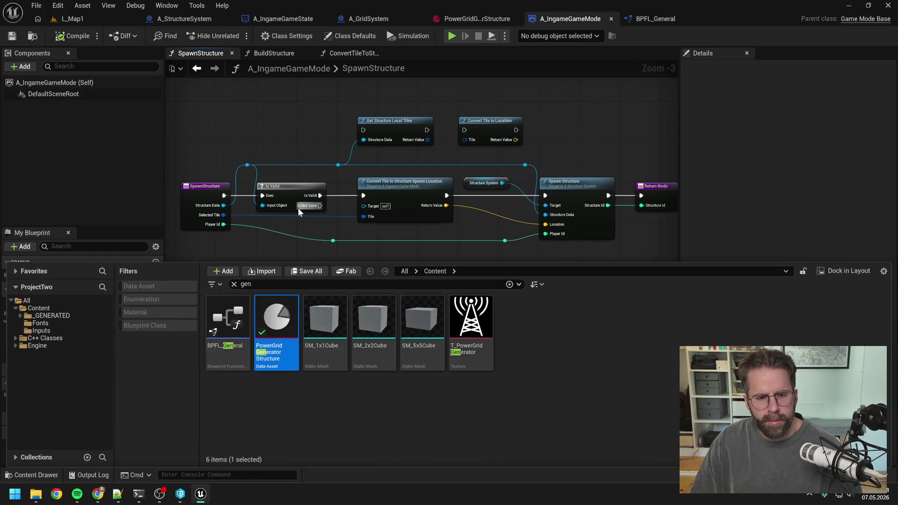
# Search the content for 'world ui' and open the A_WorldUi blueprint.
pyautogui.write('wolrd u')
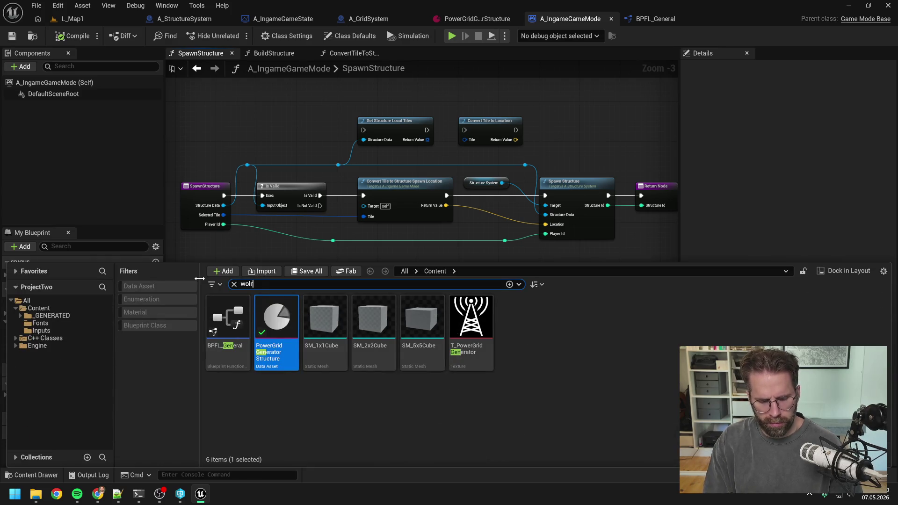
pyautogui.press('BackSpace')
pyautogui.press('BackSpace')
pyautogui.press('BackSpace')
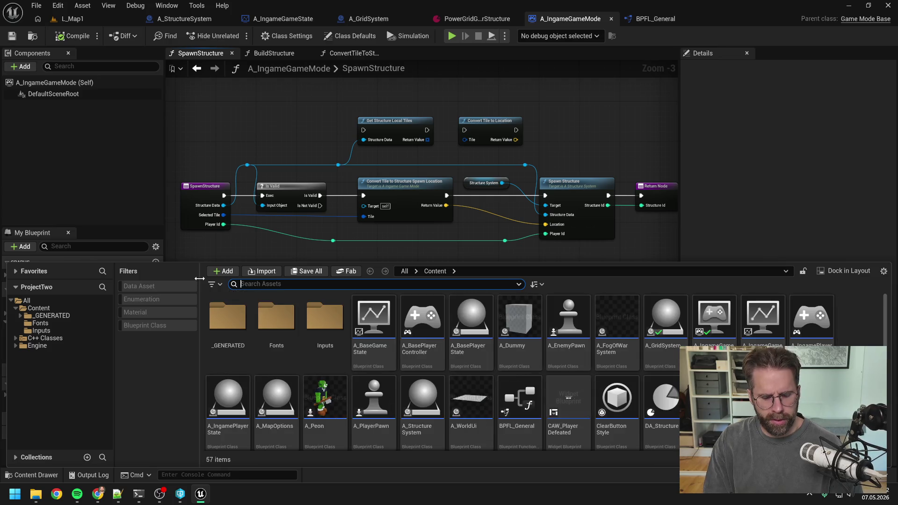
pyautogui.write('wolr')
pyautogui.press('BackSpace')
pyautogui.press('BackSpace')
pyautogui.write('rld ui')
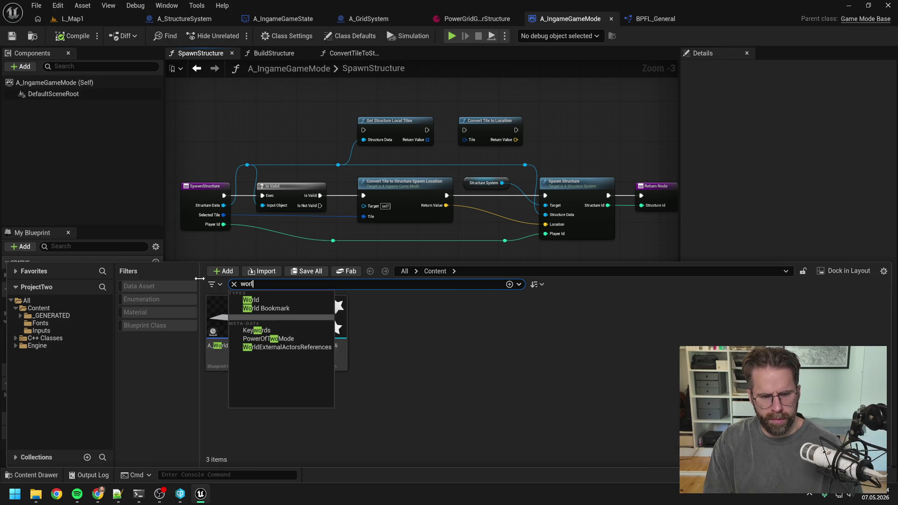
pyautogui.click(257, 417)
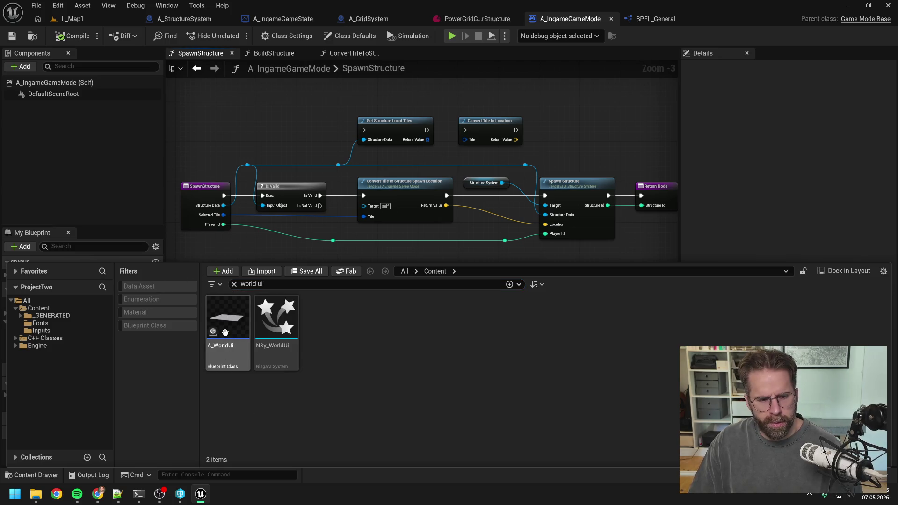
pyautogui.doubleClick(218, 322)
# Close all other graph tabs and open PreviewStructure under World Ui > Grid.
pyautogui.scroll(-4, 332, 260)
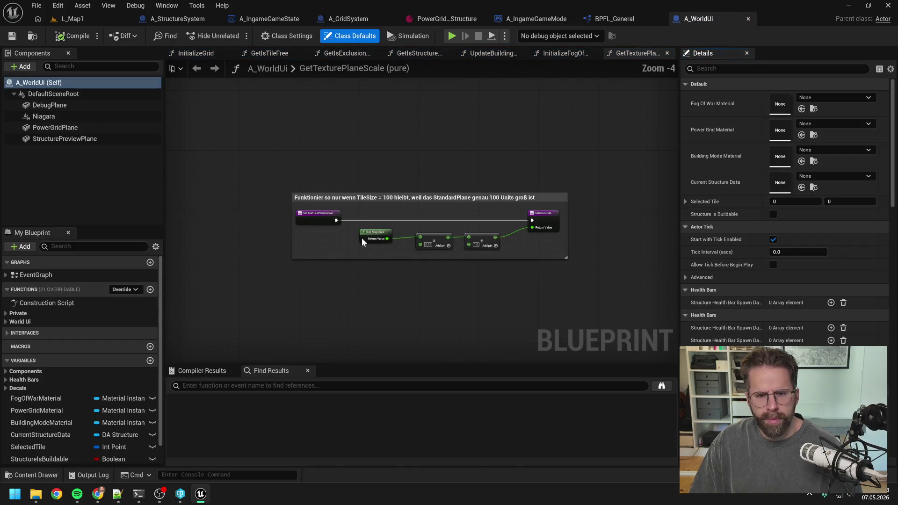
pyautogui.click(197, 53)
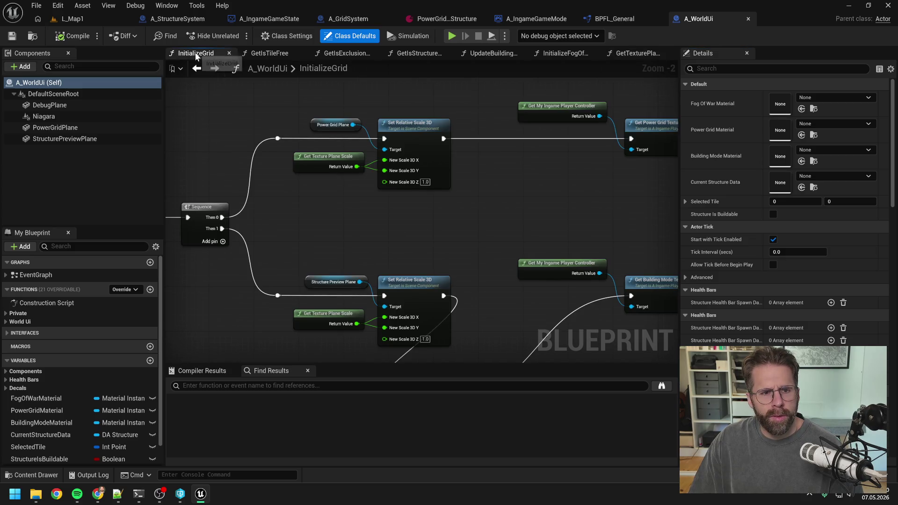
pyautogui.rightClick(197, 54)
pyautogui.click(228, 112)
pyautogui.click(231, 53)
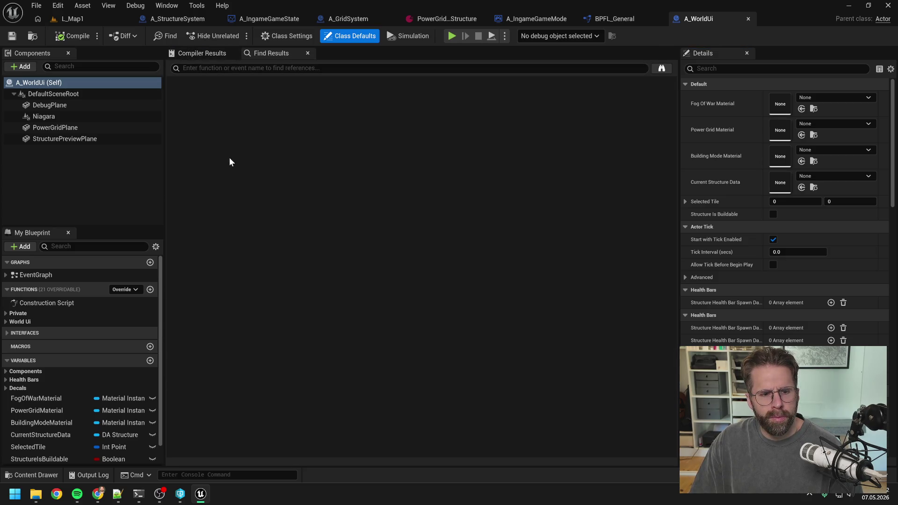
pyautogui.click(9, 322)
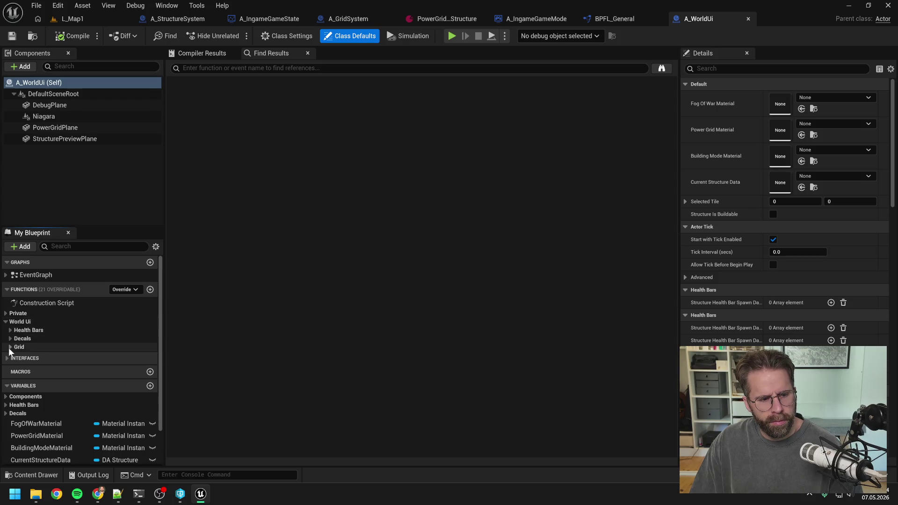
pyautogui.click(10, 347)
pyautogui.doubleClick(49, 358)
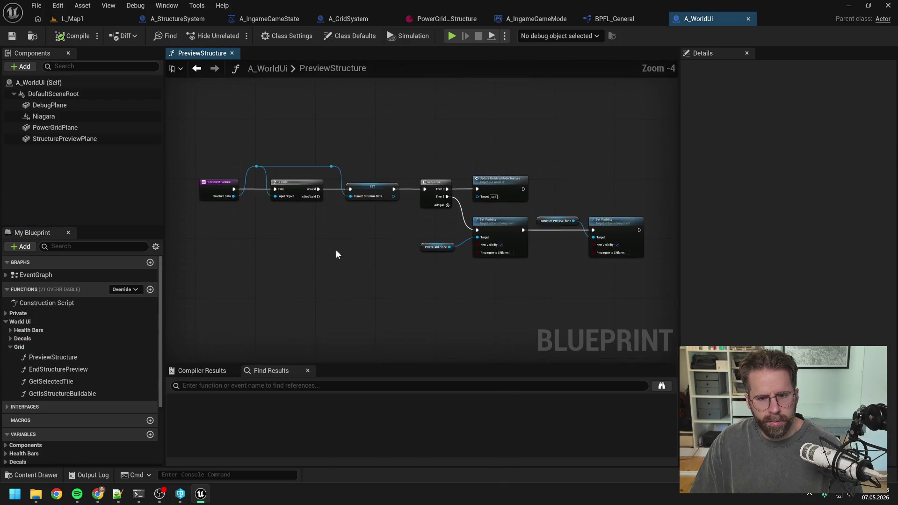
# Open the Update Building Mode Texture function from PreviewStructure.
pyautogui.scroll(2, 360, 243)
pyautogui.moveTo(424, 265); pyautogui.dragTo(318, 269)
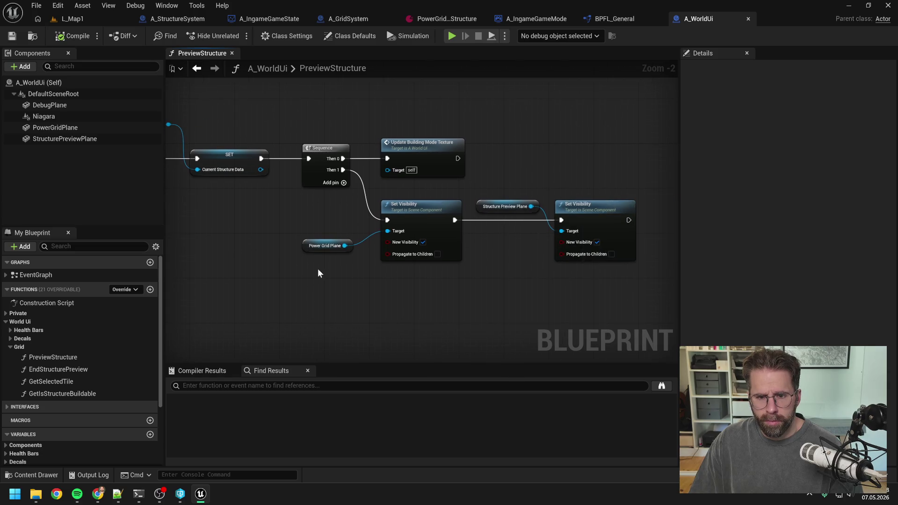
pyautogui.doubleClick(396, 149)
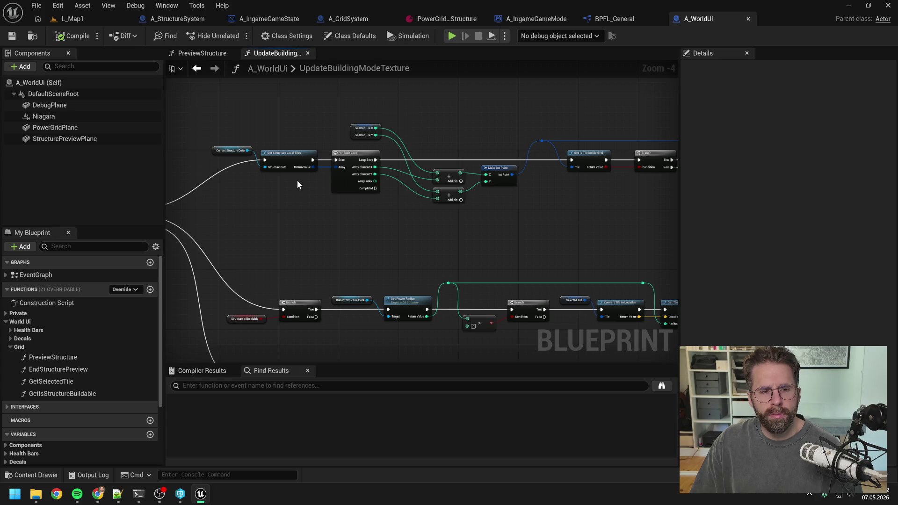
# Open GetStructureLocalTiles in BPFL_General and pan through its For Loop, ADD and math nodes.
pyautogui.doubleClick(285, 159)
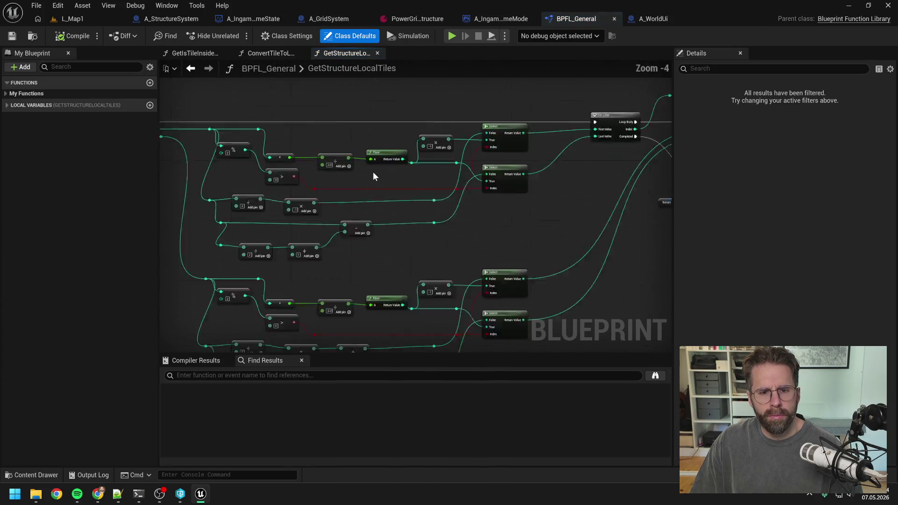
pyautogui.moveTo(515, 219); pyautogui.dragTo(309, 215)
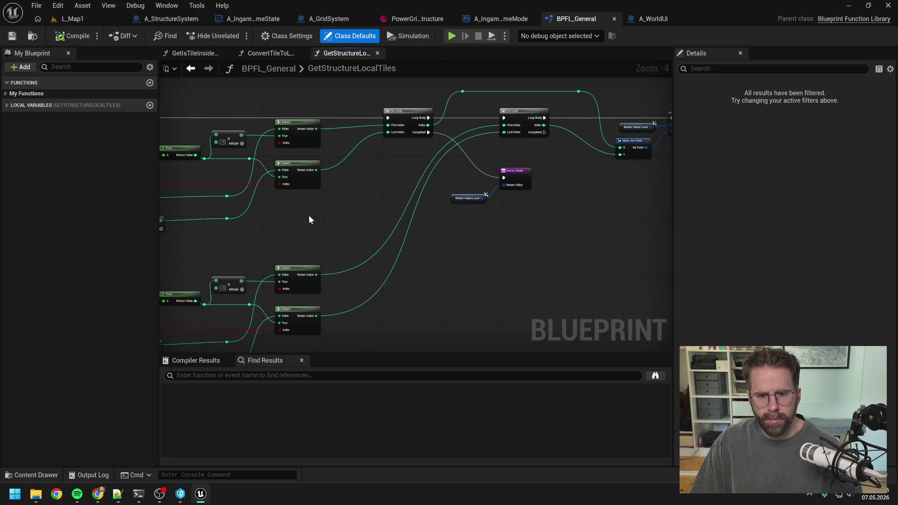
pyautogui.moveTo(450, 236); pyautogui.dragTo(412, 236)
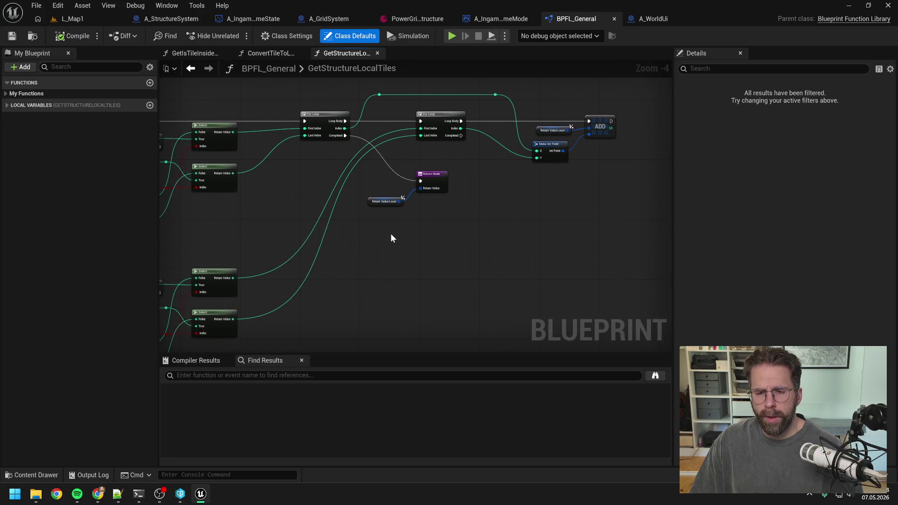
pyautogui.scroll(-1, 391, 238)
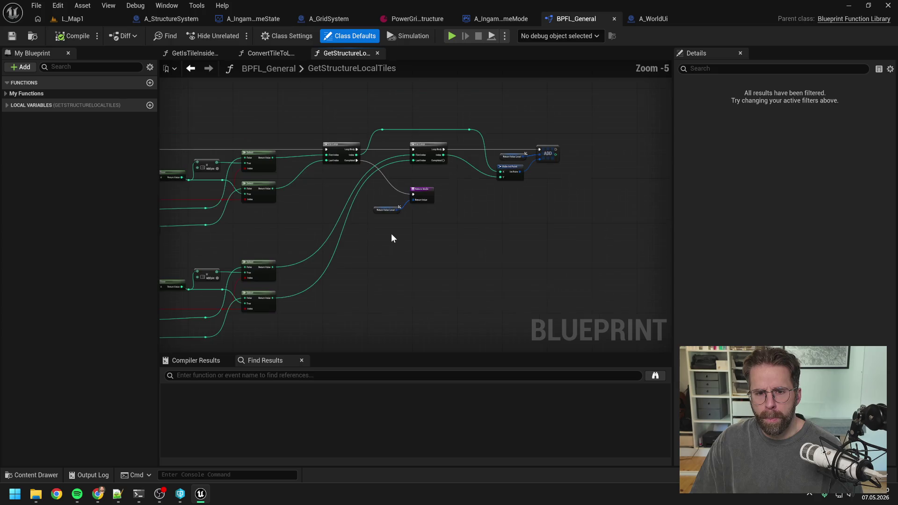
pyautogui.moveTo(310, 224); pyautogui.dragTo(515, 177)
pyautogui.moveTo(405, 220)
pyautogui.mouseDown()
pyautogui.moveTo(500, 214)
pyautogui.moveTo(496, 204)
pyautogui.mouseUp()
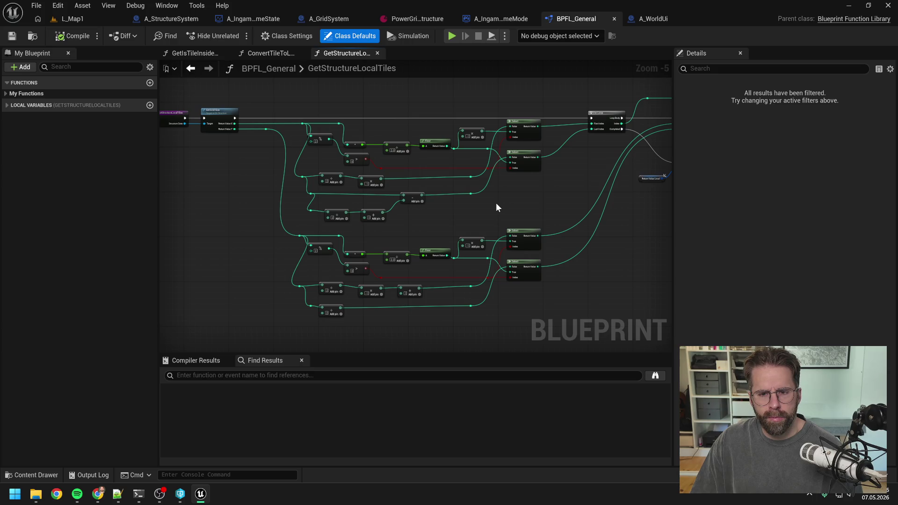
# Browse the ConvertTileToLocation and GetIsTileInsideGrid graphs, then return to A_WorldUi.
pyautogui.click(262, 53)
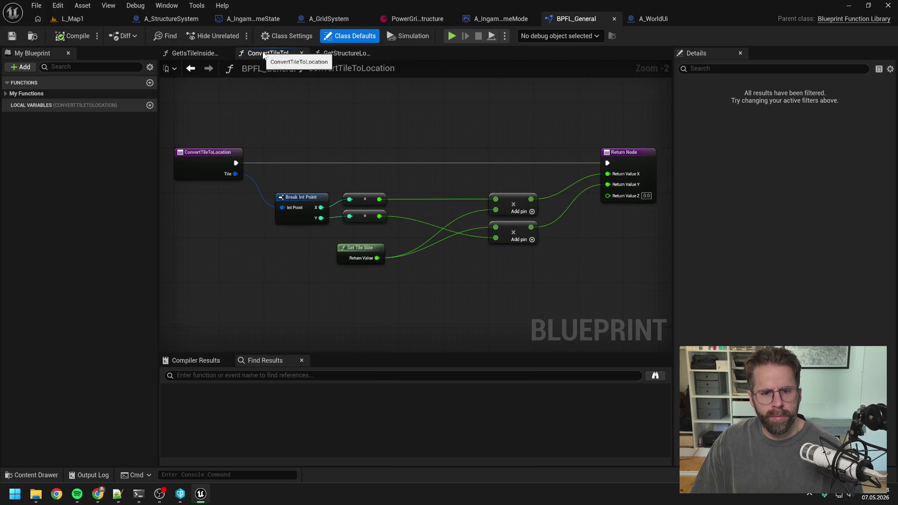
pyautogui.click(188, 54)
pyautogui.click(339, 53)
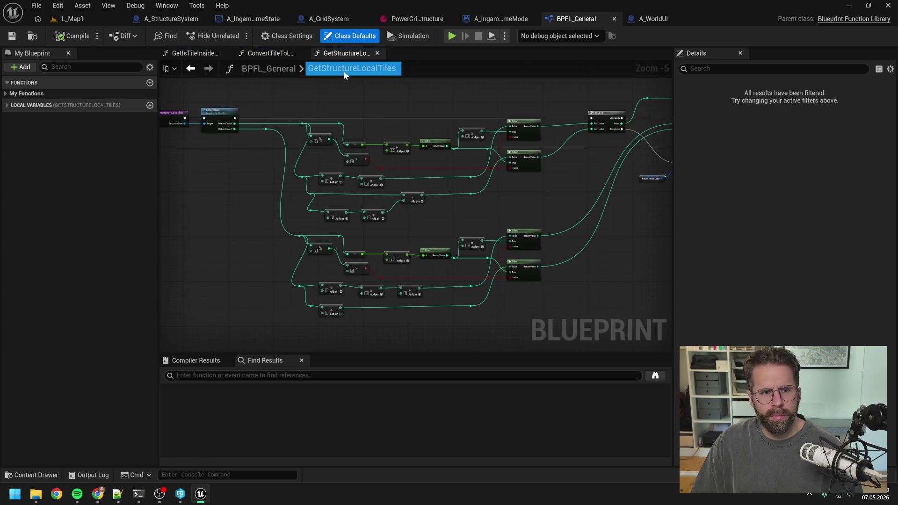
pyautogui.click(649, 19)
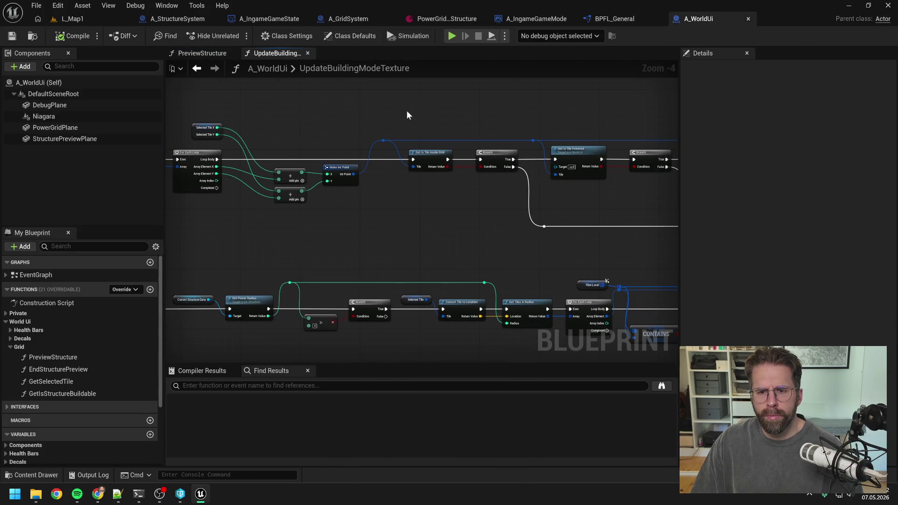
# Pan through UpdateBuildingModeTexture's Get Is Tile Free checks and local-tiles loop, then return to A_IngameGameMode.
pyautogui.moveTo(447, 115); pyautogui.dragTo(316, 107)
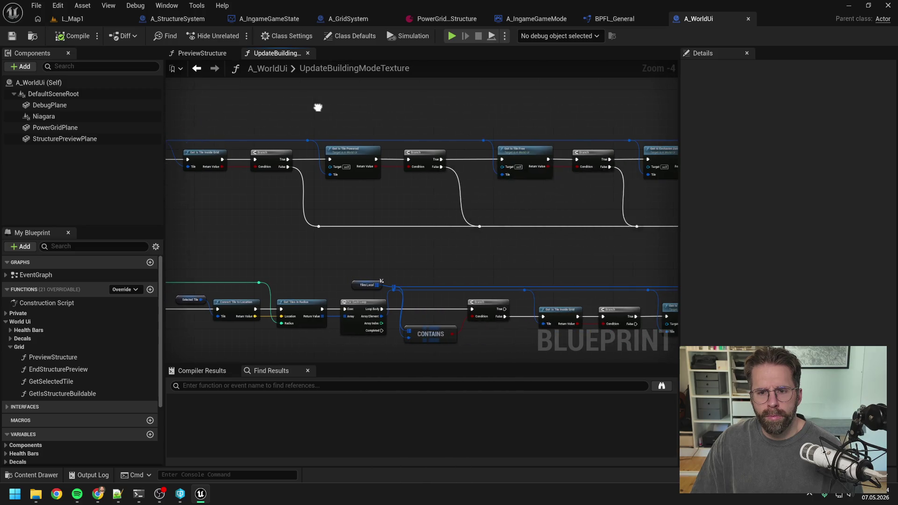
pyautogui.moveTo(442, 115); pyautogui.dragTo(268, 120)
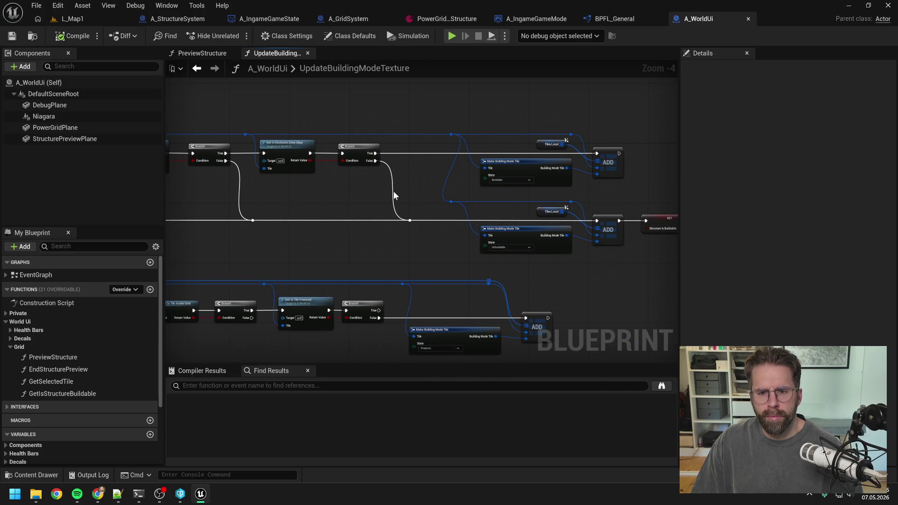
pyautogui.moveTo(395, 196)
pyautogui.mouseDown()
pyautogui.moveTo(427, 174)
pyautogui.moveTo(390, 153)
pyautogui.moveTo(427, 182)
pyautogui.moveTo(381, 161)
pyautogui.moveTo(542, 167)
pyautogui.moveTo(535, 218)
pyautogui.mouseUp()
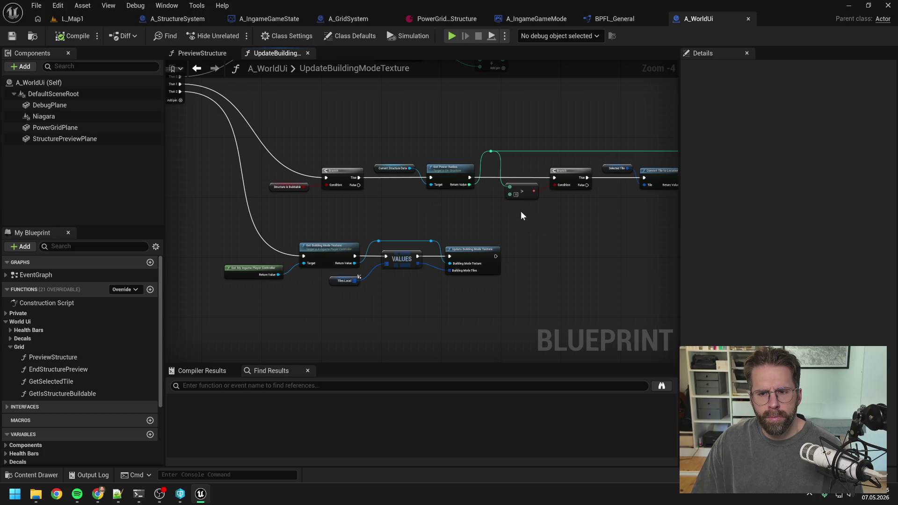
pyautogui.moveTo(521, 211); pyautogui.dragTo(533, 235)
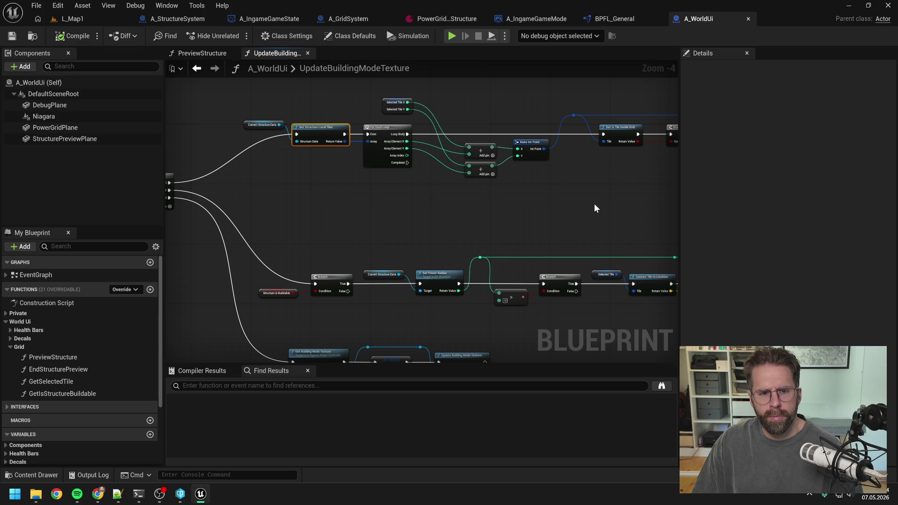
pyautogui.click(594, 208)
pyautogui.moveTo(595, 209); pyautogui.dragTo(550, 212)
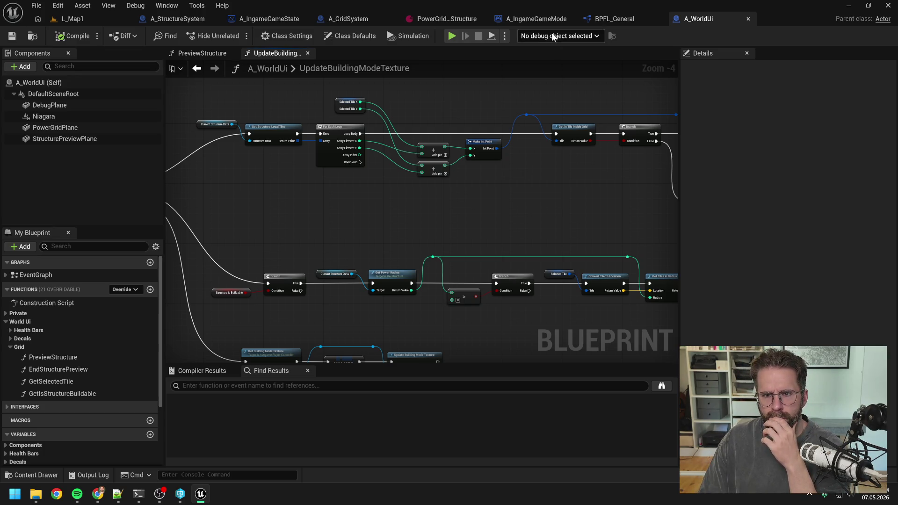
pyautogui.click(535, 18)
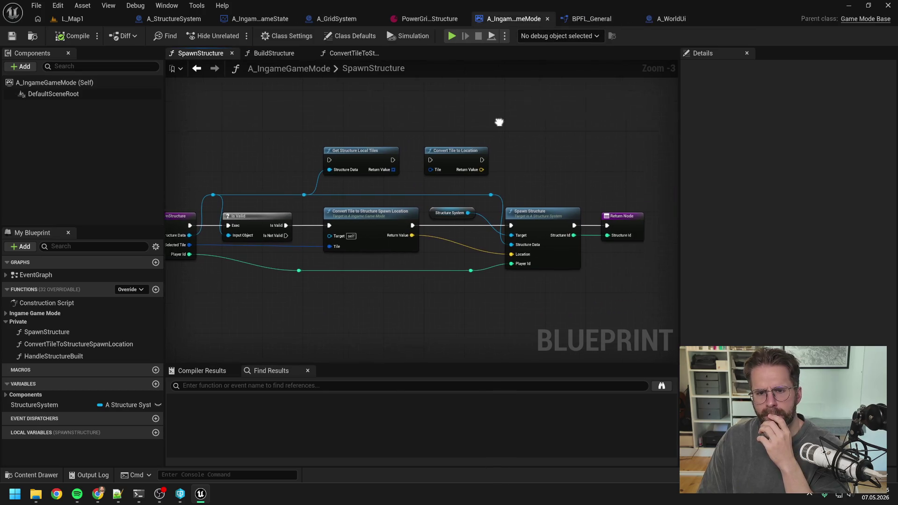
# Move the Convert Tile to Location node up and recentre the SpawnStructure graph.
pyautogui.moveTo(453, 161); pyautogui.dragTo(497, 148)
pyautogui.click(432, 165)
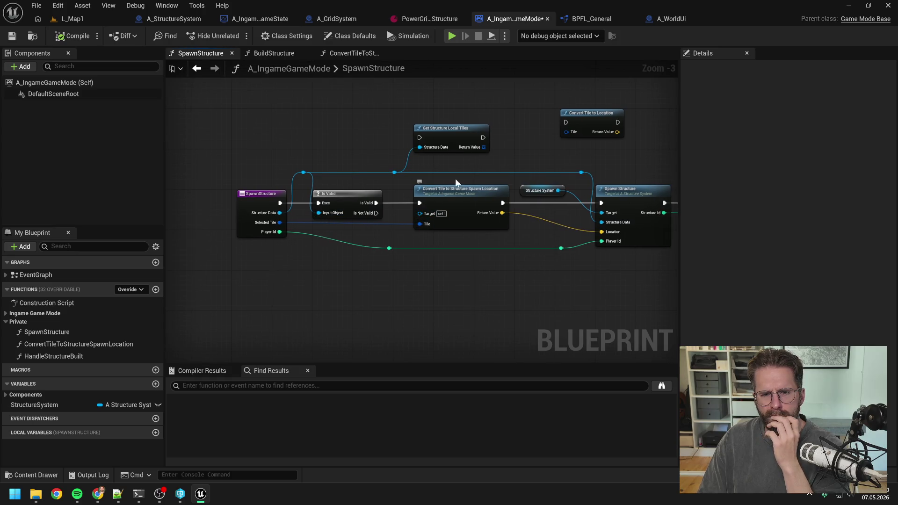
pyautogui.moveTo(517, 148); pyautogui.dragTo(488, 153)
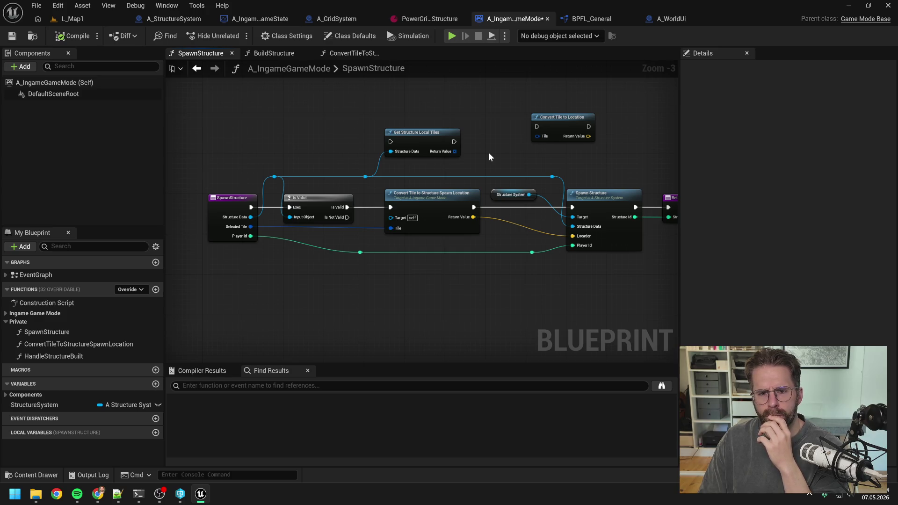
# Replace 'ConvertTileTo' with 'Get' in ConvertTileToStructureSpawnLocation's name in My Blueprint.
pyautogui.click(442, 198)
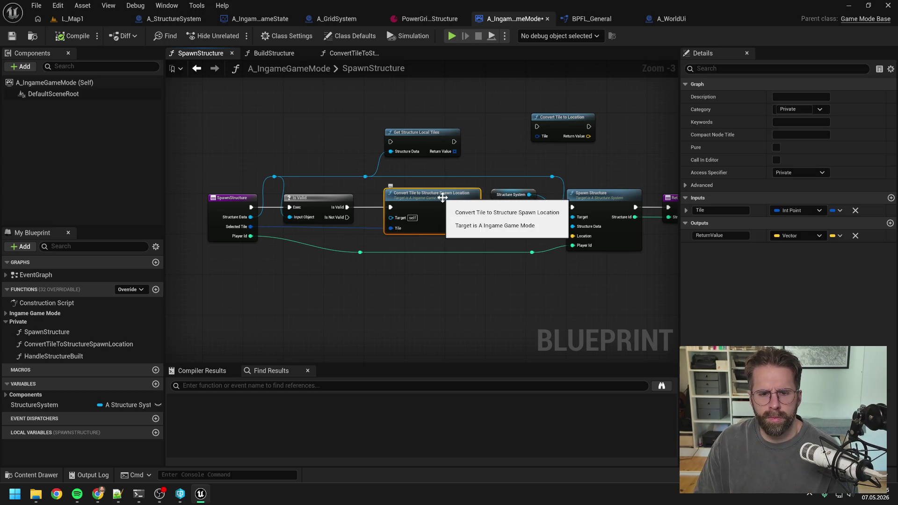
pyautogui.click(63, 345)
pyautogui.press('F2')
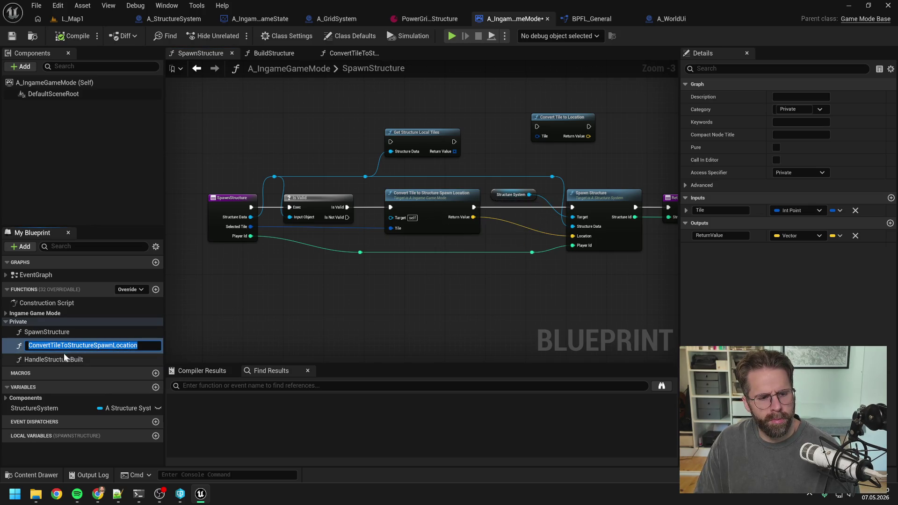
pyautogui.moveTo(69, 345); pyautogui.dragTo(1, 354)
pyautogui.write('G')
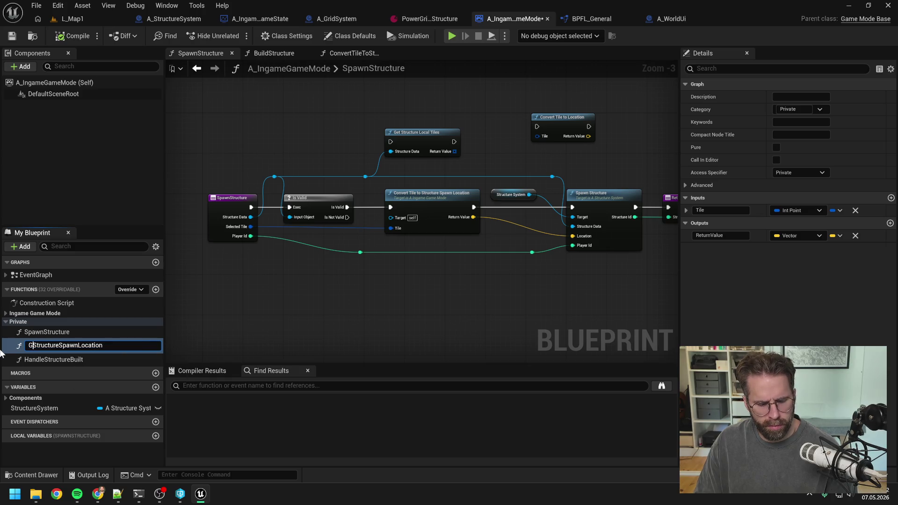
pyautogui.write('et')
pyautogui.press('Return')
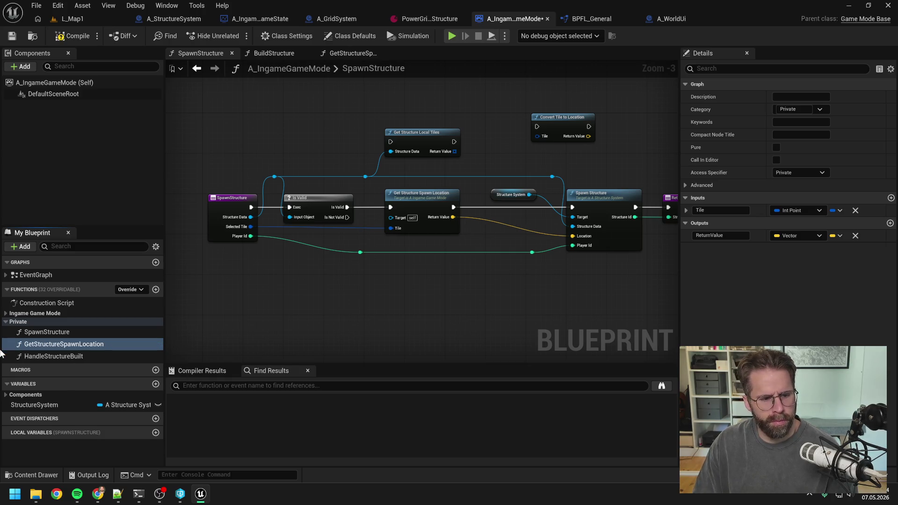
pyautogui.click(35, 356)
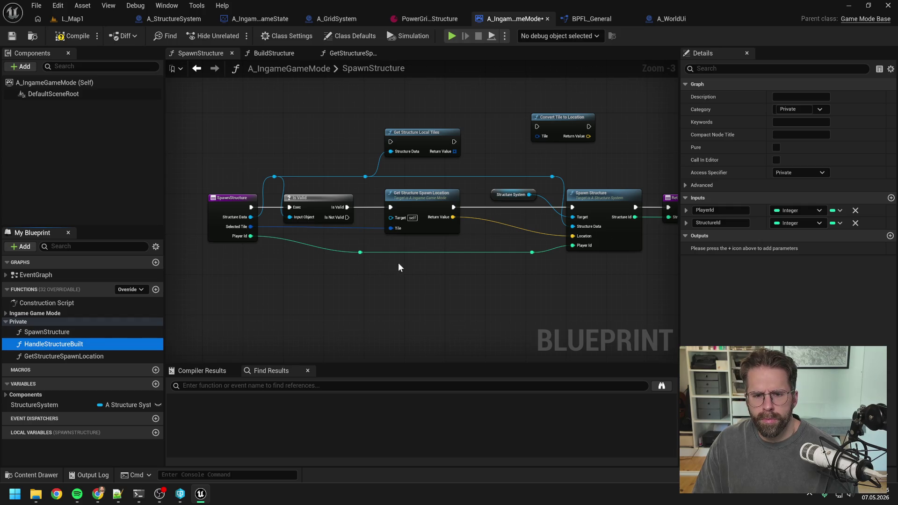
# Add a DA Structure input named StructureData to Get Structure Spawn Location, ordered above Tile.
pyautogui.click(419, 204)
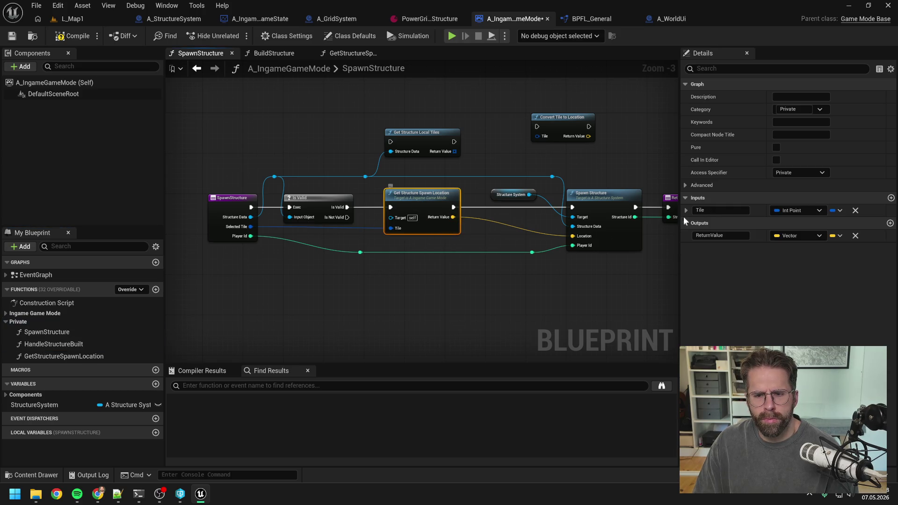
pyautogui.click(890, 197)
pyautogui.click(798, 222)
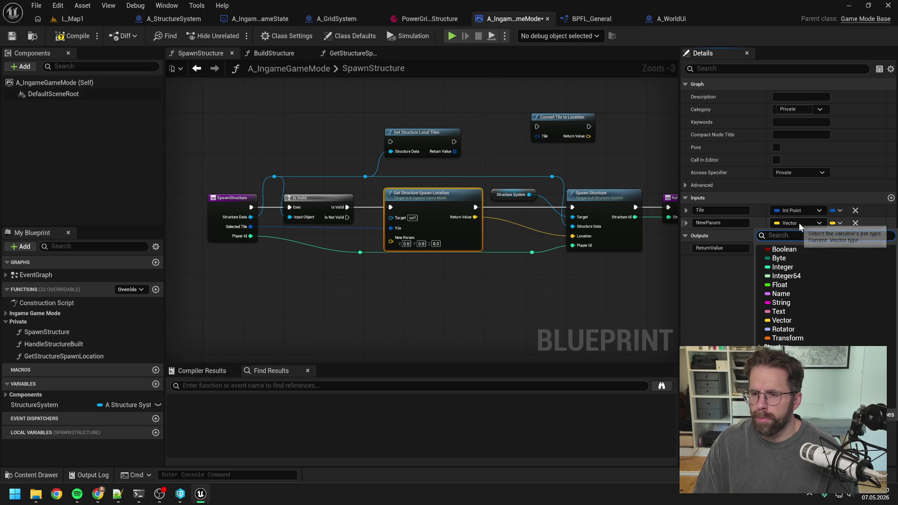
pyautogui.write('da_str')
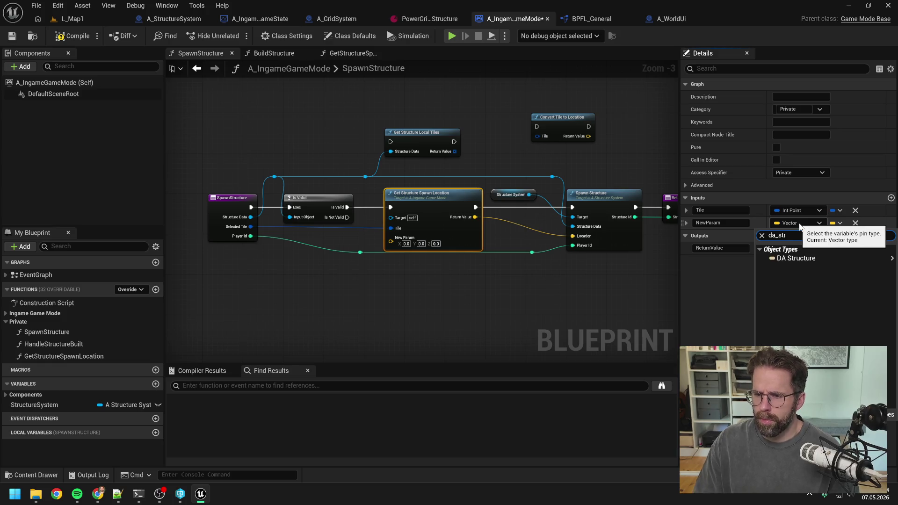
pyautogui.moveTo(795, 257)
pyautogui.click(716, 260)
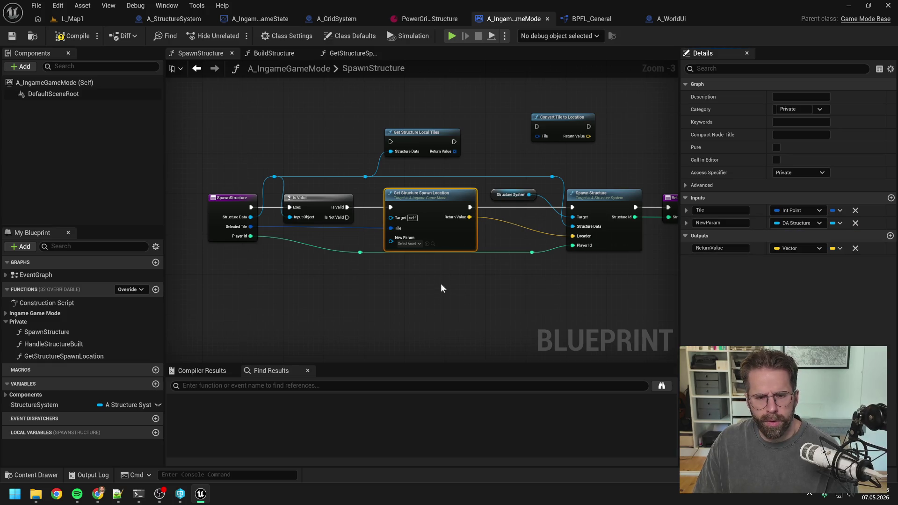
pyautogui.click(707, 223)
pyautogui.write('Stru')
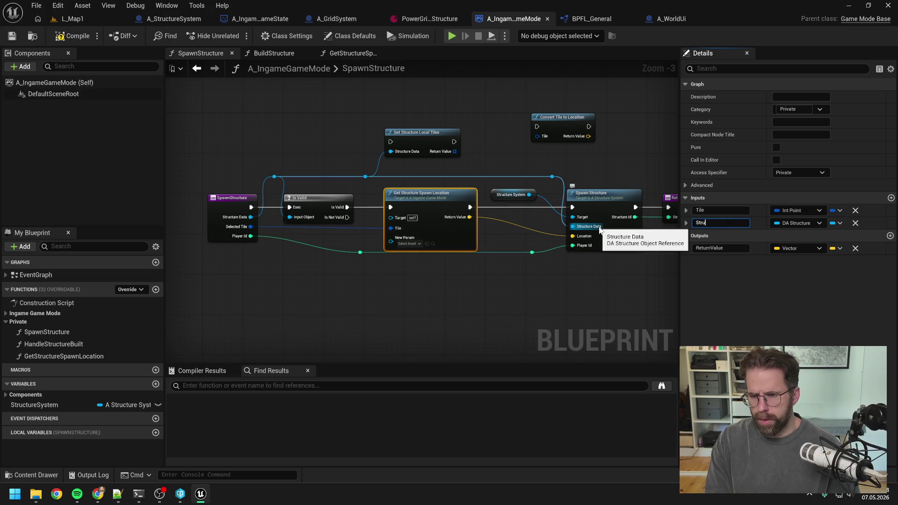
pyautogui.write('ctureData')
pyautogui.press('Return')
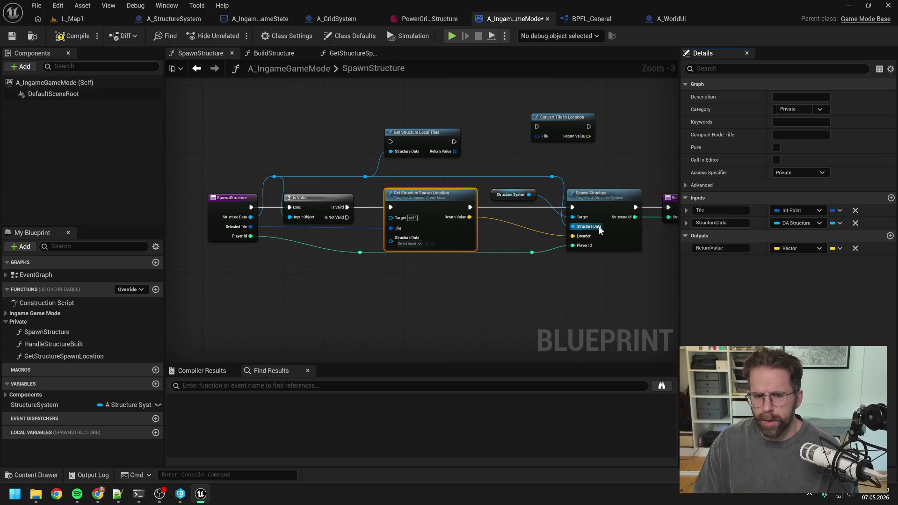
pyautogui.moveTo(684, 222); pyautogui.dragTo(685, 208)
# Wire the structure data into the new pin and move both tile nodes into GetStructureSpawnLocation.
pyautogui.moveTo(367, 180); pyautogui.dragTo(391, 228)
pyautogui.moveTo(375, 117)
pyautogui.mouseDown()
pyautogui.moveTo(501, 162)
pyautogui.moveTo(551, 150)
pyautogui.mouseUp()
pyautogui.hotkey('ctrl', 'x')
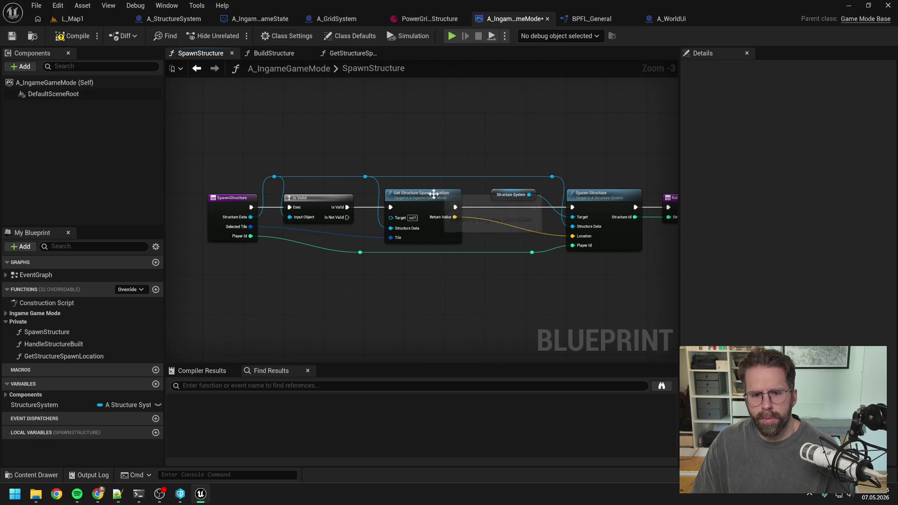
pyautogui.doubleClick(427, 194)
pyautogui.hotkey('ctrl', 'v')
pyautogui.click(431, 253)
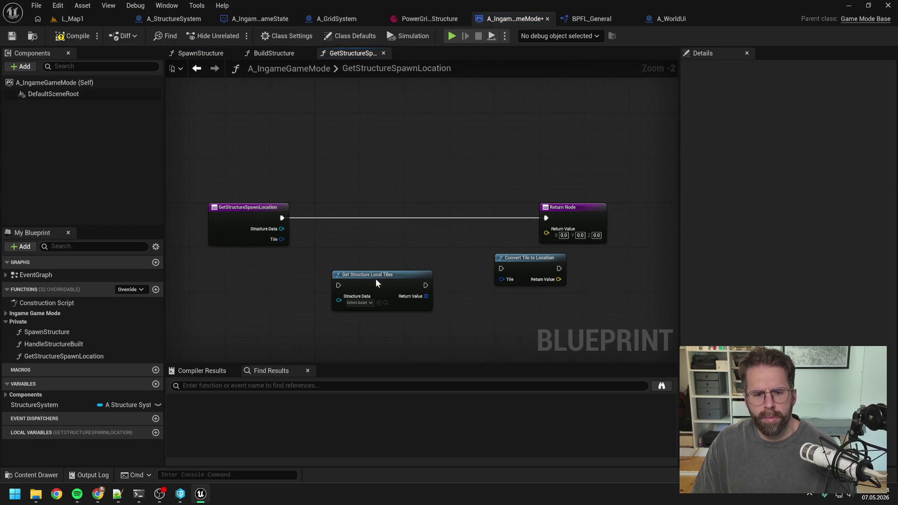
# Wire the function entry's execution into Get Structure Local Tiles and move Convert Tile to Location lower.
pyautogui.moveTo(375, 278); pyautogui.dragTo(367, 212)
pyautogui.moveTo(282, 218)
pyautogui.mouseDown()
pyautogui.moveTo(327, 217)
pyautogui.moveTo(300, 230)
pyautogui.moveTo(327, 229)
pyautogui.moveTo(360, 212)
pyautogui.mouseUp()
pyautogui.scroll(-2, 456, 229)
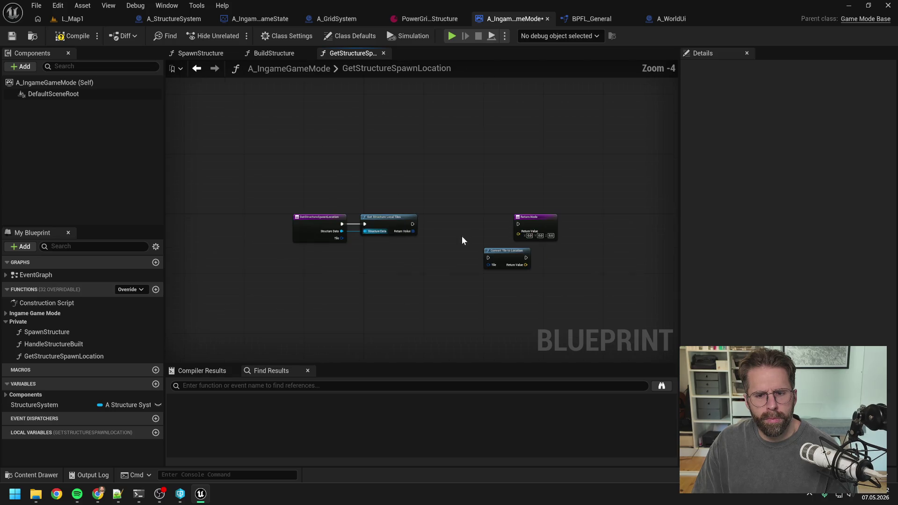
pyautogui.moveTo(500, 253); pyautogui.dragTo(434, 292)
pyautogui.scroll(2, 424, 254)
pyautogui.click(423, 254)
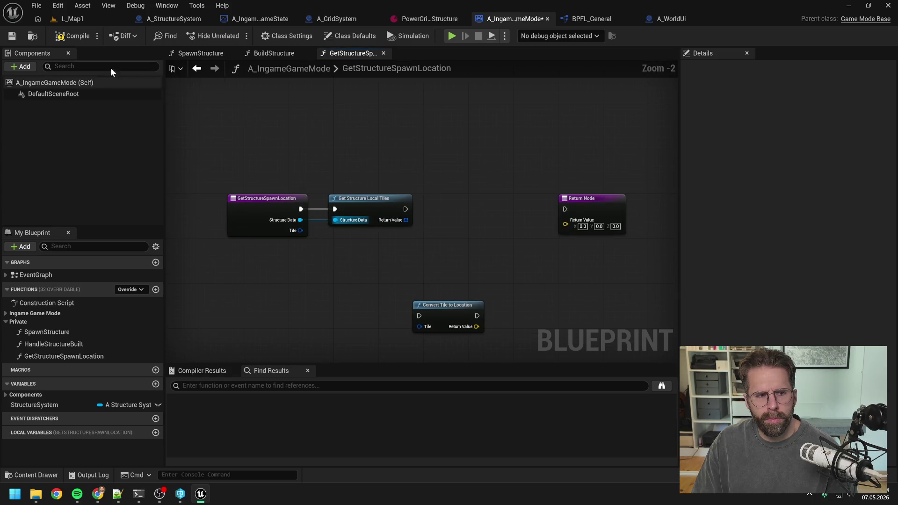
# Compile the blueprint, check the entry's inputs, and switch to the BuildStructure graph.
pyautogui.click(71, 36)
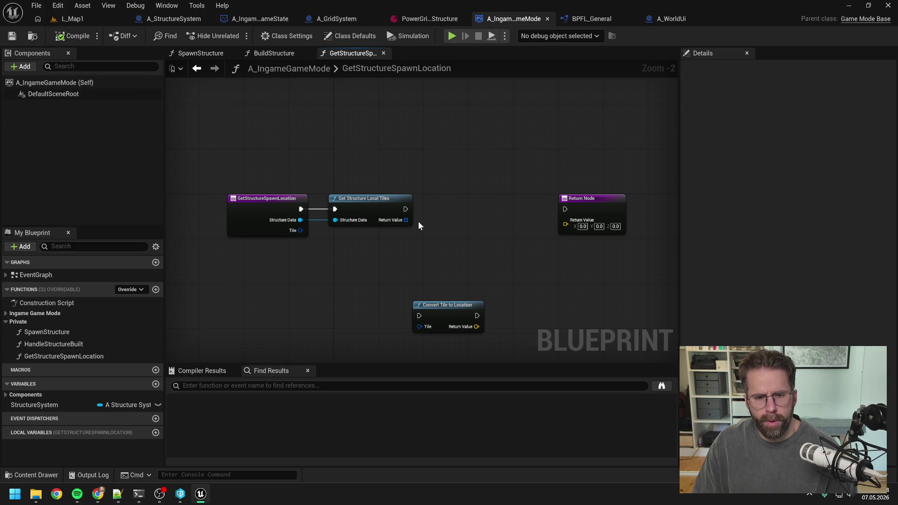
pyautogui.click(245, 224)
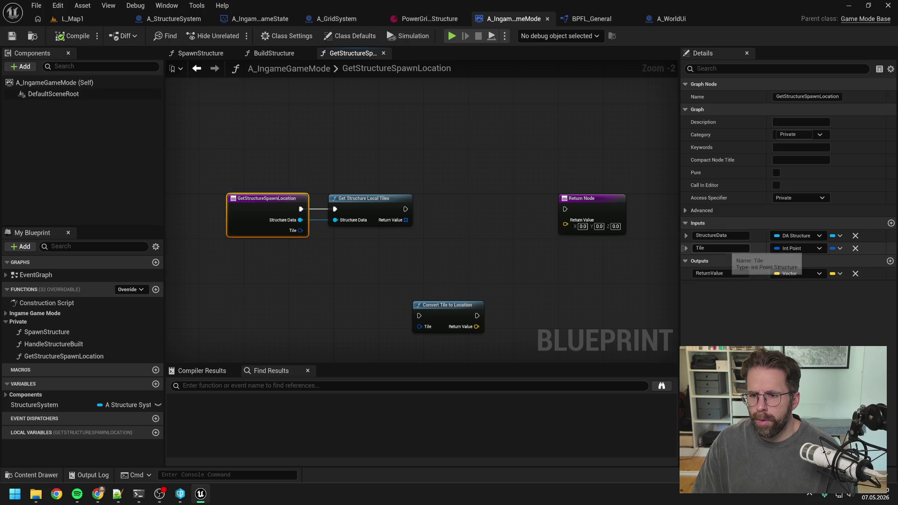
pyautogui.click(274, 53)
pyautogui.scroll(2, 421, 210)
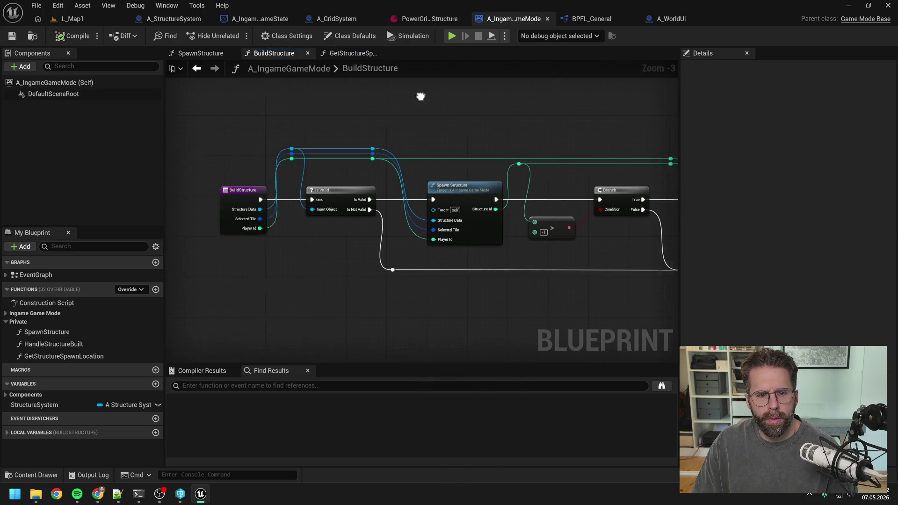
# From the SpawnStructure graph, rename the Tile input to SelectedTile and reopen GetStructureSpawnLocation.
pyautogui.click(508, 196)
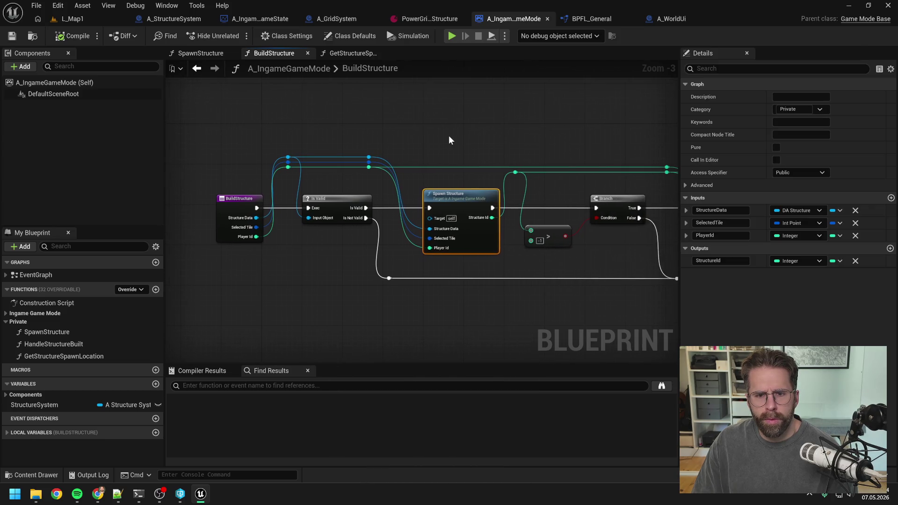
pyautogui.click(448, 137)
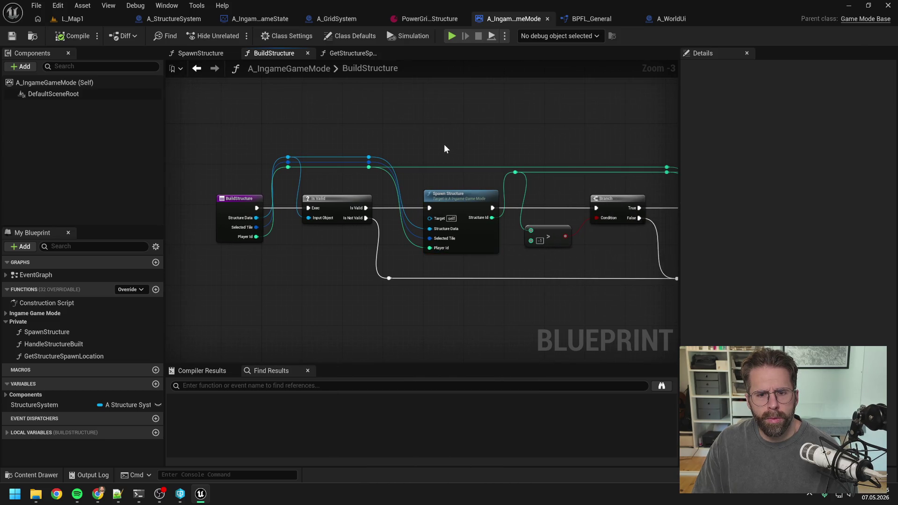
pyautogui.doubleClick(352, 185)
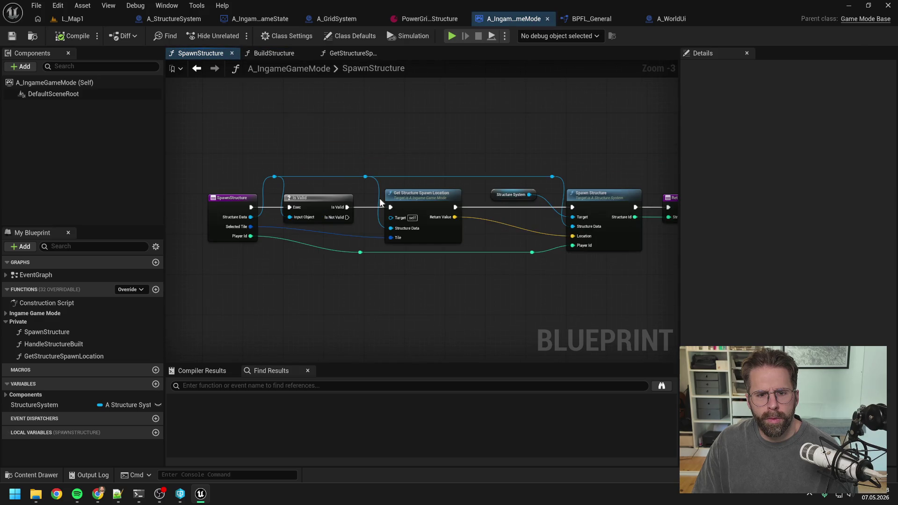
pyautogui.click(421, 195)
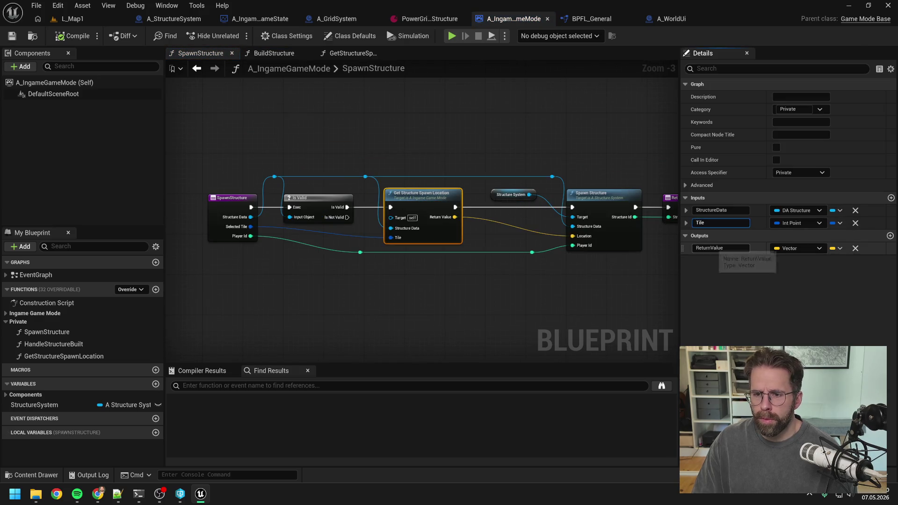
pyautogui.write('Selected')
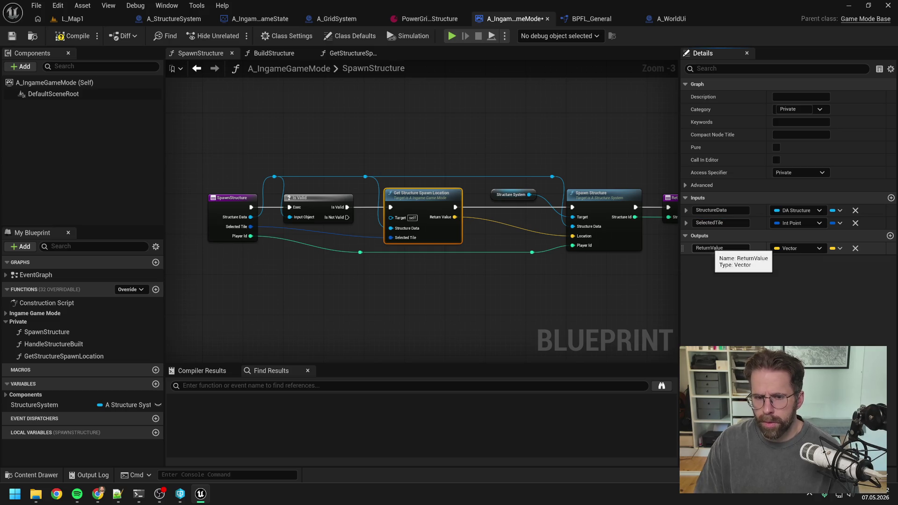
pyautogui.doubleClick(407, 192)
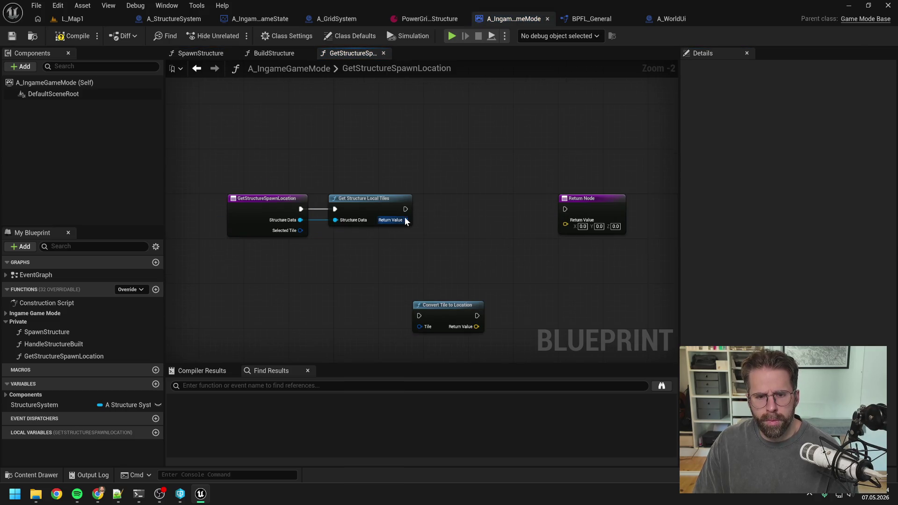
# Loop over the local tiles with For Each Loop, adding Selected Tile to each Array Element.
pyautogui.moveTo(405, 220)
pyautogui.mouseDown()
pyautogui.moveTo(444, 233)
pyautogui.moveTo(464, 221)
pyautogui.moveTo(463, 203)
pyautogui.mouseUp()
pyautogui.write('for each')
pyautogui.press('Return')
pyautogui.click(548, 260)
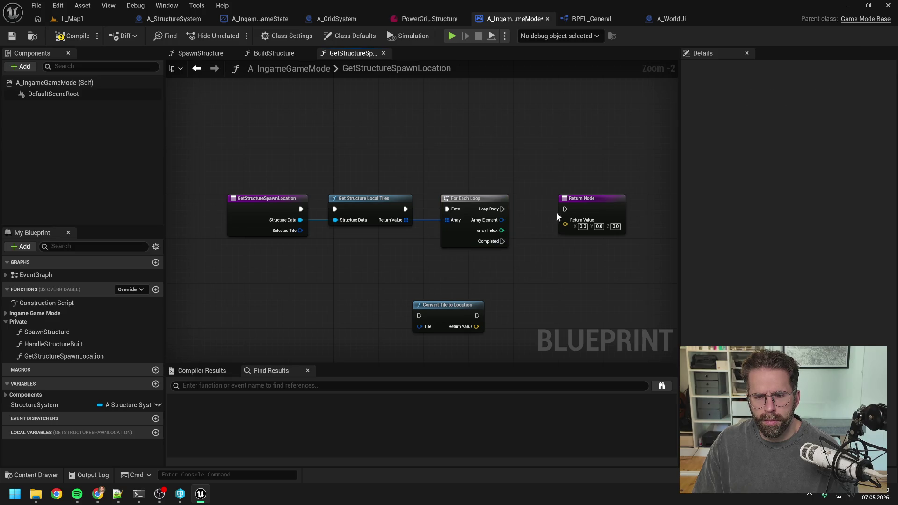
pyautogui.moveTo(560, 213)
pyautogui.mouseDown()
pyautogui.moveTo(599, 288)
pyautogui.moveTo(555, 309)
pyautogui.mouseUp()
pyautogui.moveTo(501, 219); pyautogui.dragTo(573, 240)
pyautogui.write('add')
pyautogui.press('Return')
pyautogui.click(508, 245)
pyautogui.moveTo(300, 230); pyautogui.dragTo(555, 250)
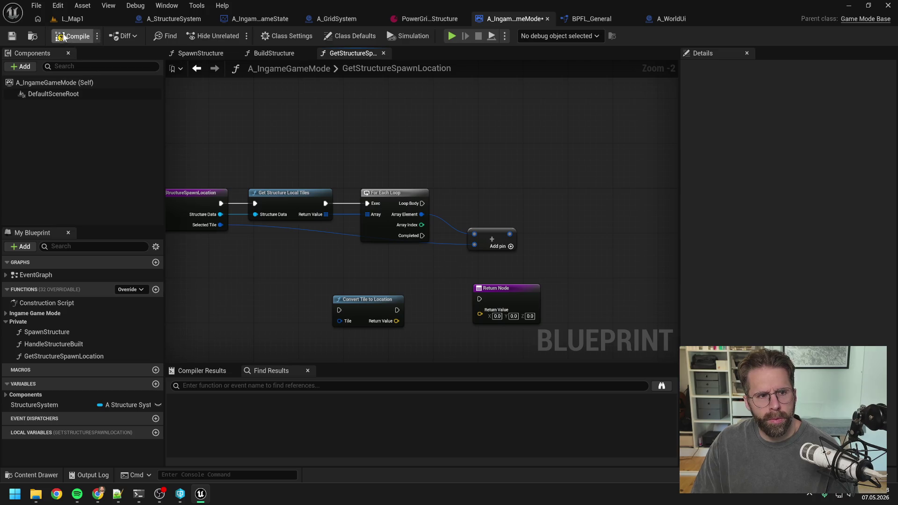
# Reroute the Selected Tile wire over the top of the graph into Make Array.
pyautogui.scroll(-2, 504, 164)
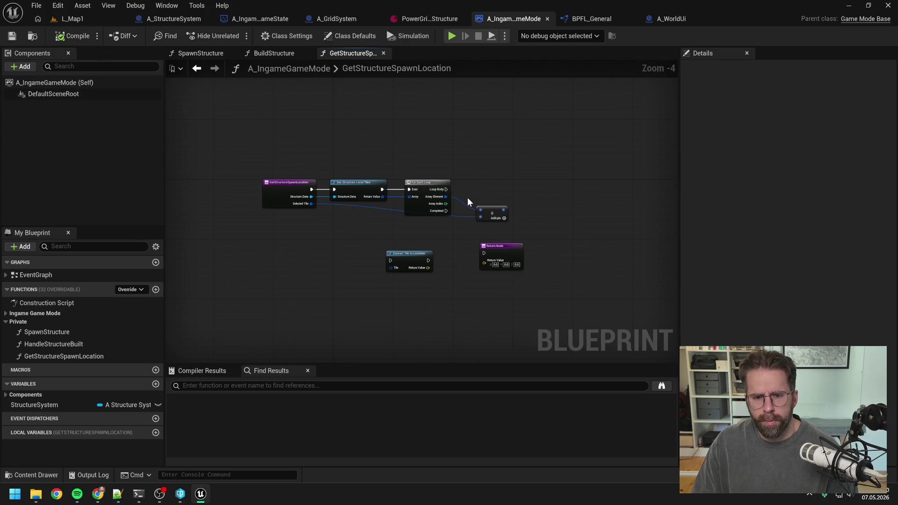
pyautogui.scroll(1, 467, 197)
pyautogui.doubleClick(461, 223)
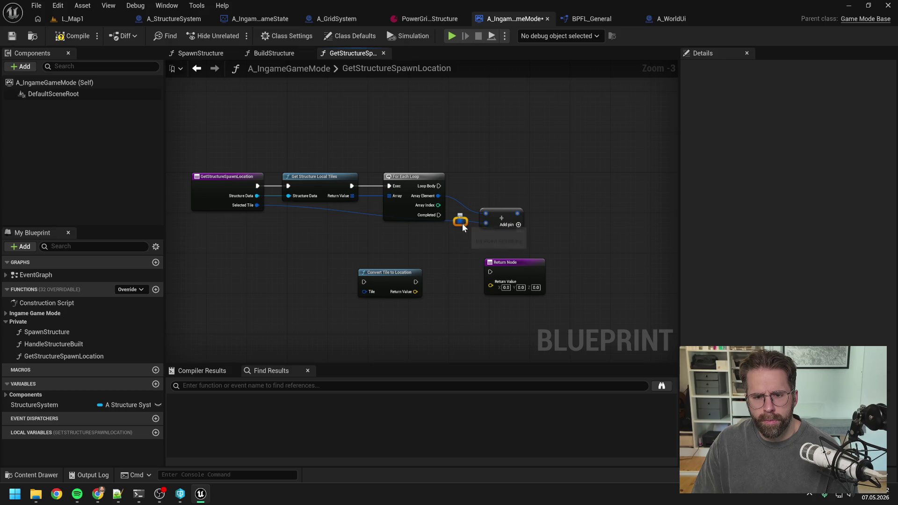
pyautogui.moveTo(465, 220)
pyautogui.mouseDown()
pyautogui.moveTo(456, 156)
pyautogui.moveTo(301, 164)
pyautogui.mouseUp()
pyautogui.doubleClick(425, 161)
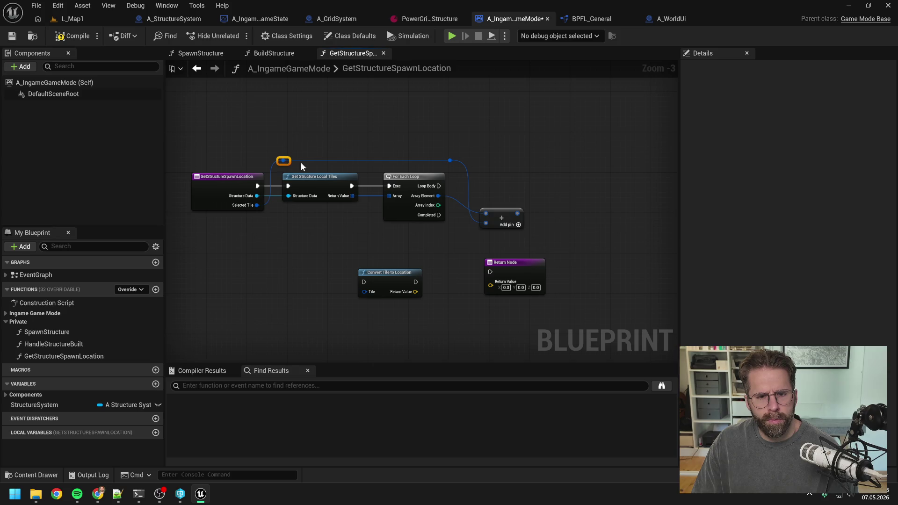
pyautogui.moveTo(451, 160)
pyautogui.mouseDown()
pyautogui.moveTo(484, 209)
pyautogui.moveTo(480, 223)
pyautogui.moveTo(504, 200)
pyautogui.mouseUp()
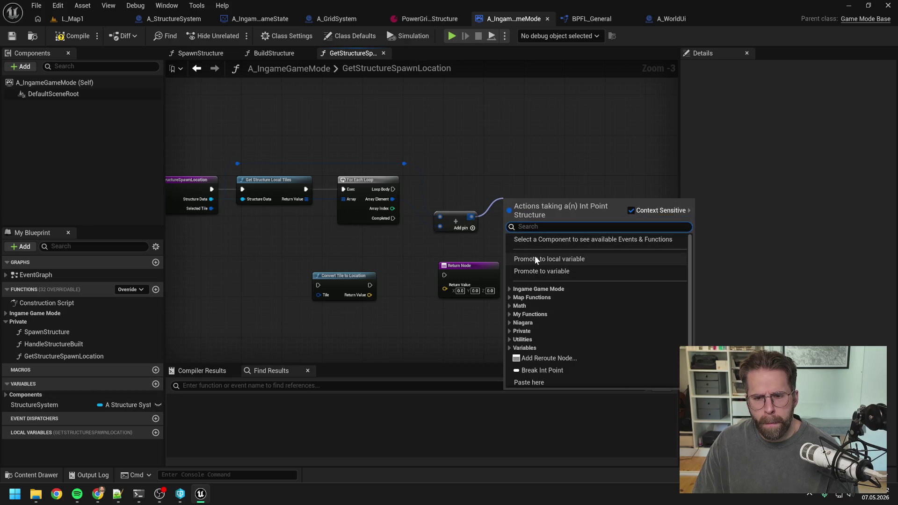
# Promote the array to a local Int Point array variable named TilesLocal, deleting the extra SET node.
pyautogui.click(536, 259)
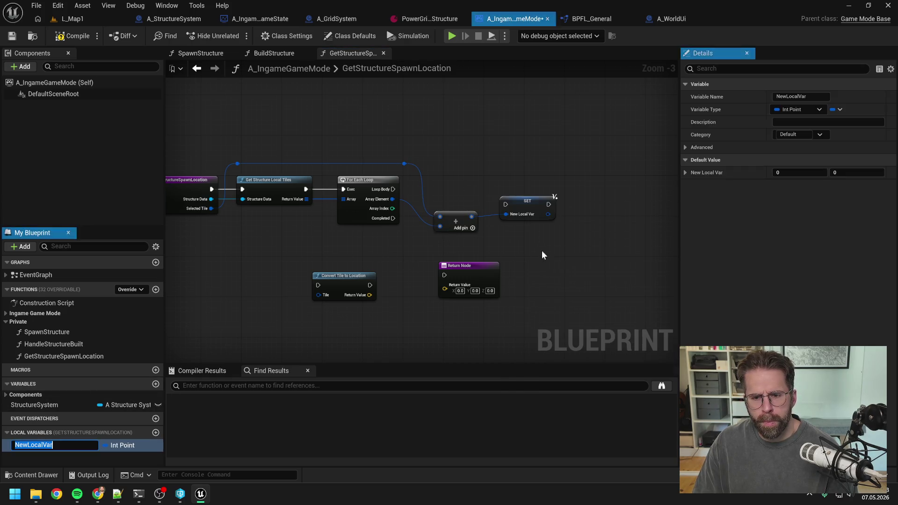
pyautogui.click(525, 201)
pyautogui.press('Delete')
pyautogui.click(103, 444)
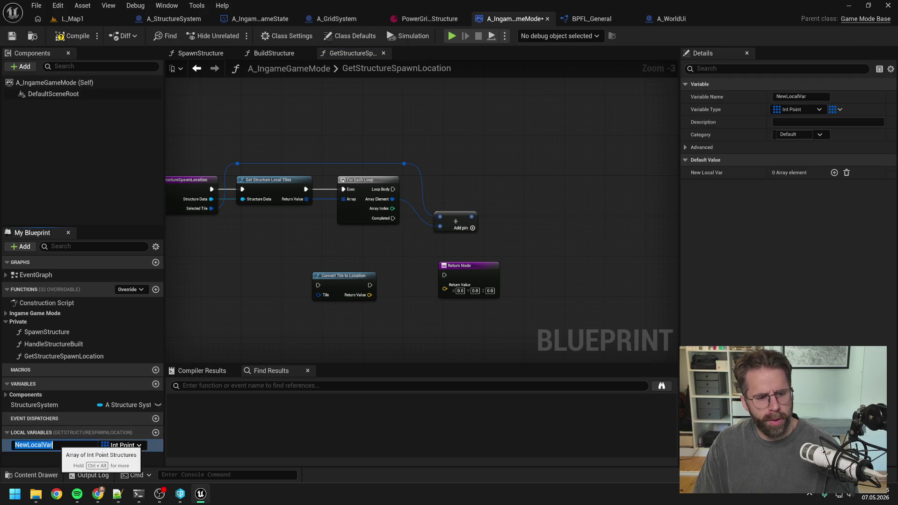
pyautogui.write('Tiles')
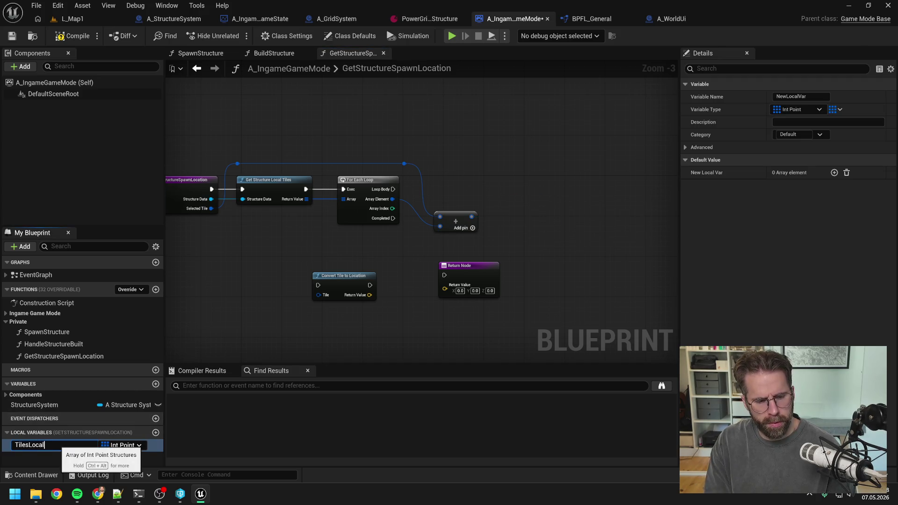
pyautogui.press('Return')
# Add a TilesLocal getter and array ADD node, wired from Loop Body, the tile value and TilesLocal.
pyautogui.moveTo(25, 444)
pyautogui.mouseDown()
pyautogui.moveTo(507, 195)
pyautogui.moveTo(540, 192)
pyautogui.mouseUp()
pyautogui.click(520, 196)
pyautogui.write('add')
pyautogui.press('Return')
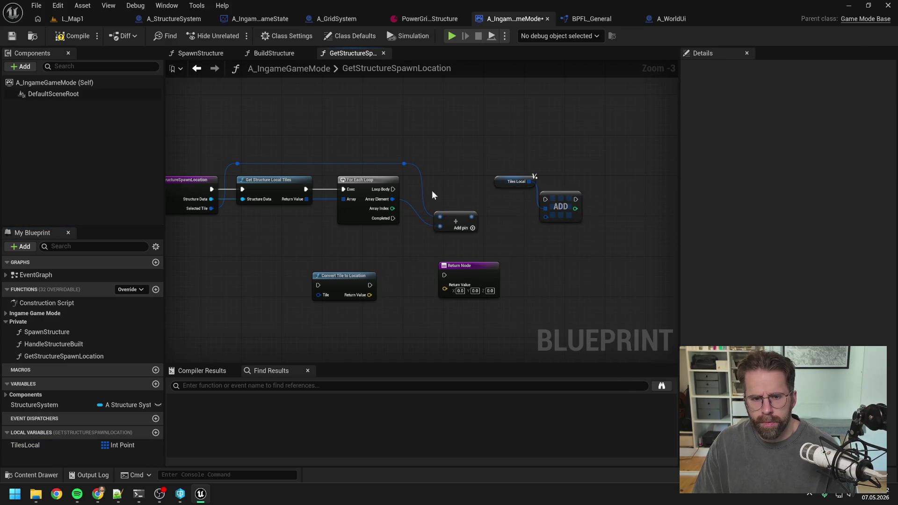
pyautogui.moveTo(393, 189); pyautogui.dragTo(545, 199)
pyautogui.moveTo(471, 217); pyautogui.dragTo(546, 217)
pyautogui.moveTo(511, 182); pyautogui.dragTo(450, 182)
pyautogui.moveTo(546, 199); pyautogui.dragTo(514, 198)
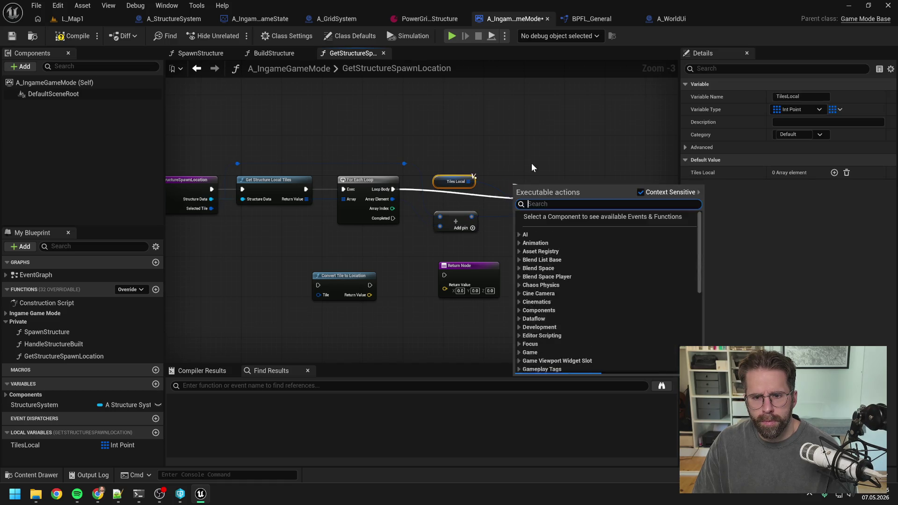
pyautogui.click(531, 168)
pyautogui.moveTo(468, 181); pyautogui.dragTo(511, 198)
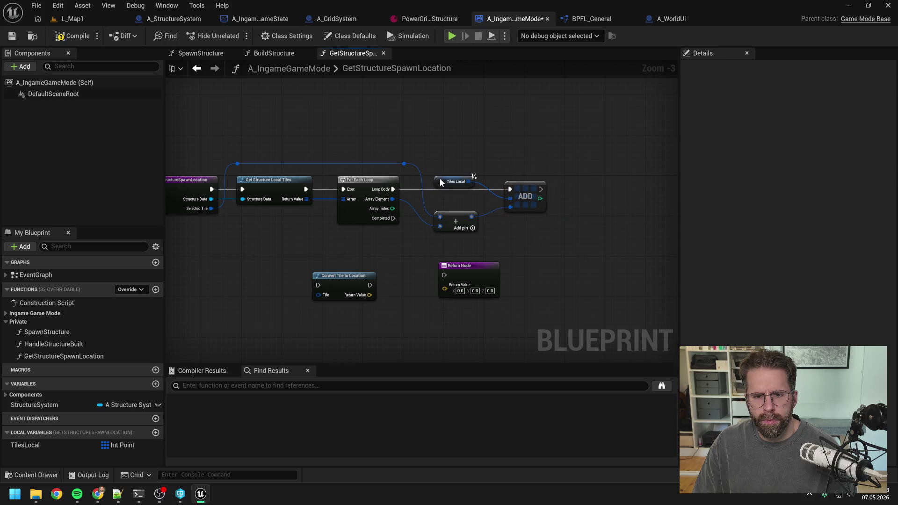
# Tidy the layout of TilesLocal, Make Array, Return Node and Convert Tile to Location.
pyautogui.moveTo(440, 182); pyautogui.dragTo(442, 178)
pyautogui.moveTo(448, 216); pyautogui.dragTo(448, 205)
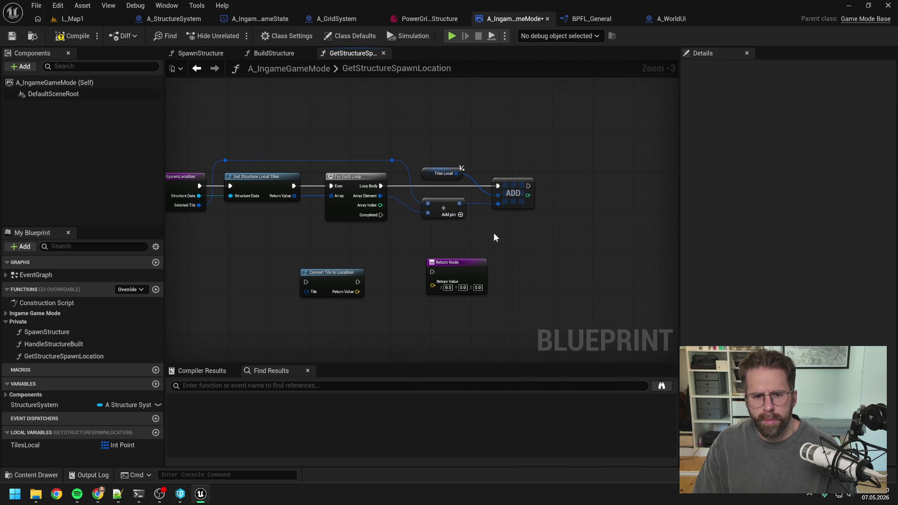
pyautogui.scroll(-1, 464, 231)
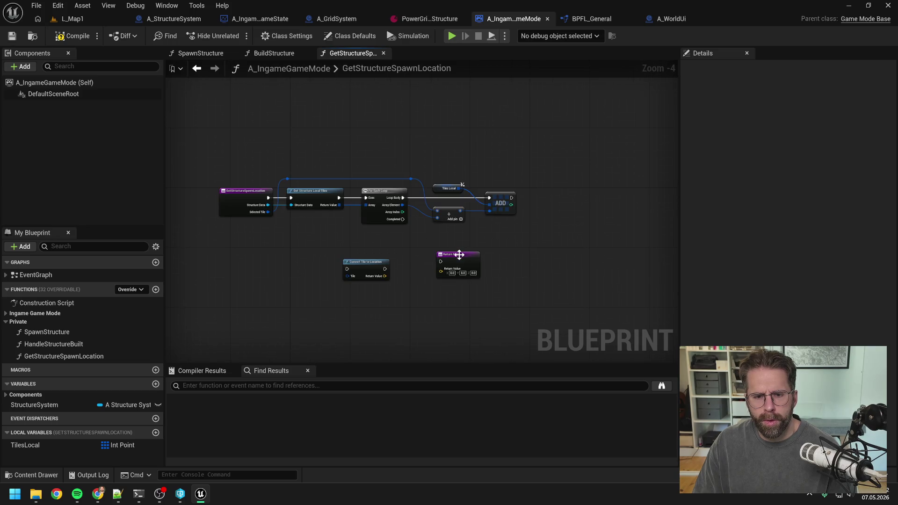
pyautogui.moveTo(461, 255); pyautogui.dragTo(561, 273)
pyautogui.moveTo(366, 262); pyautogui.dragTo(459, 278)
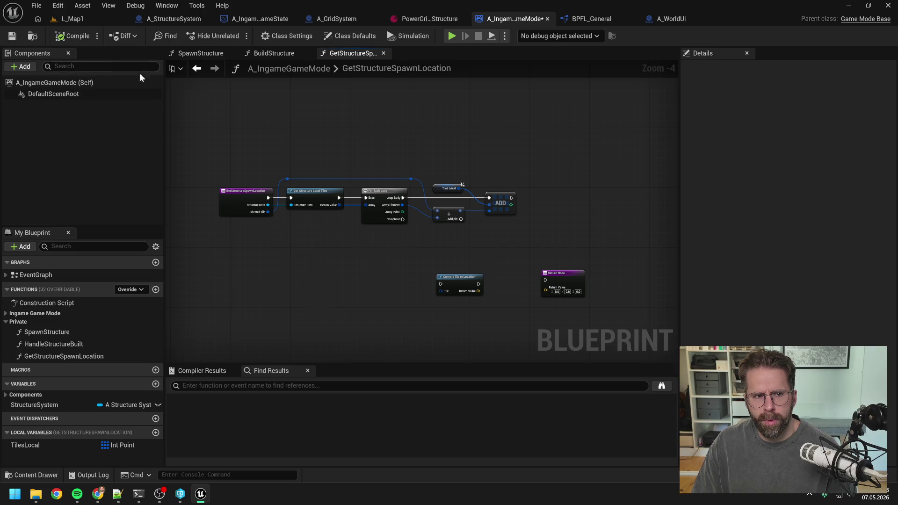
# Save the A_IngameGameMode blueprint with Ctrl+S.
pyautogui.hotkey('ctrl', 's')
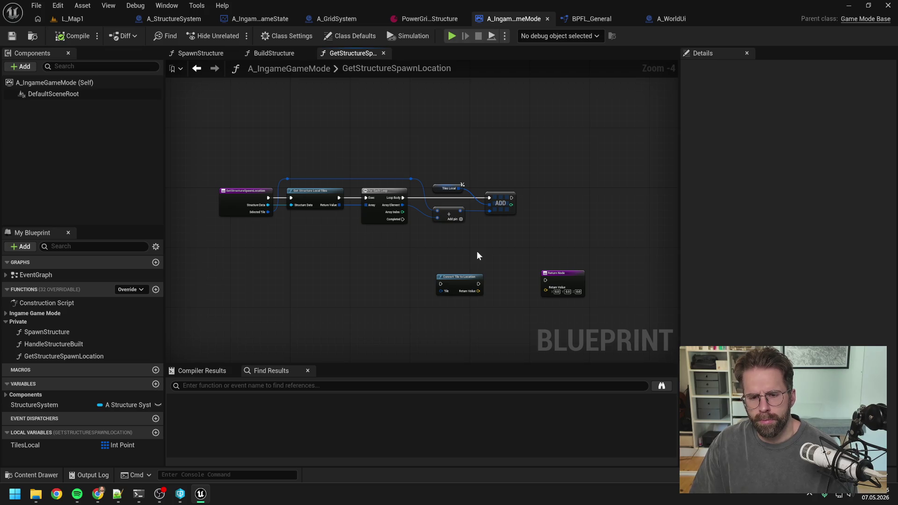
pyautogui.moveTo(477, 255); pyautogui.dragTo(466, 239)
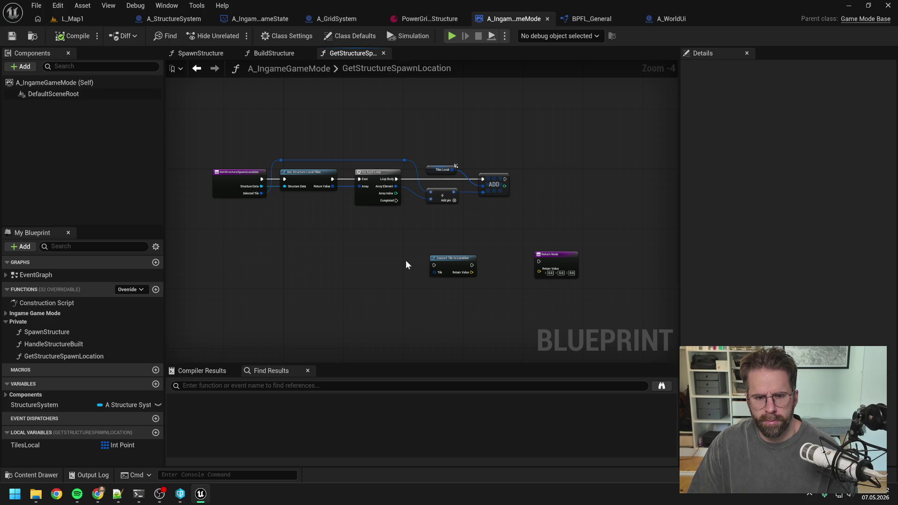
pyautogui.click(138, 493)
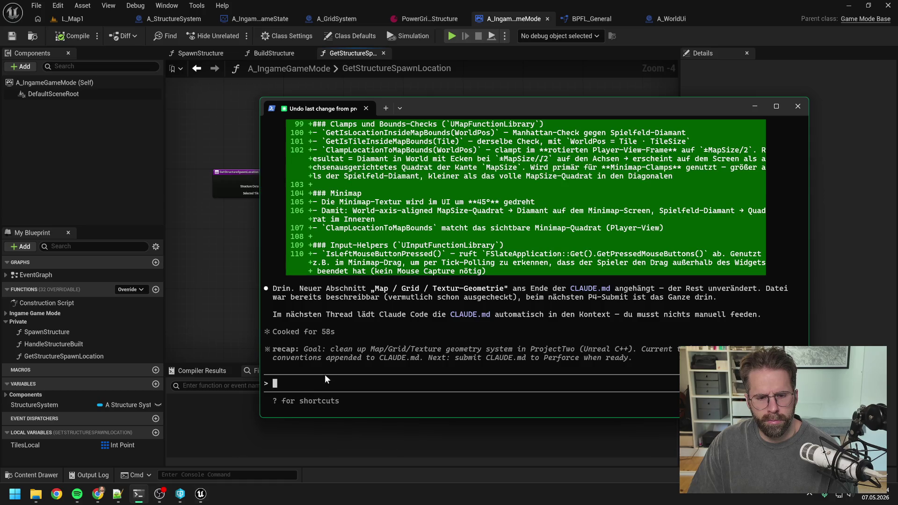
# Begin typing the Claude Code prompt 'Ich habe die Tiles einer Structure…' while repositioning the terminal.
pyautogui.write('Ich habe')
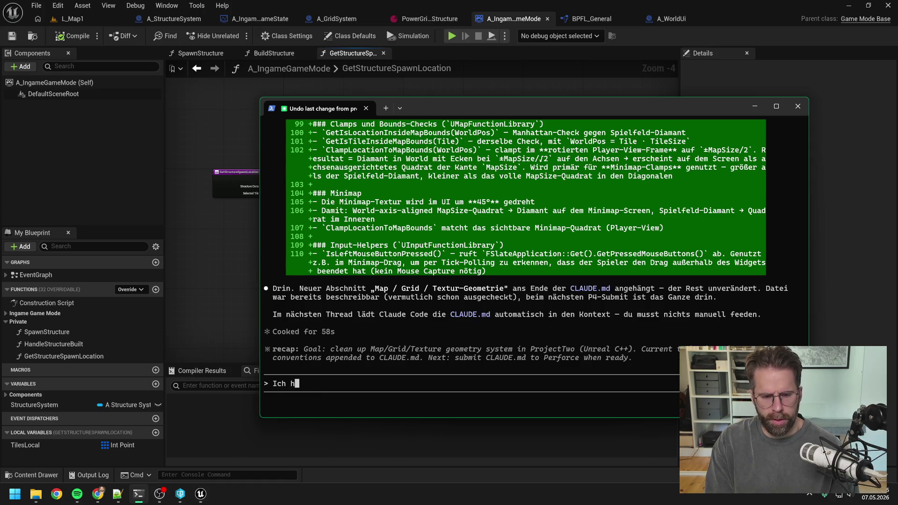
pyautogui.moveTo(561, 108); pyautogui.dragTo(806, 92)
pyautogui.write('die')
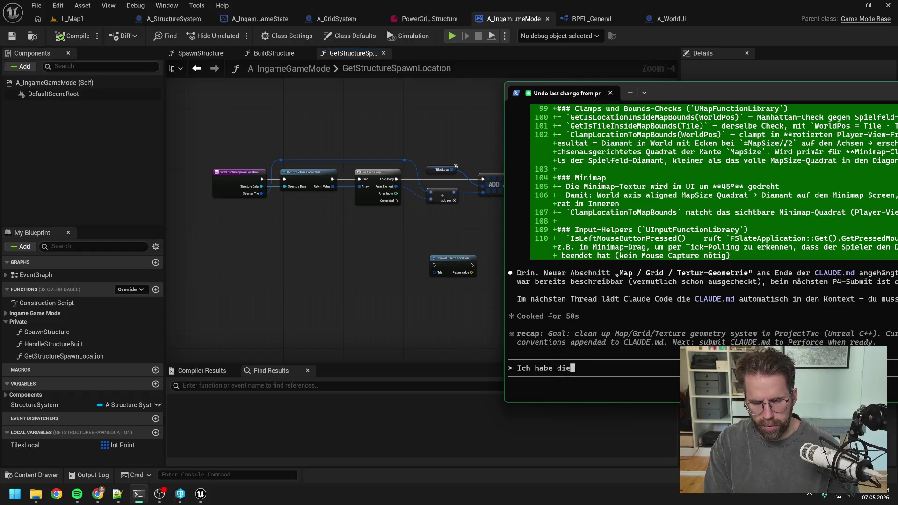
pyautogui.write(' Tiles eines')
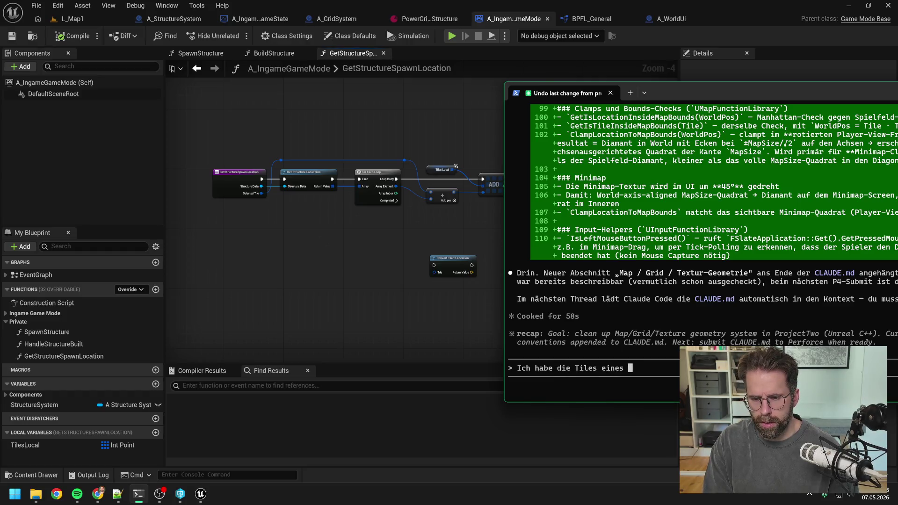
pyautogui.press('BackSpace')
pyautogui.press('BackSpace')
pyautogui.press('BackSpace')
pyautogui.write('r St')
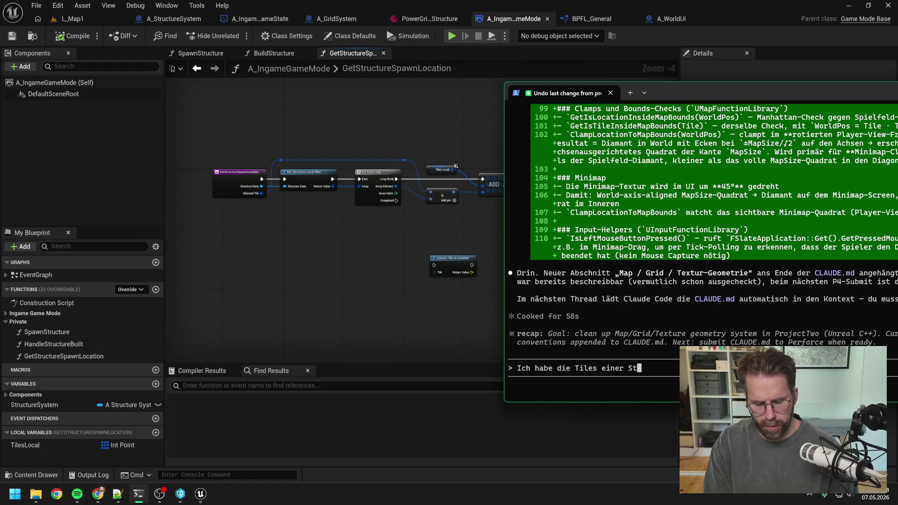
pyautogui.write('ructure ur')
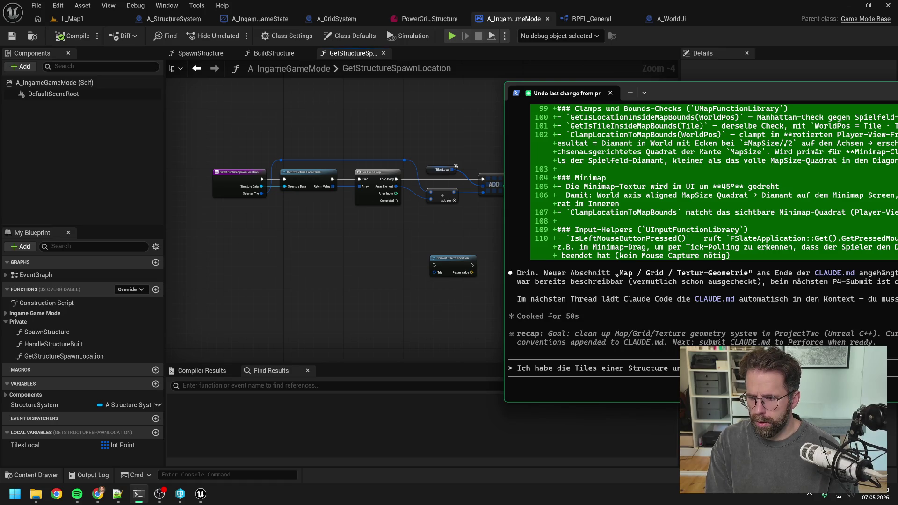
pyautogui.moveTo(708, 90); pyautogui.dragTo(598, 75)
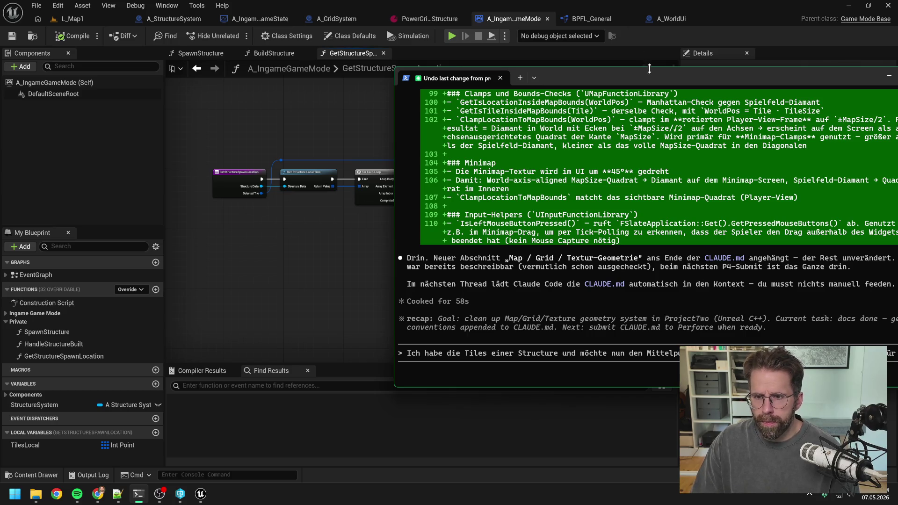
# Finish and submit the question on finding the spawn centre for 2x2, 3x6, 5x8 structures.
pyautogui.moveTo(653, 78); pyautogui.dragTo(457, 69)
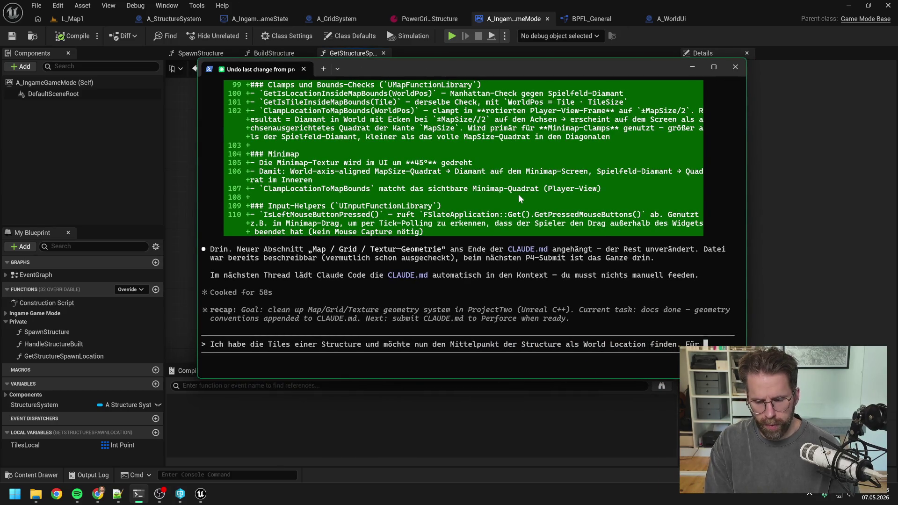
pyautogui.write('eine Structure mit Mitt')
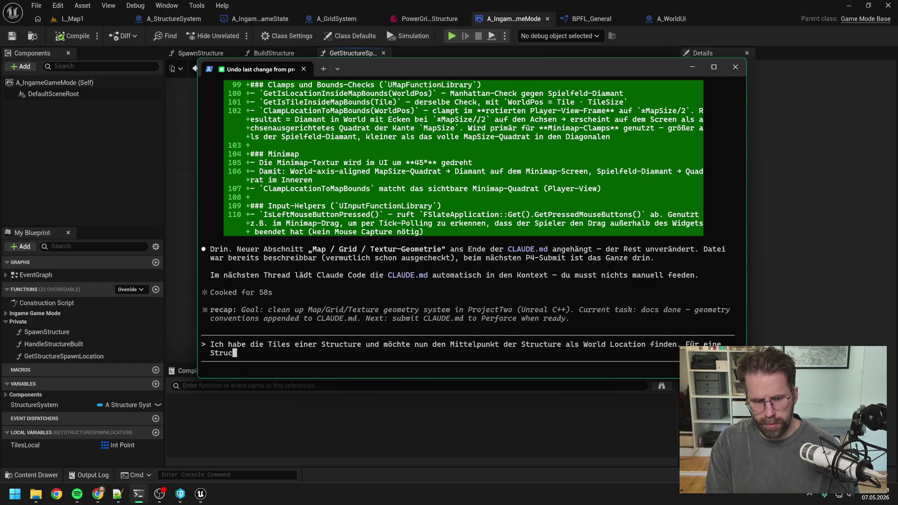
pyautogui.write('el')
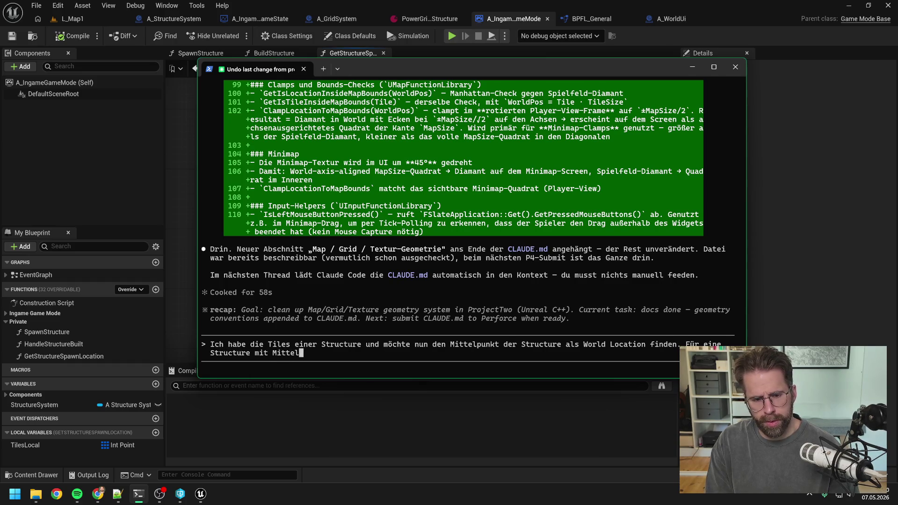
pyautogui.write('punkt leicht. ')
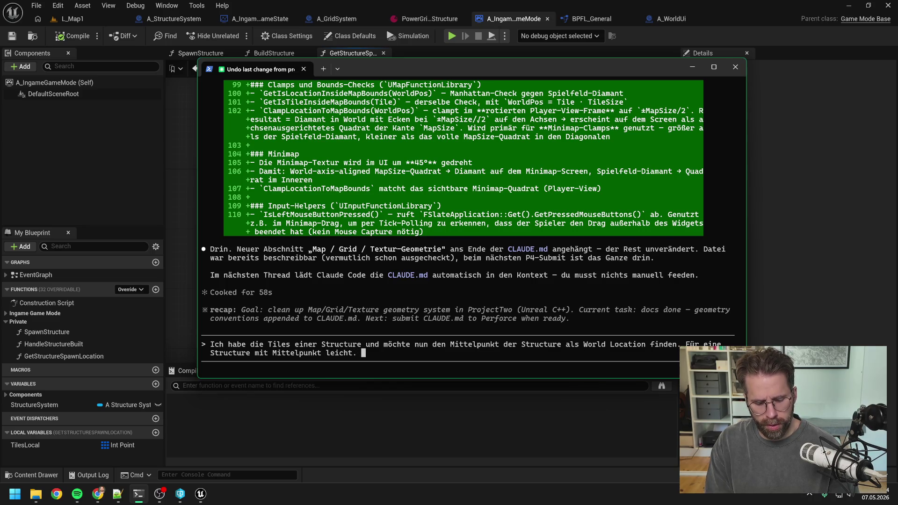
pyautogui.write('Aber ')
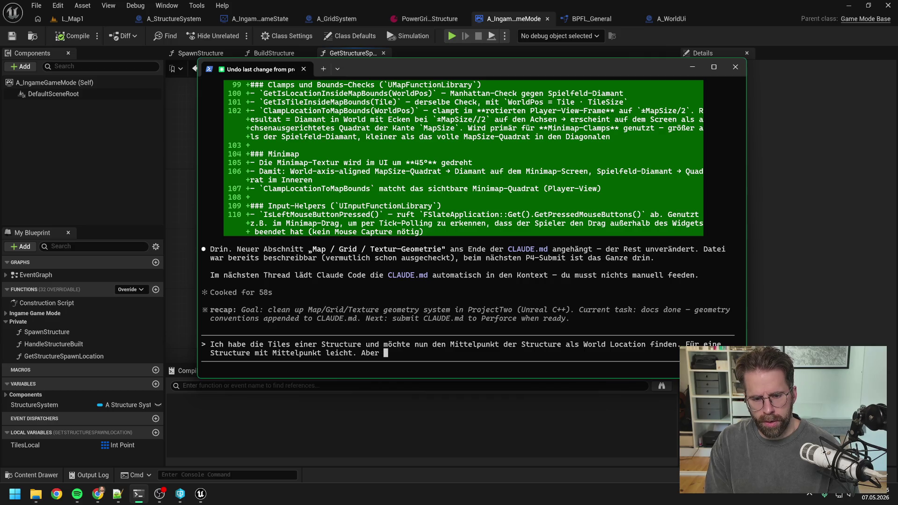
pyautogui.write('was ist mit einer S')
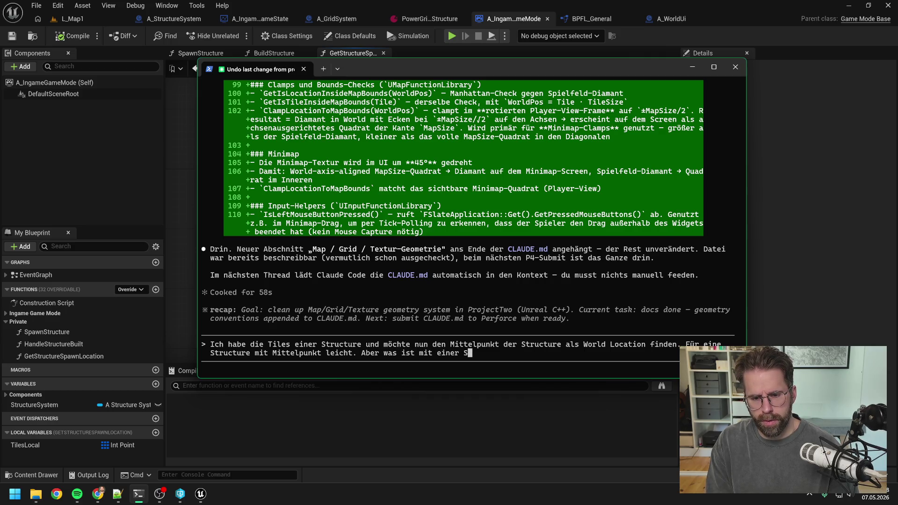
pyautogui.write('tructure, di')
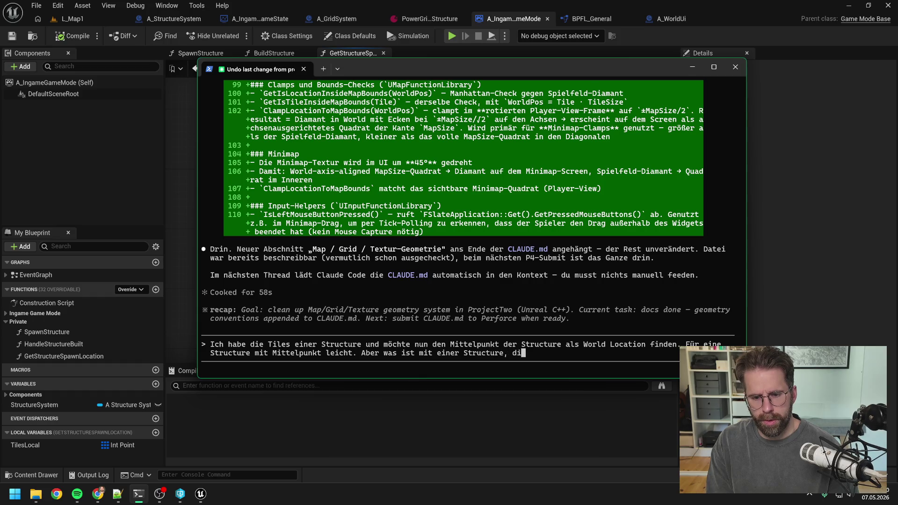
pyautogui.write('e 2x2 ')
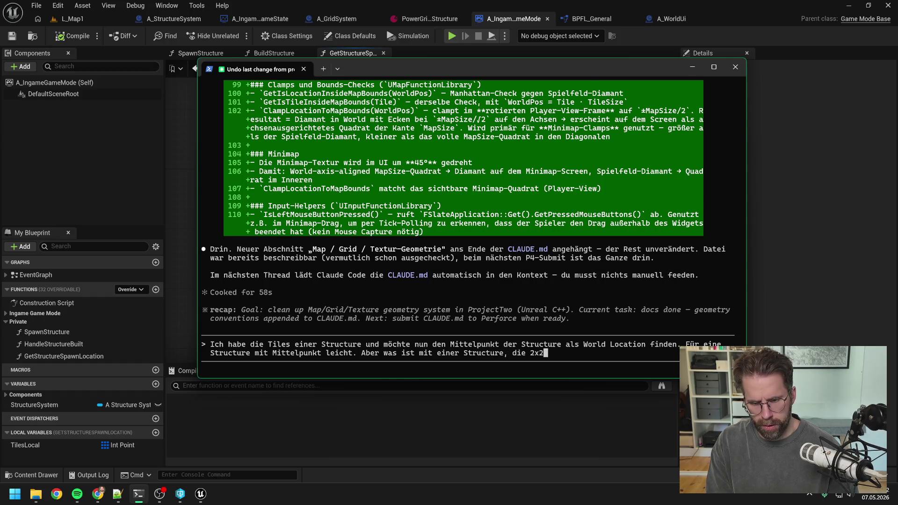
pyautogui.write('3')
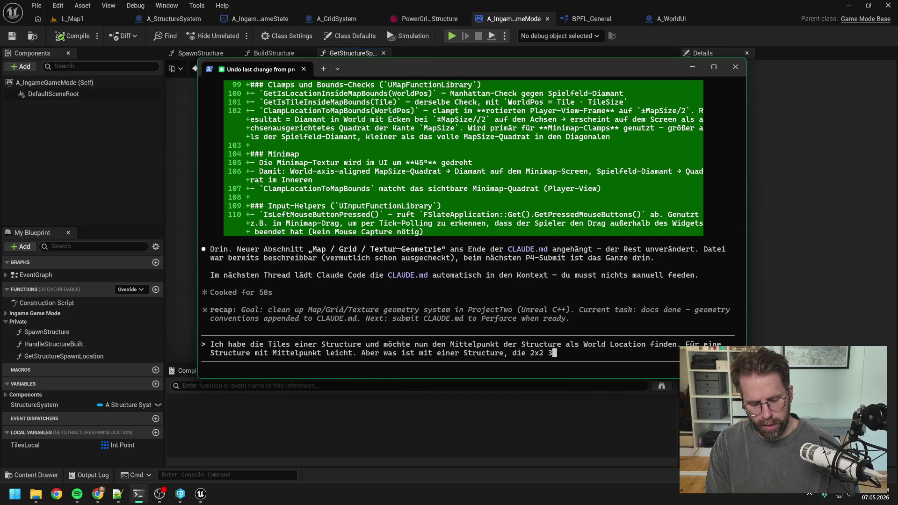
pyautogui.write('x6')
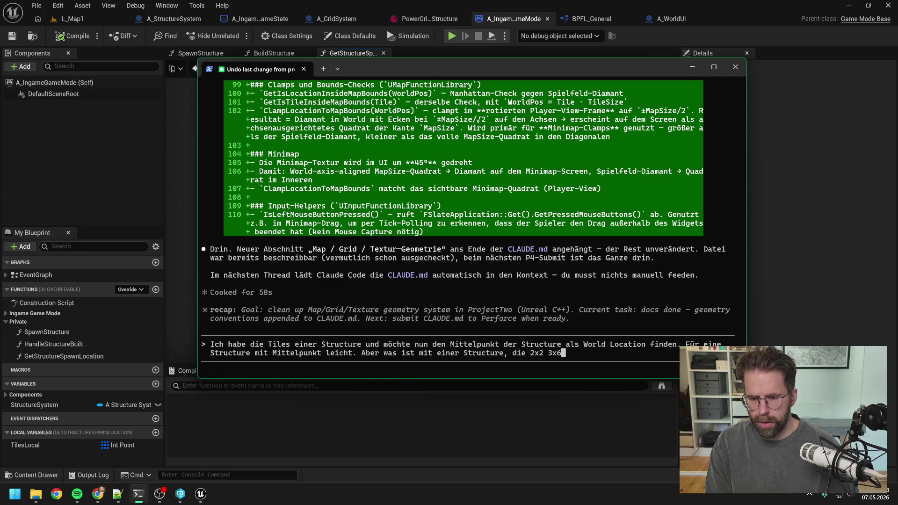
pyautogui.write(' 5x')
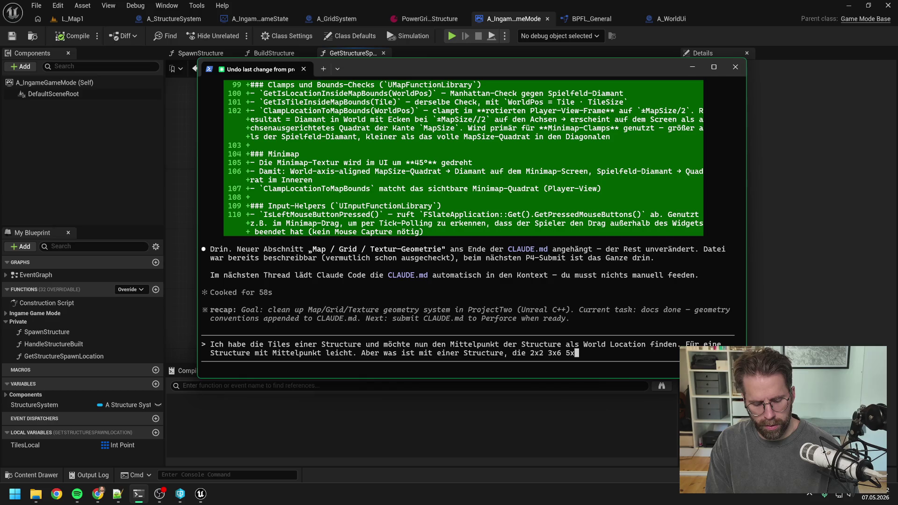
pyautogui.write('8')
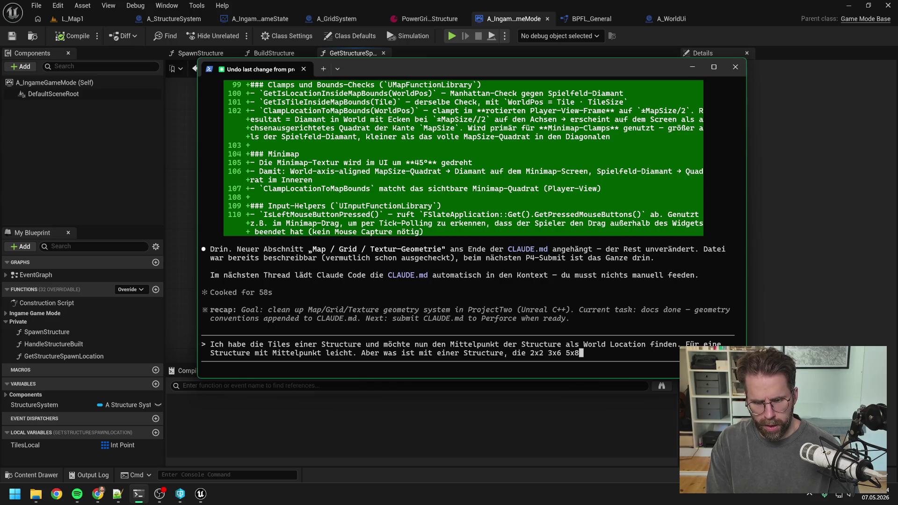
pyautogui.write(' ect groß ist')
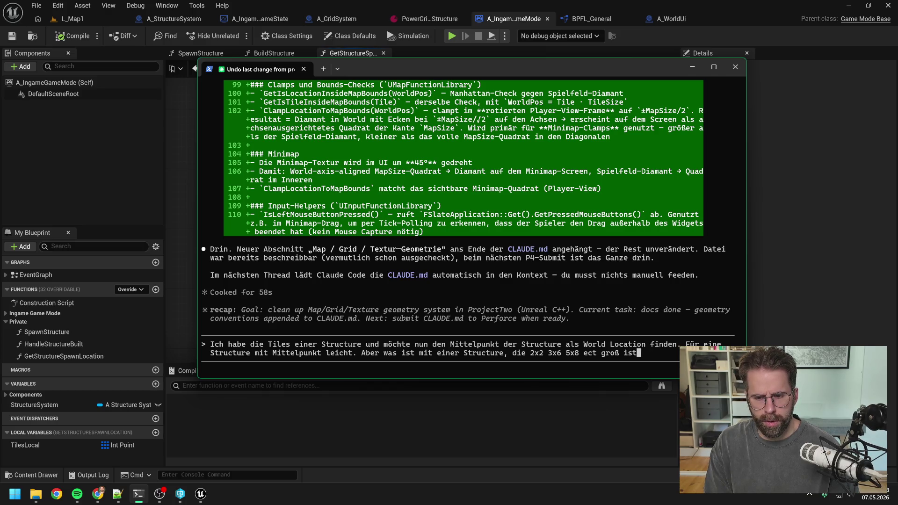
pyautogui.write('.')
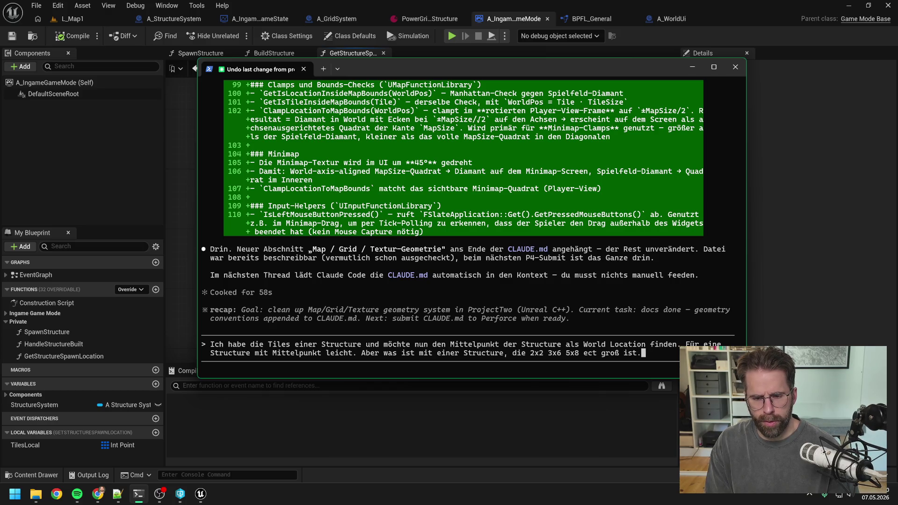
pyautogui.write(' Ich')
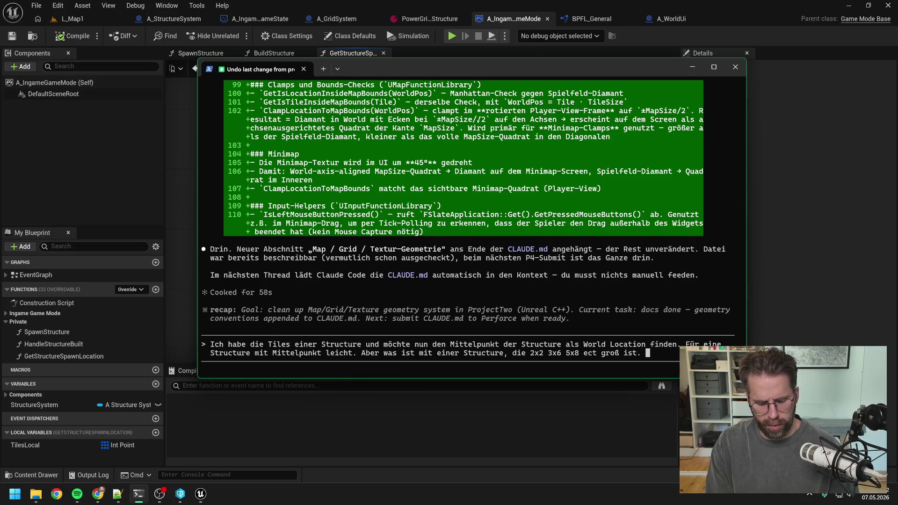
pyautogui.write(' habe')
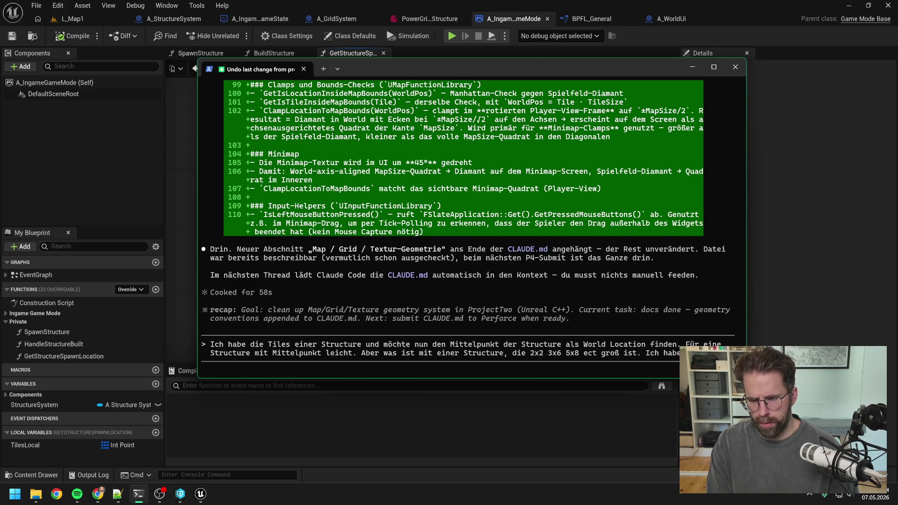
pyautogui.write(' bislang die Funktion ')
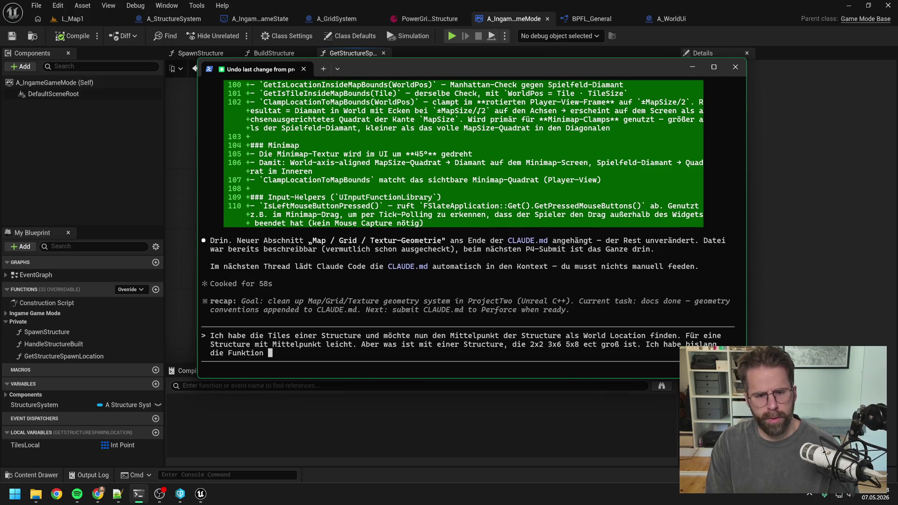
pyautogui.write('ConvertTileTo')
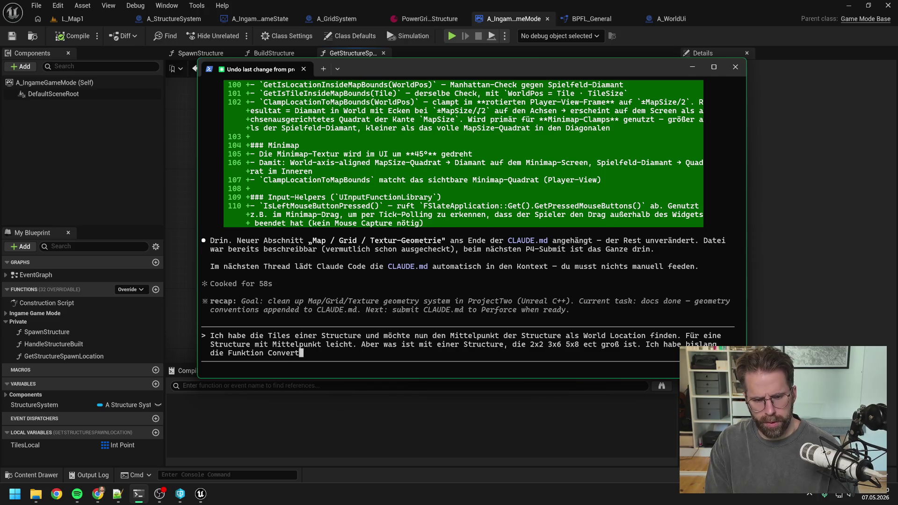
pyautogui.write('Location')
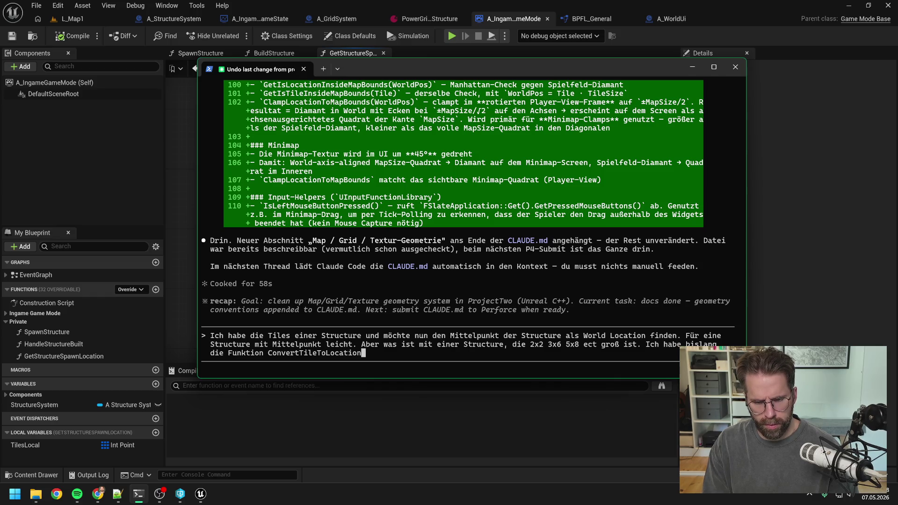
pyautogui.write('. ')
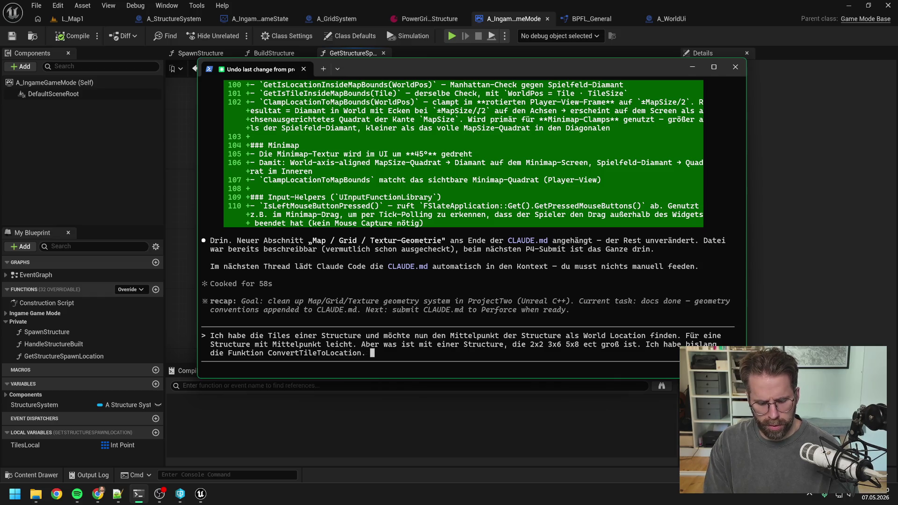
pyautogui.write('Nun woll')
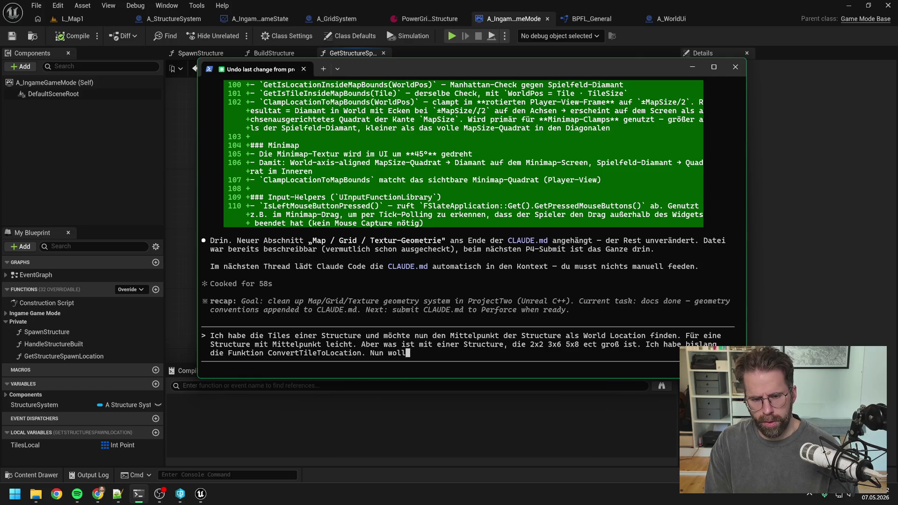
pyautogui.write('en wir aus einem A')
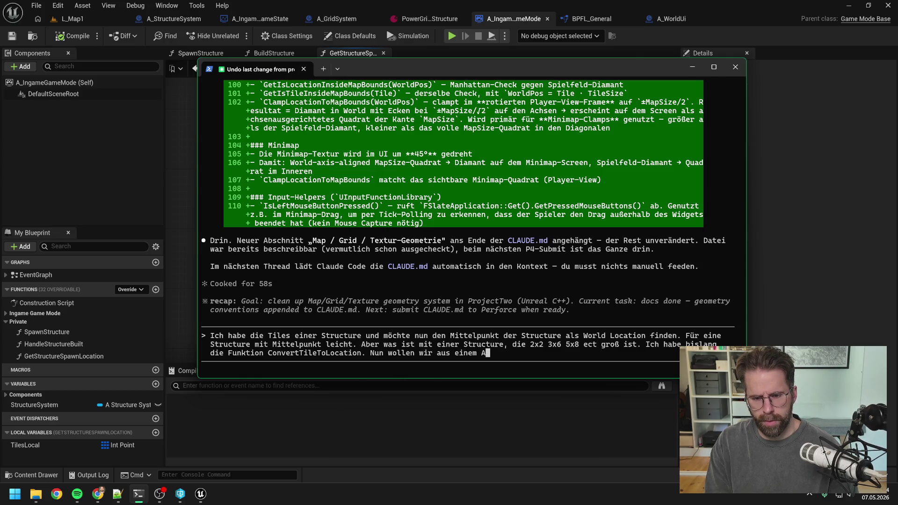
pyautogui.write('rray von ')
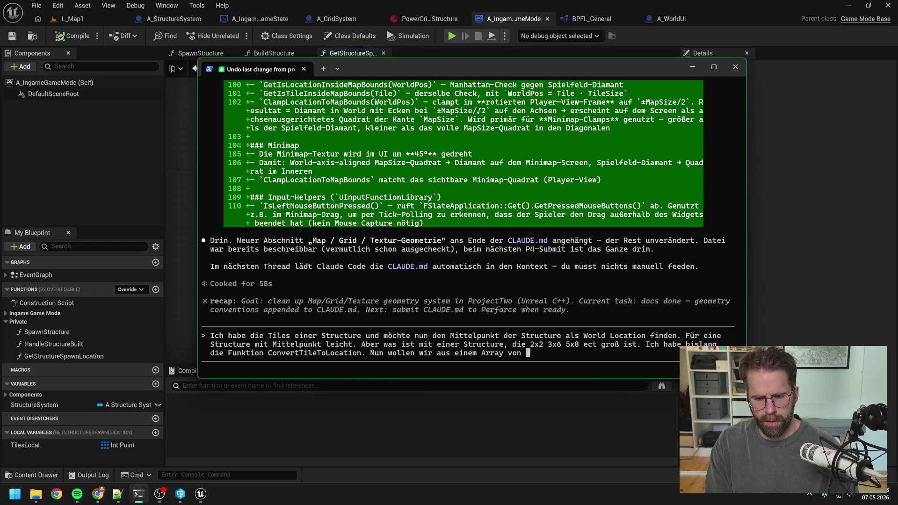
pyautogui.write('Tiles ')
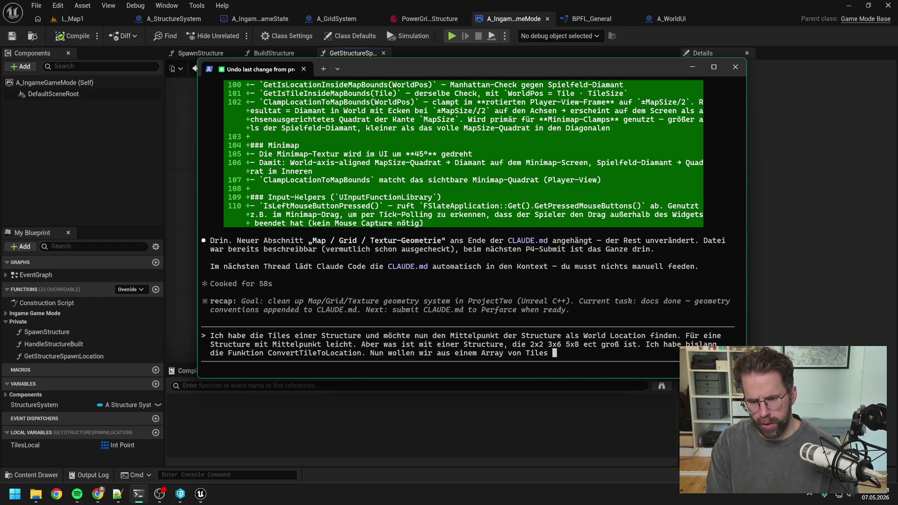
pyautogui.write('den ')
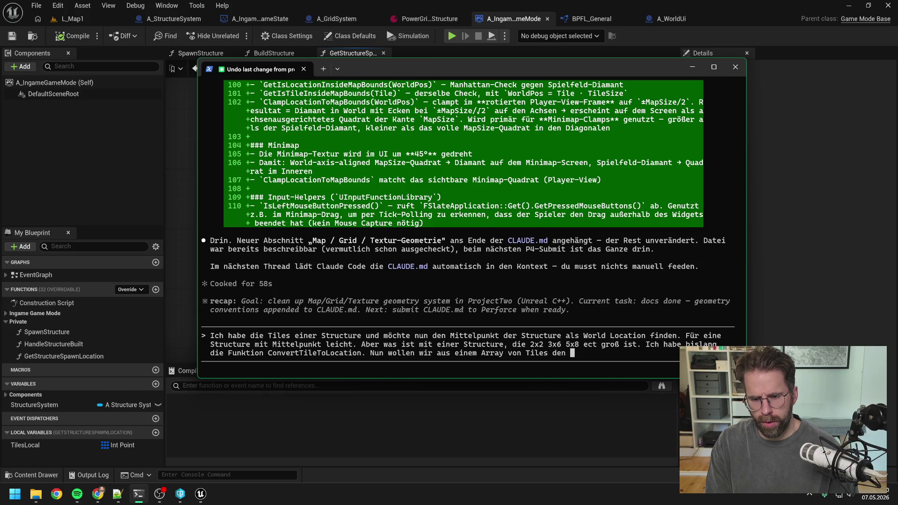
pyautogui.write('Mittelpu')
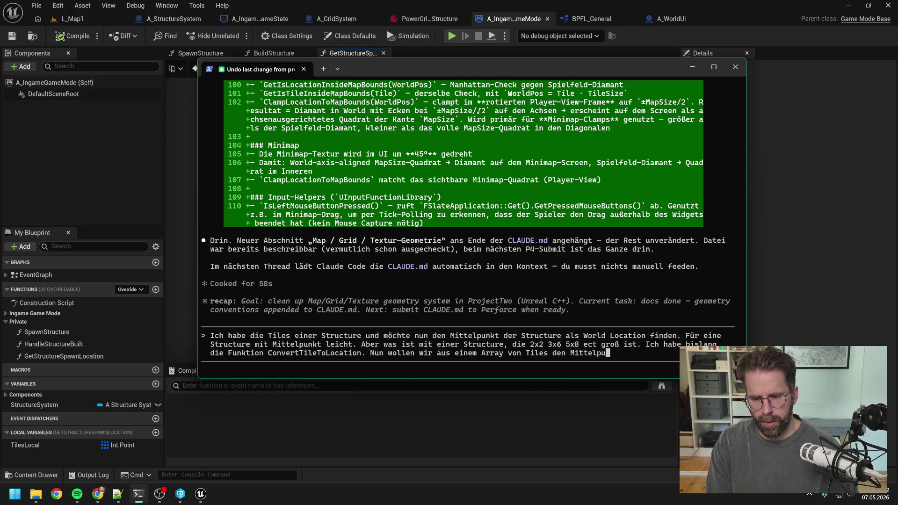
pyautogui.write('nkt, also der P')
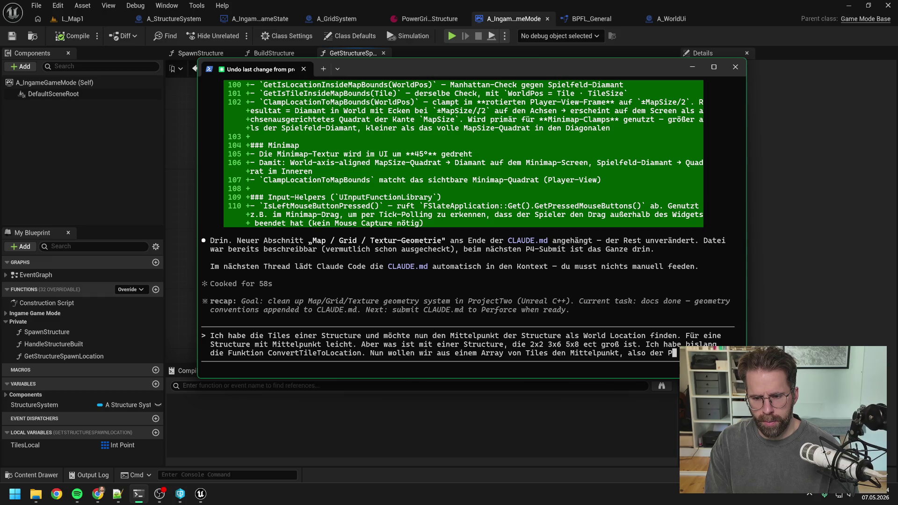
pyautogui.write('unkt an dem wirt ')
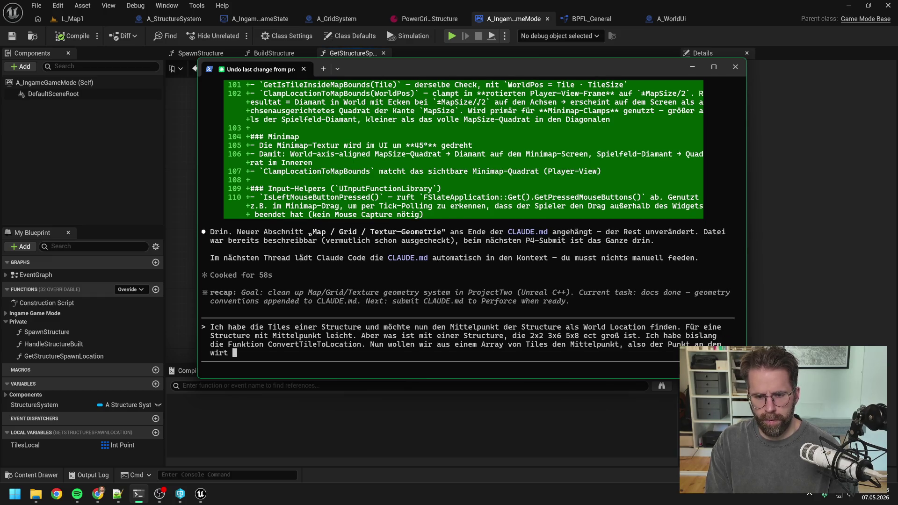
pyautogui.press('BackSpace')
pyautogui.press('BackSpace')
pyautogui.write(' die ')
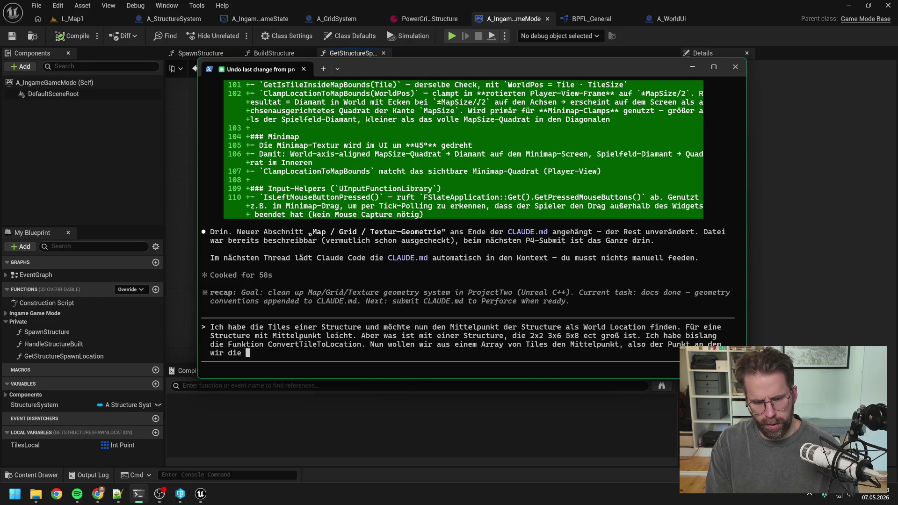
pyautogui.write('InstancedSta')
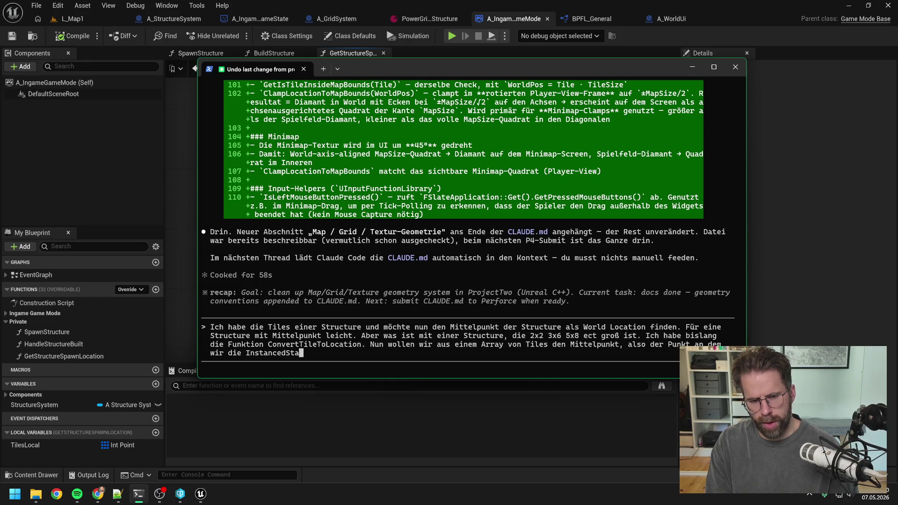
pyautogui.write('ticMesh unseres Ge')
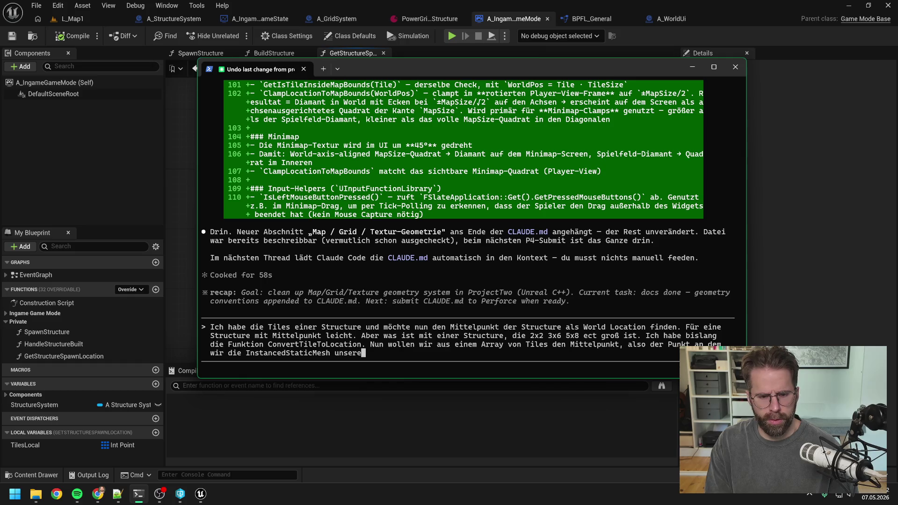
pyautogui.press('BackSpace')
pyautogui.press('BackSpace')
pyautogui.press('BackSpace')
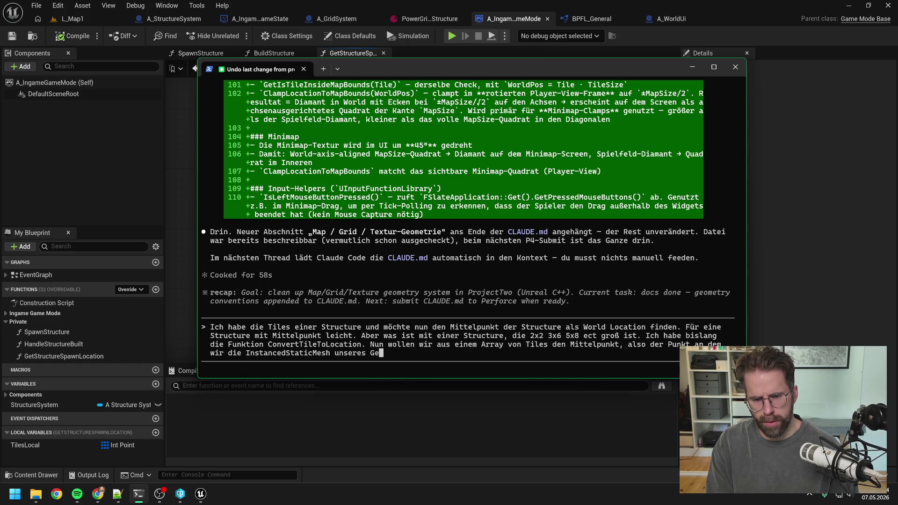
pyautogui.write('er S')
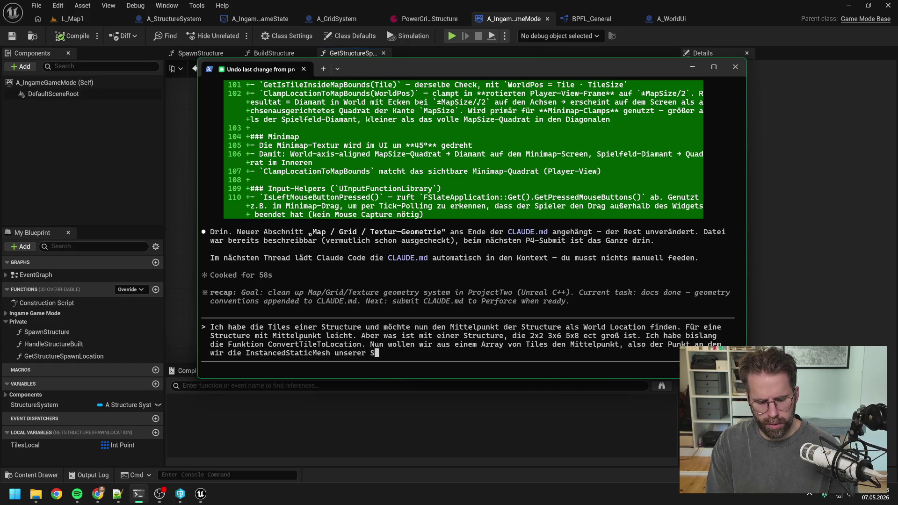
pyautogui.write('tructure spawnen.')
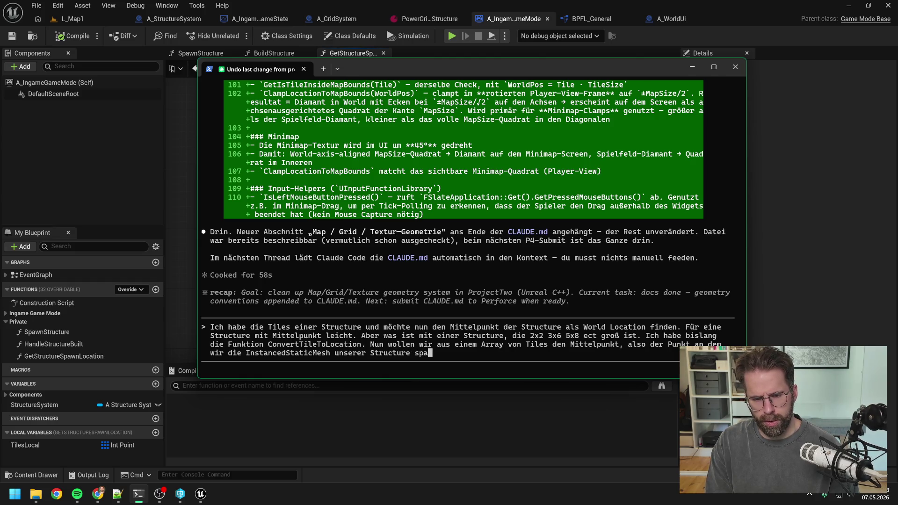
pyautogui.press('Return')
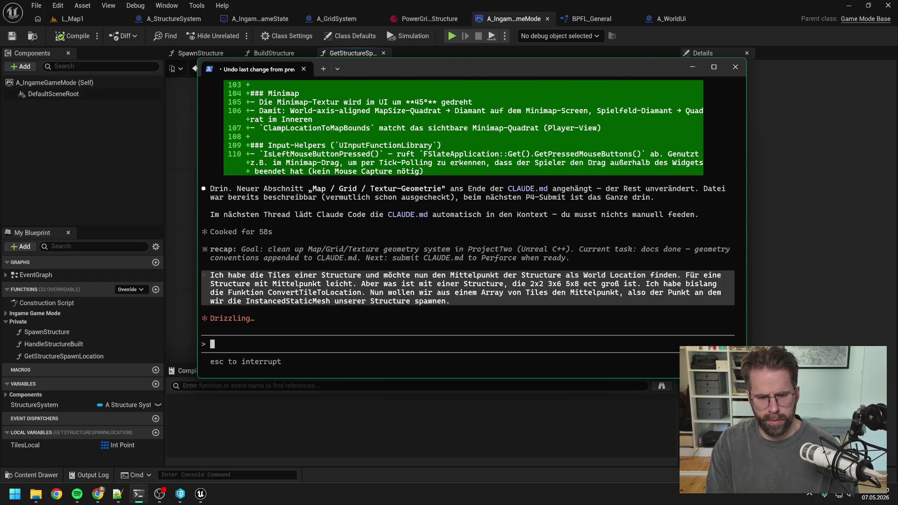
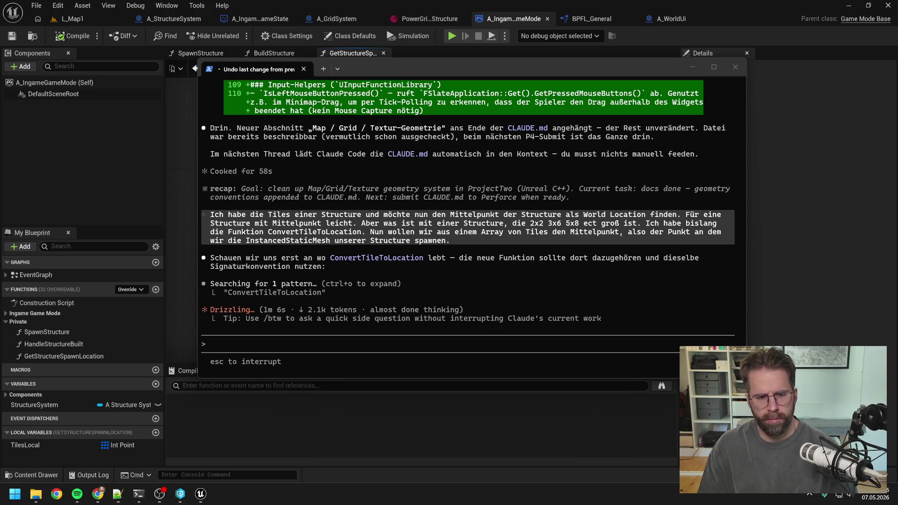
# In ConvertTileToLocation, nudge the Get Tile Size node down-right to tidy the graph.
pyautogui.click(848, 245)
pyautogui.doubleClick(445, 260)
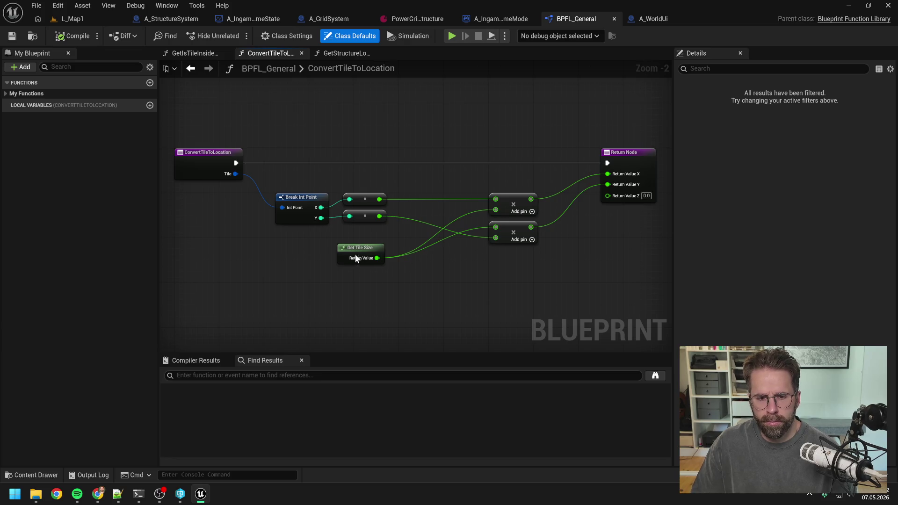
pyautogui.moveTo(356, 258); pyautogui.dragTo(362, 269)
pyautogui.click(477, 276)
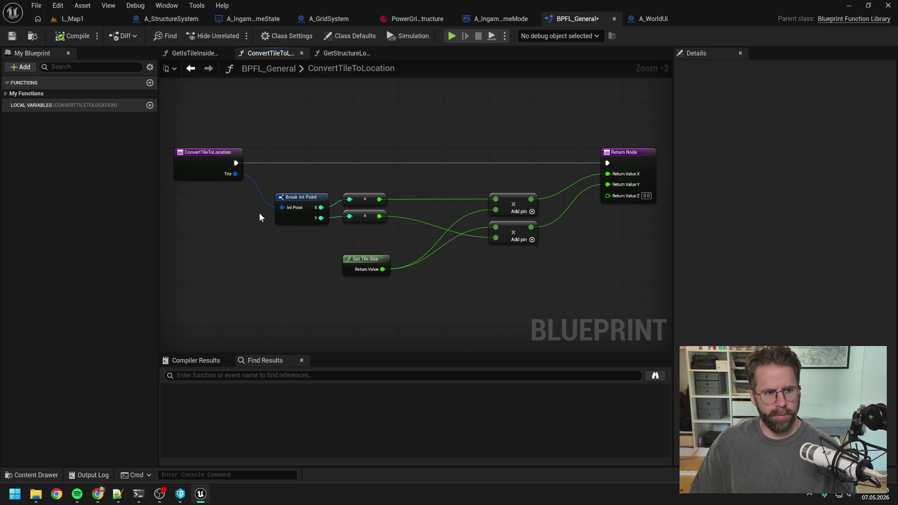
# Close the other graph tabs and realign ConvertLocationToTile's divide and Round nodes.
pyautogui.rightClick(294, 58)
pyautogui.click(309, 115)
pyautogui.click(70, 66)
pyautogui.write('convert')
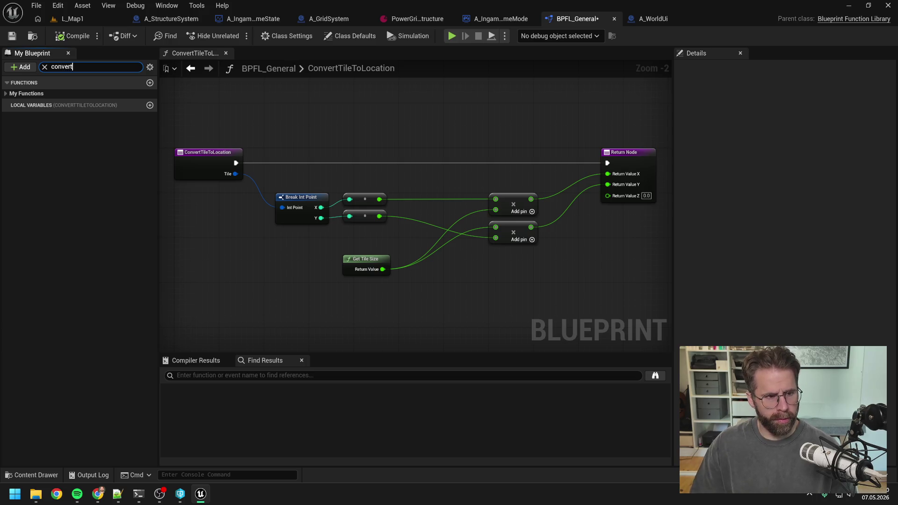
pyautogui.doubleClick(78, 116)
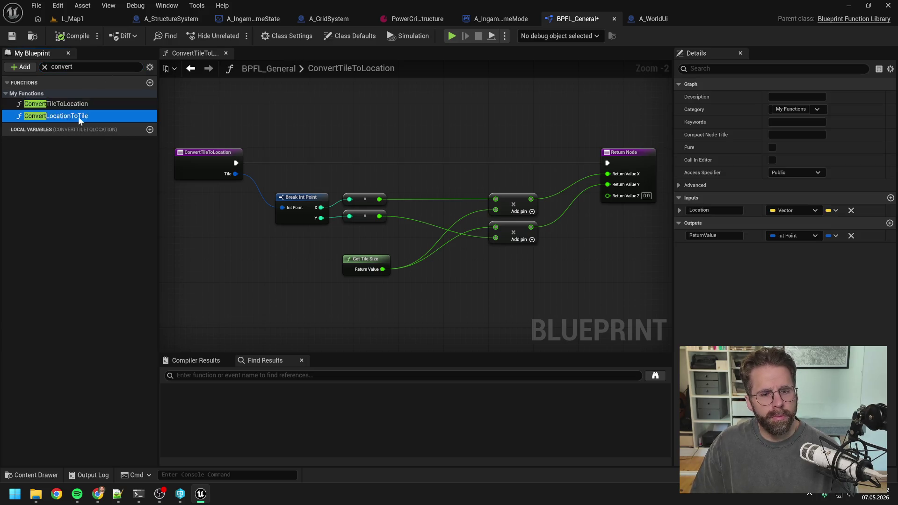
pyautogui.moveTo(446, 227); pyautogui.dragTo(439, 266)
pyautogui.moveTo(445, 182); pyautogui.dragTo(439, 222)
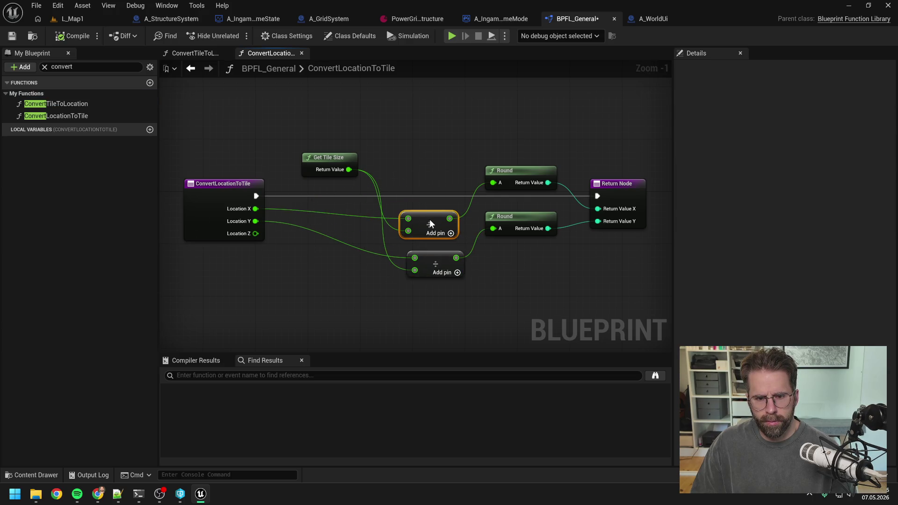
pyautogui.moveTo(520, 218); pyautogui.dragTo(520, 257)
pyautogui.moveTo(518, 172); pyautogui.dragTo(515, 210)
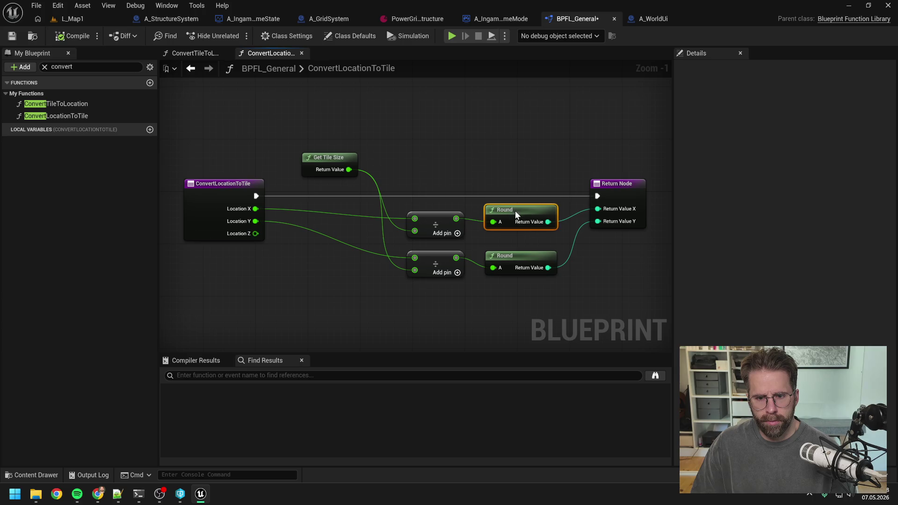
pyautogui.scroll(-2, 501, 181)
pyautogui.click(337, 119)
# Save BPFL_General, checking the asset out, and bring up the Claude Code terminal.
pyautogui.click(56, 103)
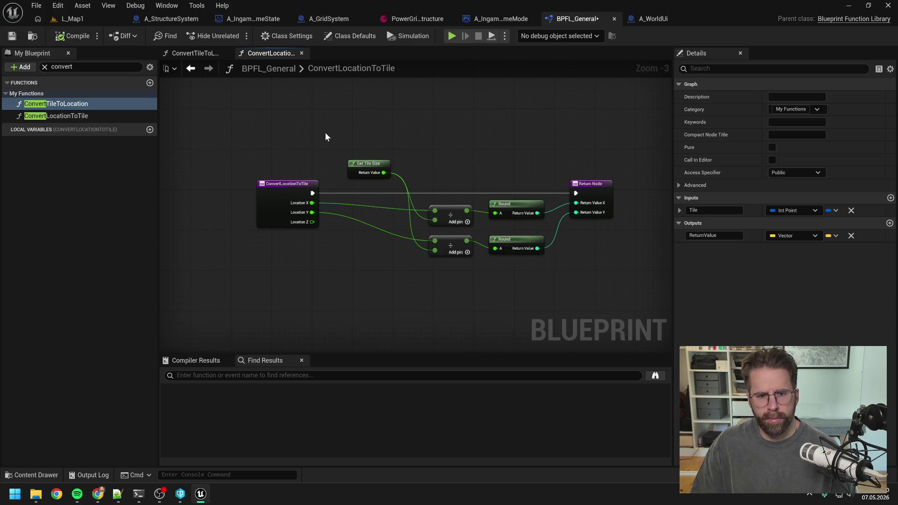
pyautogui.hotkey('ctrl', 's')
pyautogui.click(427, 352)
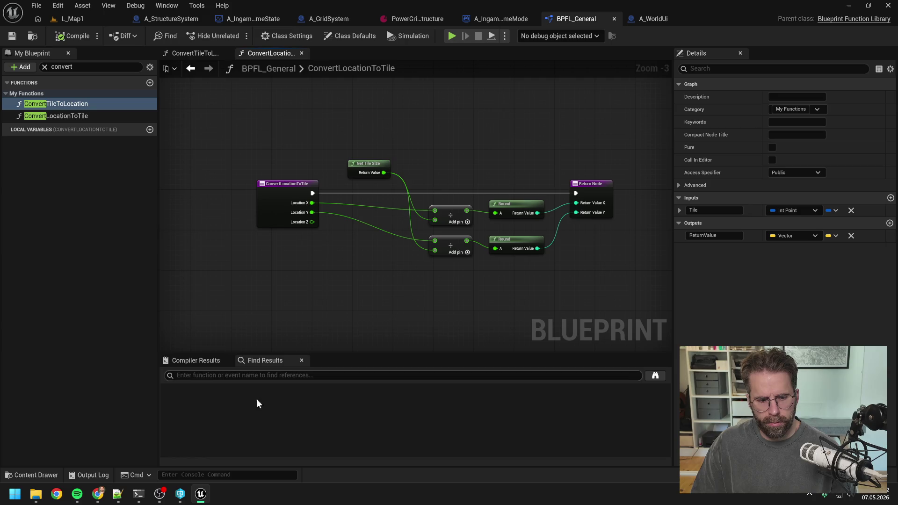
pyautogui.moveTo(181, 500)
pyautogui.click(180, 447)
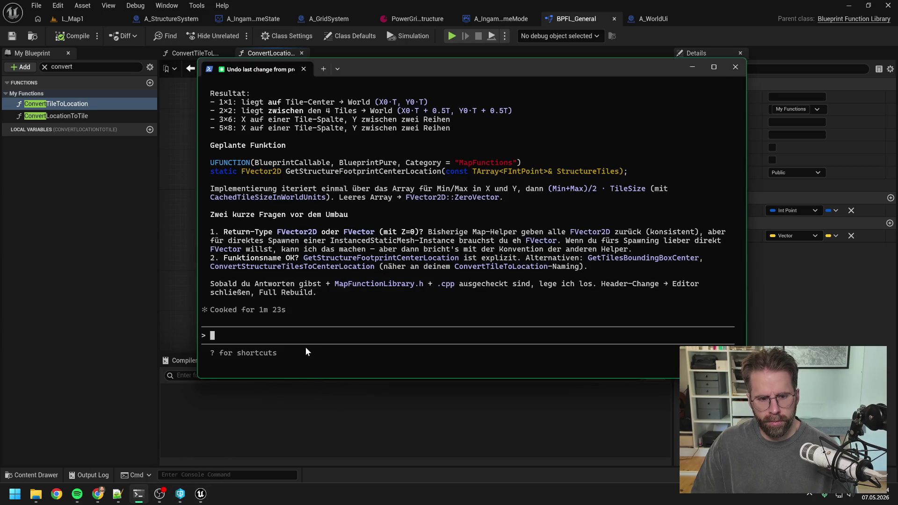
pyautogui.scroll(4, 369, 274)
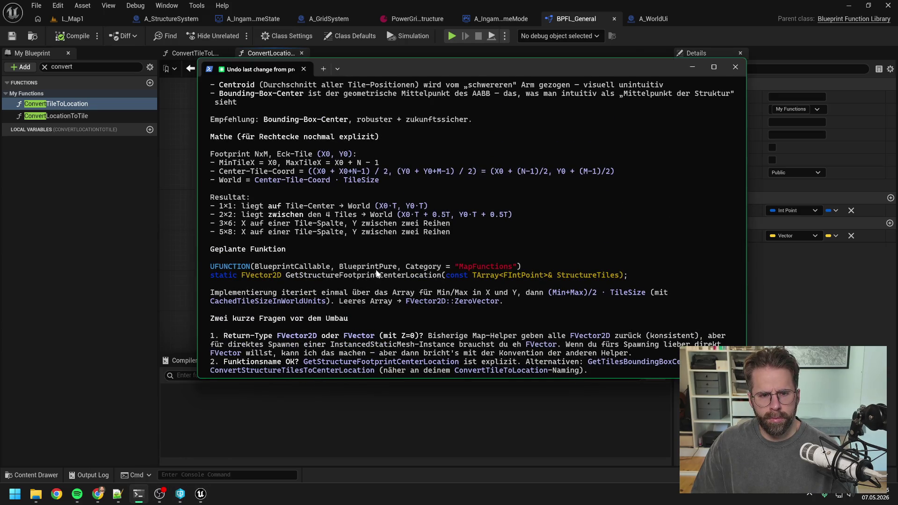
pyautogui.scroll(5, 388, 275)
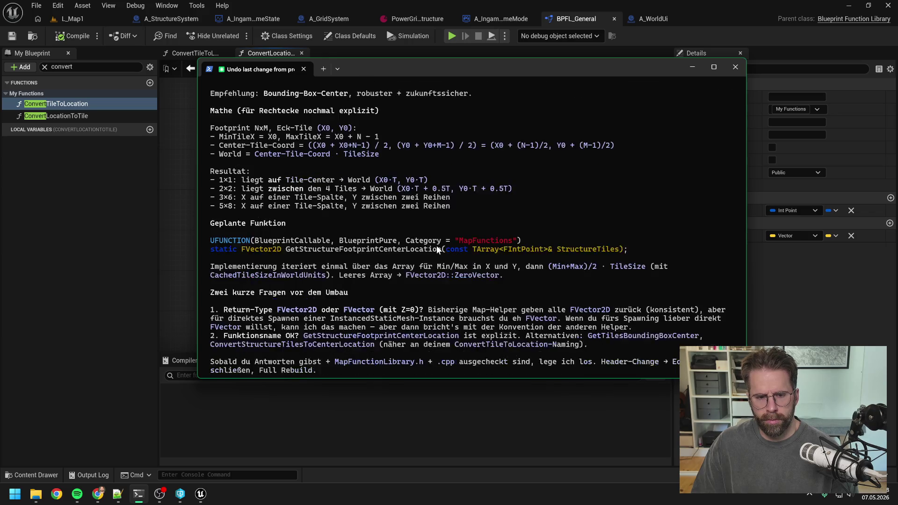
# Ask Claude Code for ConvertStructureTilesToLocation and non-pure C++ ports of both Blueprint convert functions.
pyautogui.write('Nenne die FUnktion mal nur ')
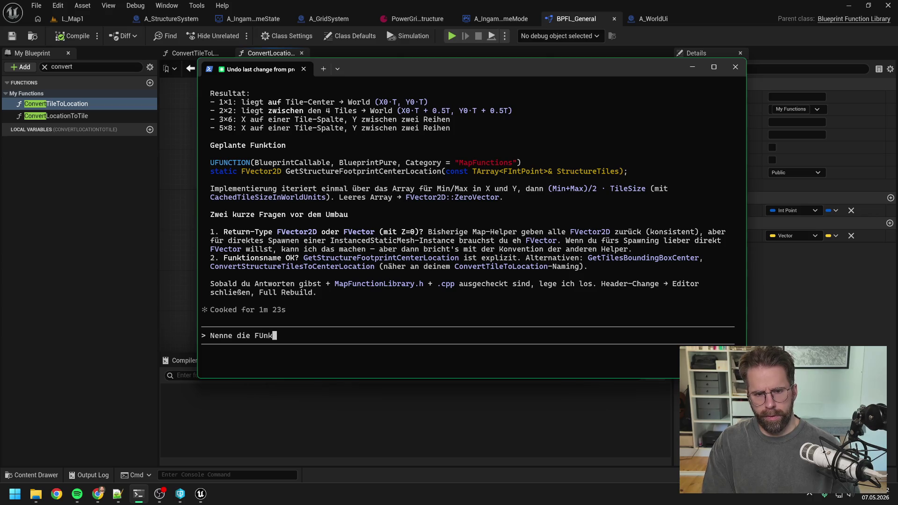
pyautogui.write('G')
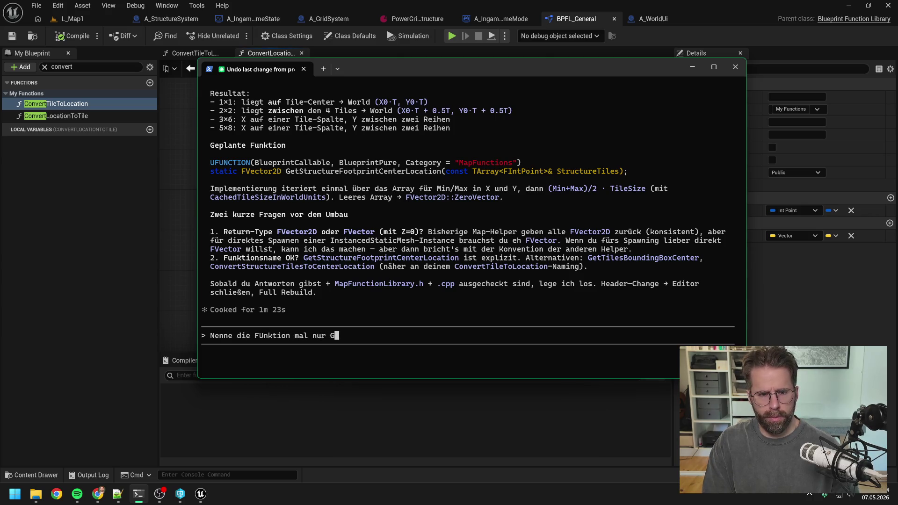
pyautogui.write('etStructur')
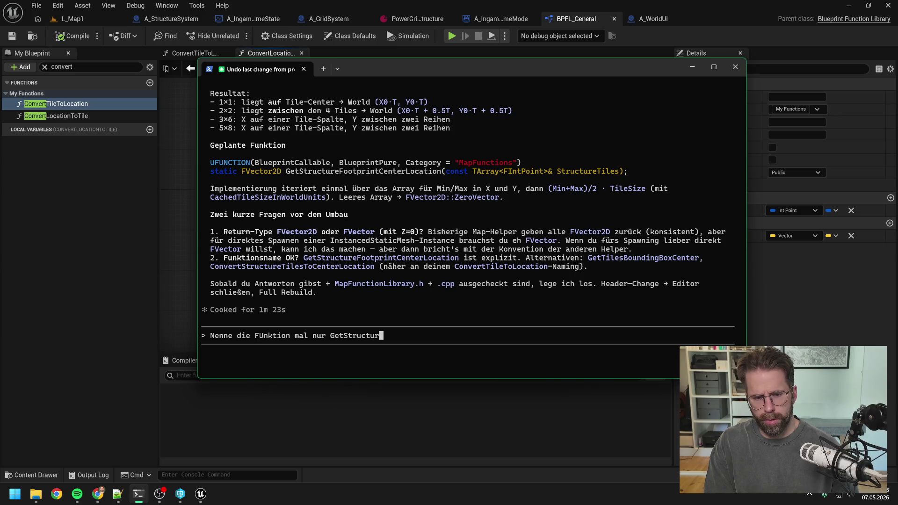
pyautogui.write('eCent')
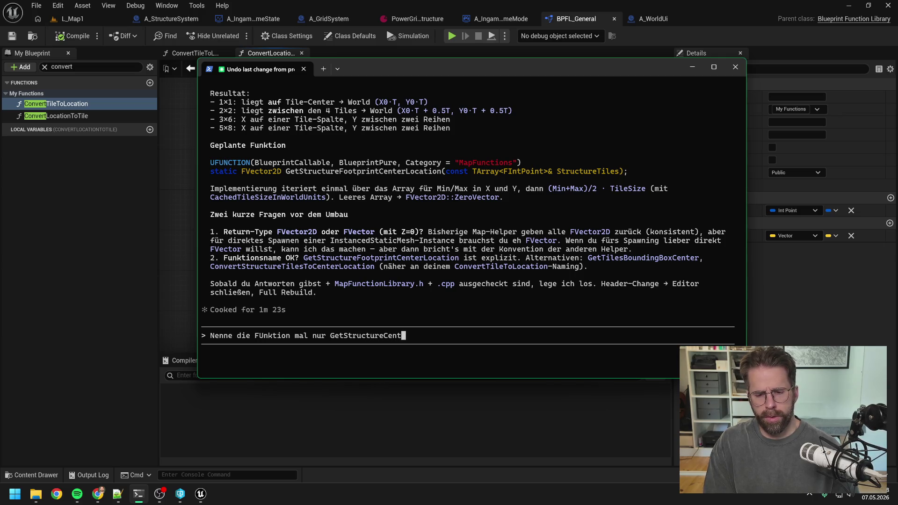
pyautogui.write('erLocation')
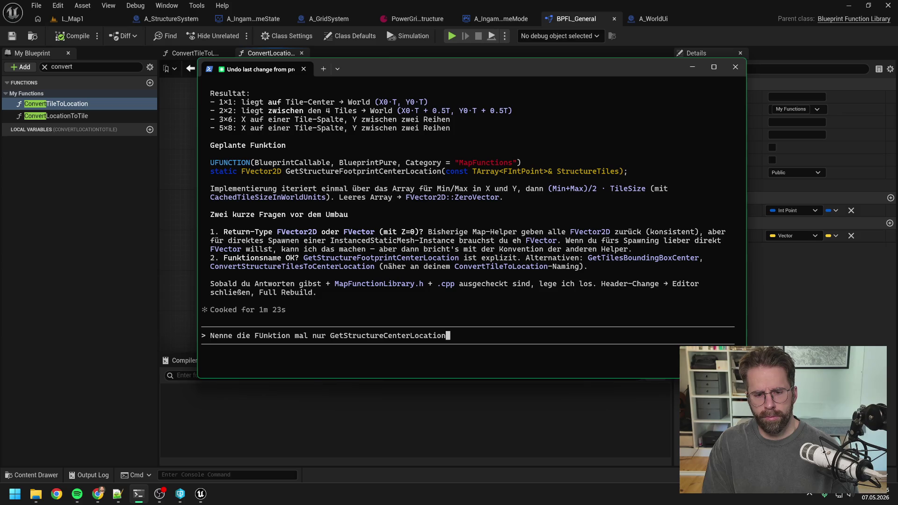
pyautogui.press('BackSpace')
pyautogui.press('BackSpace')
pyautogui.press('BackSpace')
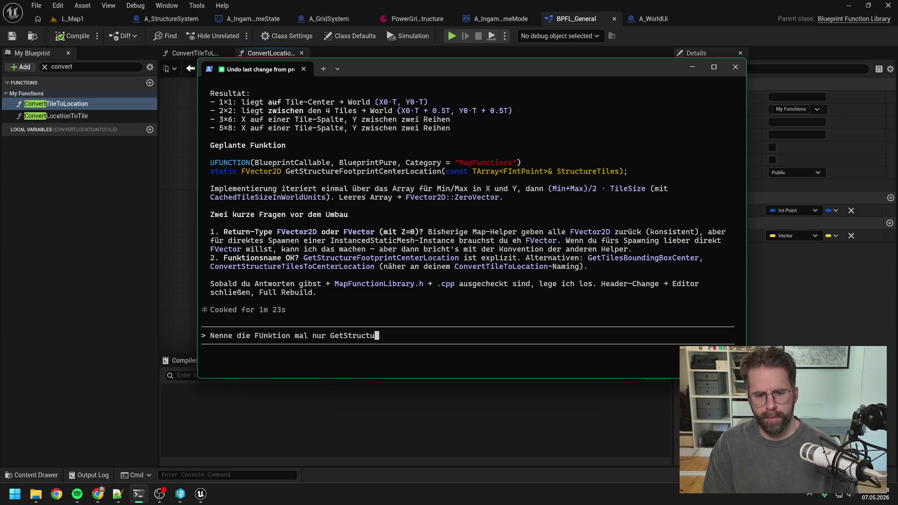
pyautogui.press('BackSpace')
pyautogui.press('BackSpace')
pyautogui.press('BackSpace')
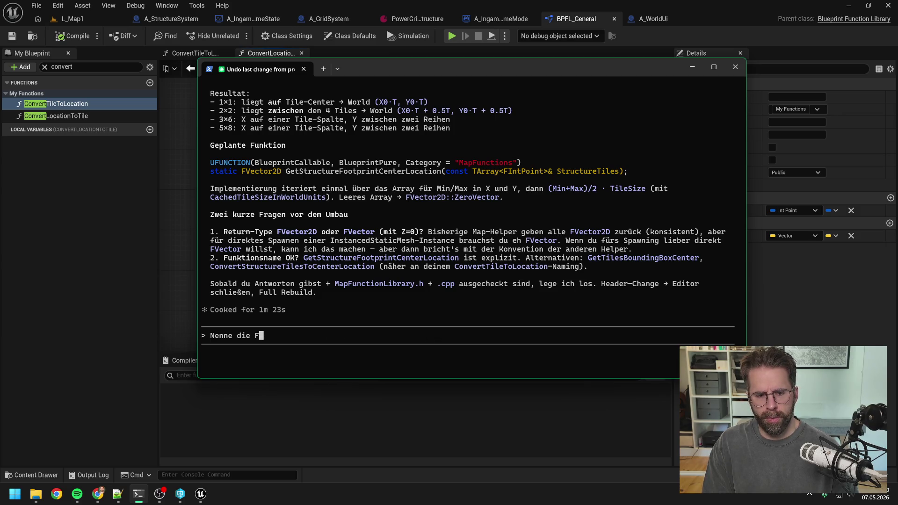
pyautogui.write('Fu')
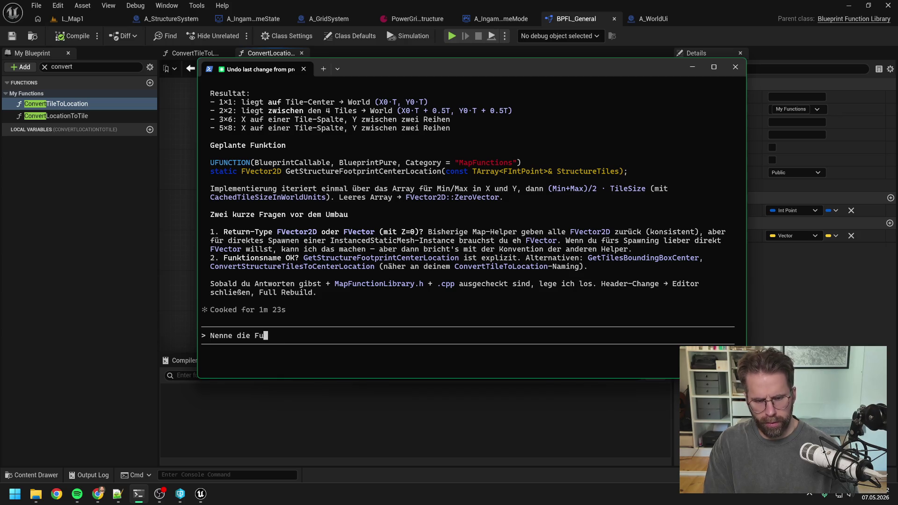
pyautogui.write('nktion mal Conve')
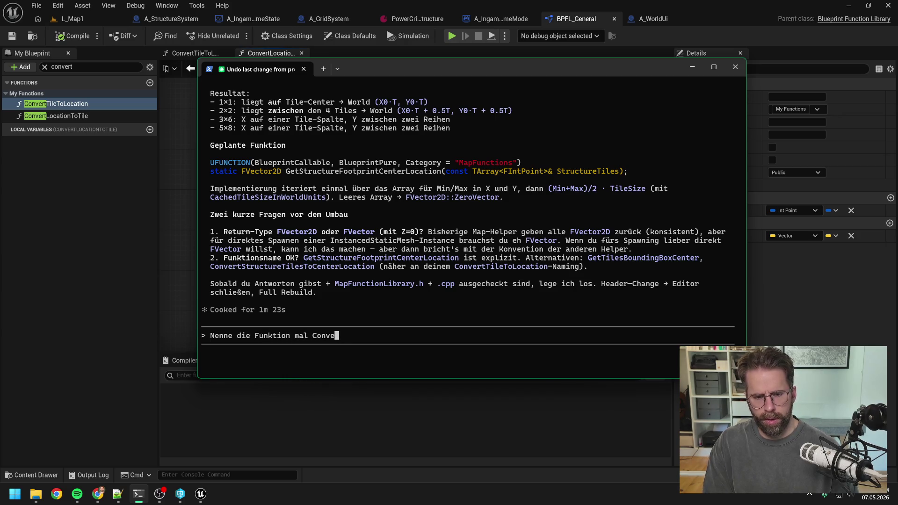
pyautogui.write('rtS')
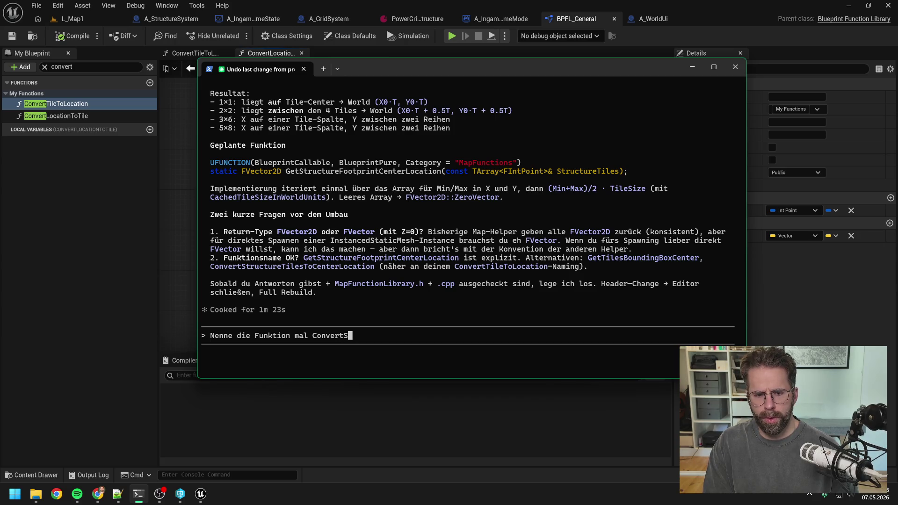
pyautogui.write('tructure')
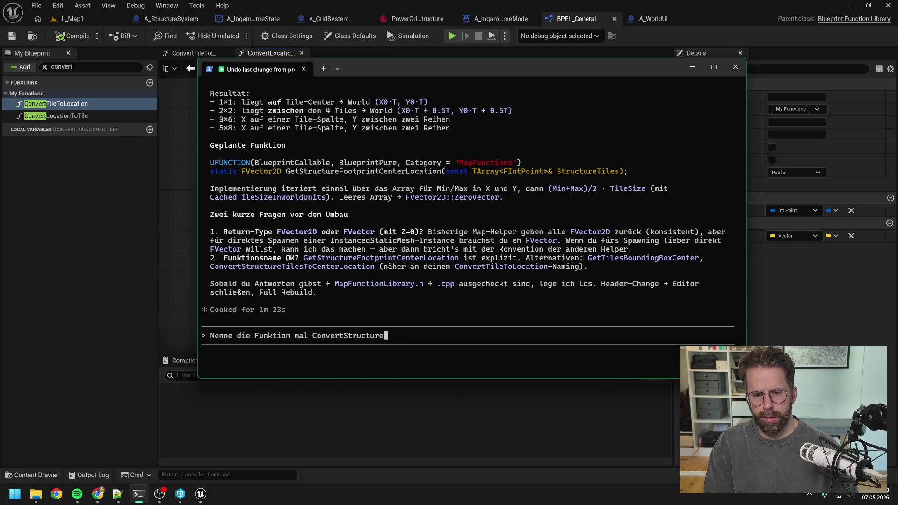
pyautogui.write('Tiles')
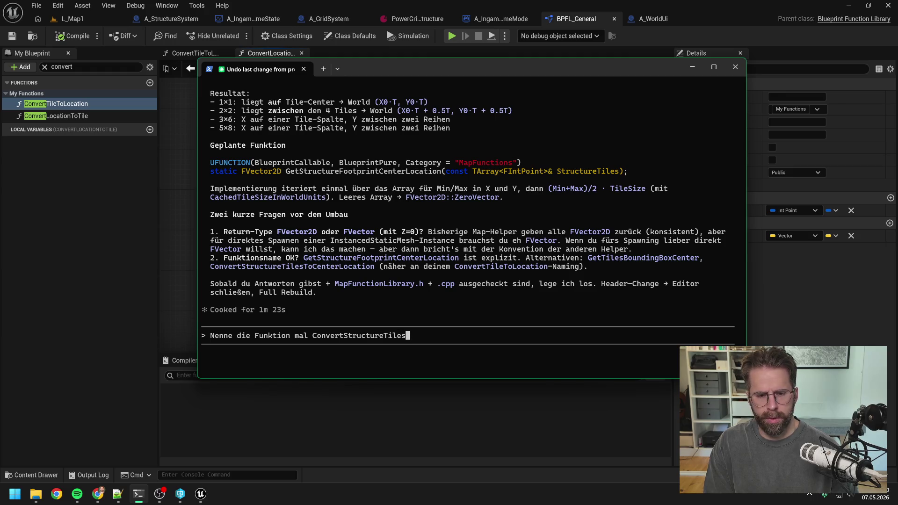
pyautogui.write('ToLocation')
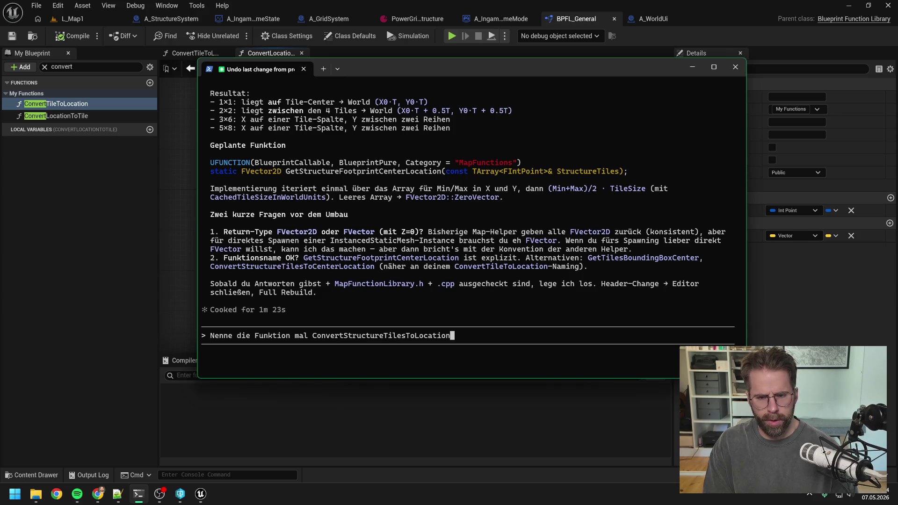
pyautogui.write('. Au')
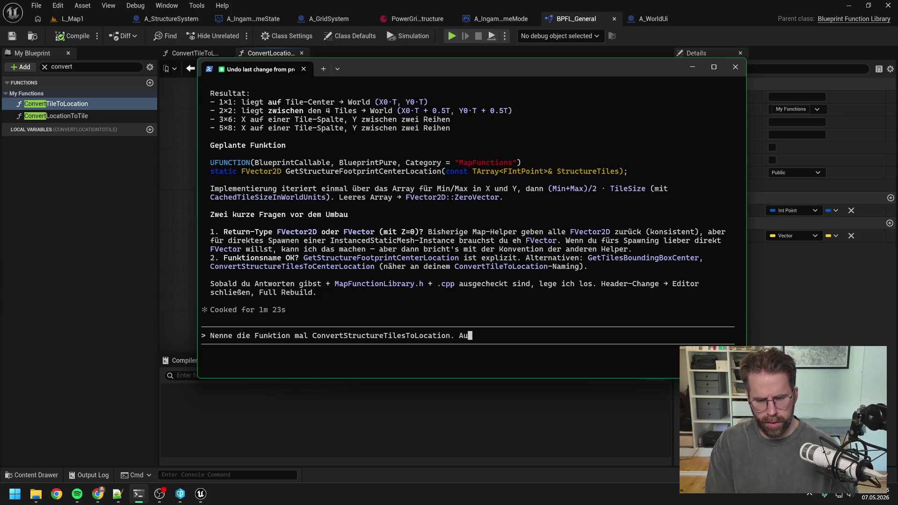
pyautogui.write('ßerdem übernimm b')
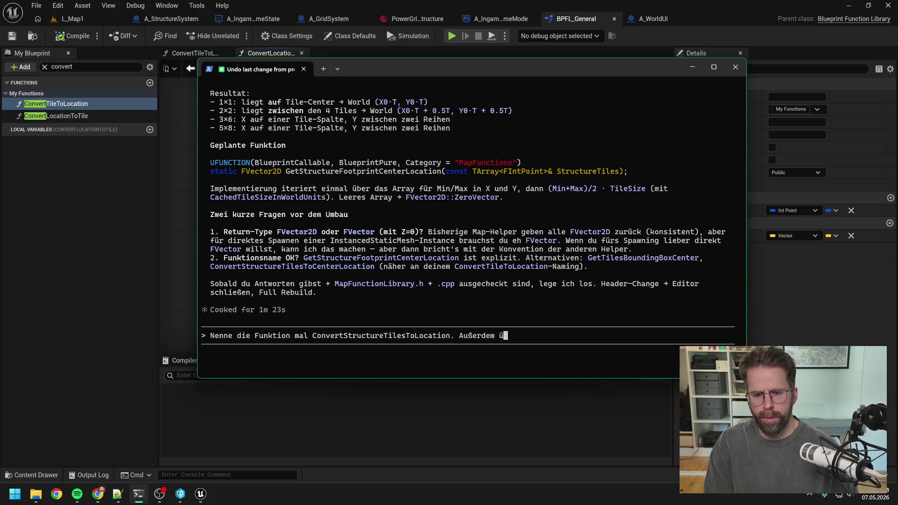
pyautogui.write('itte ')
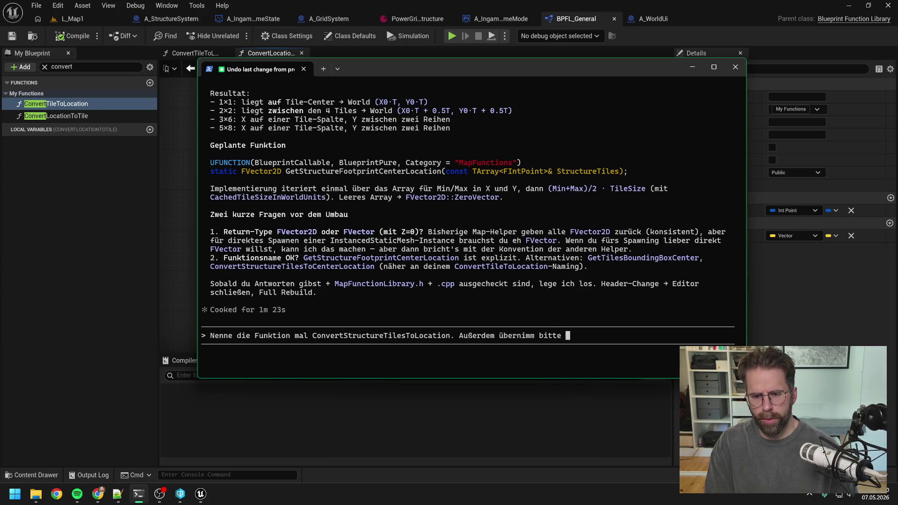
pyautogui.write('meine Bluepr')
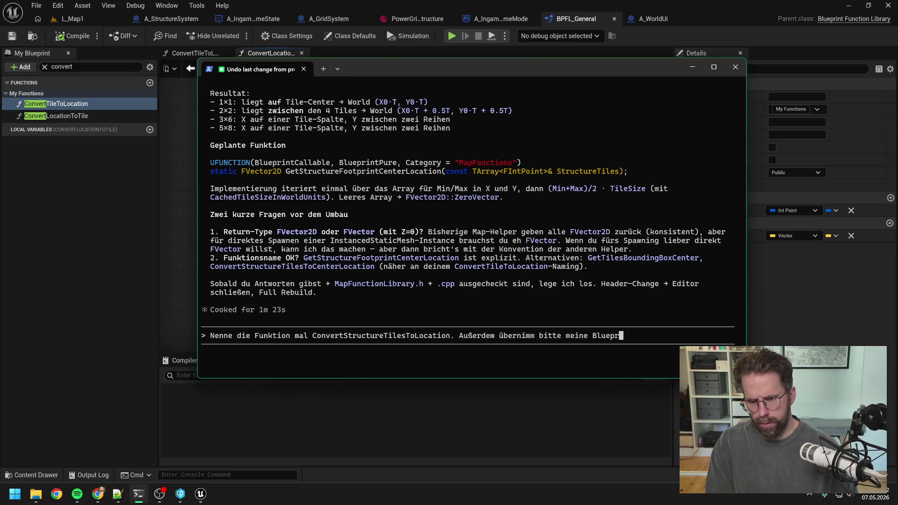
pyautogui.write('int Funktionen')
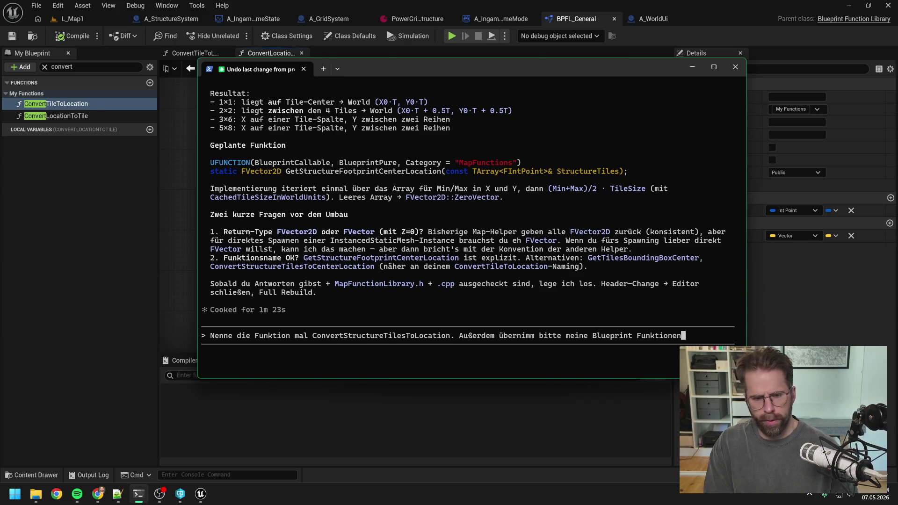
pyautogui.write(' Convert')
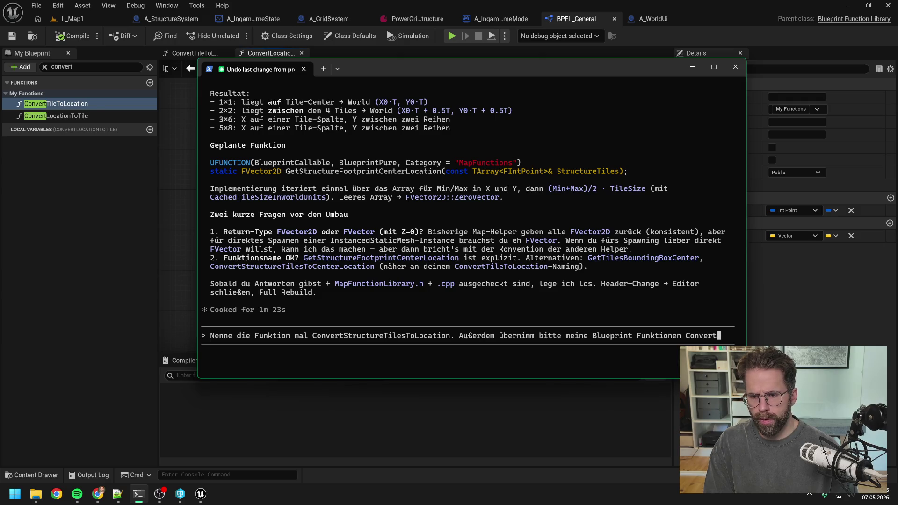
pyautogui.write('TileTo')
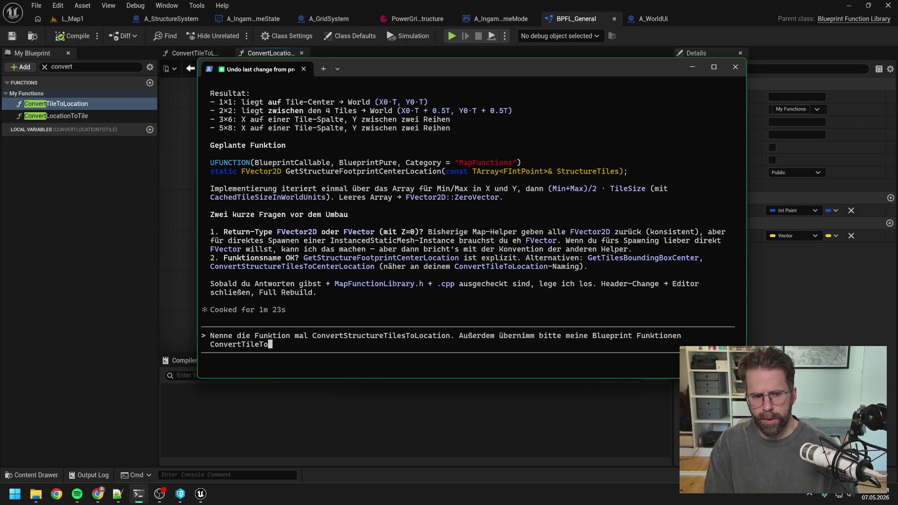
pyautogui.write('Location und Convert')
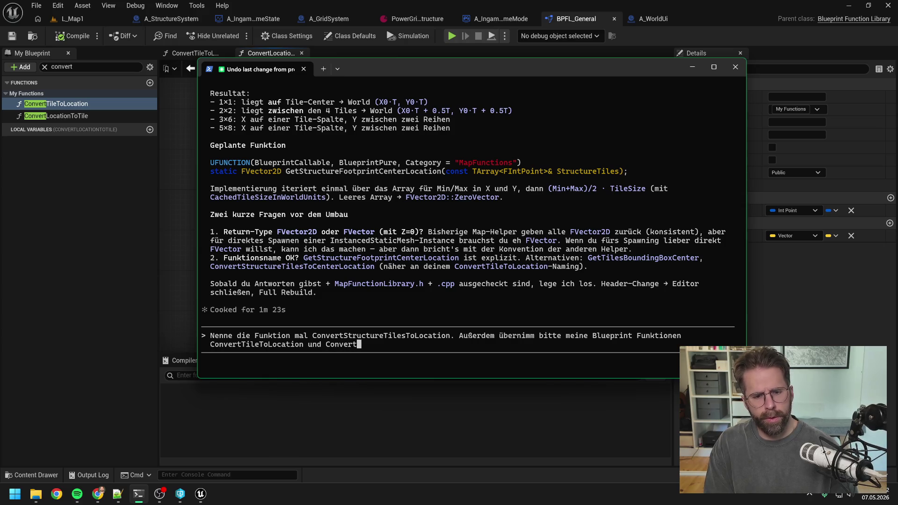
pyautogui.write('LocationTo')
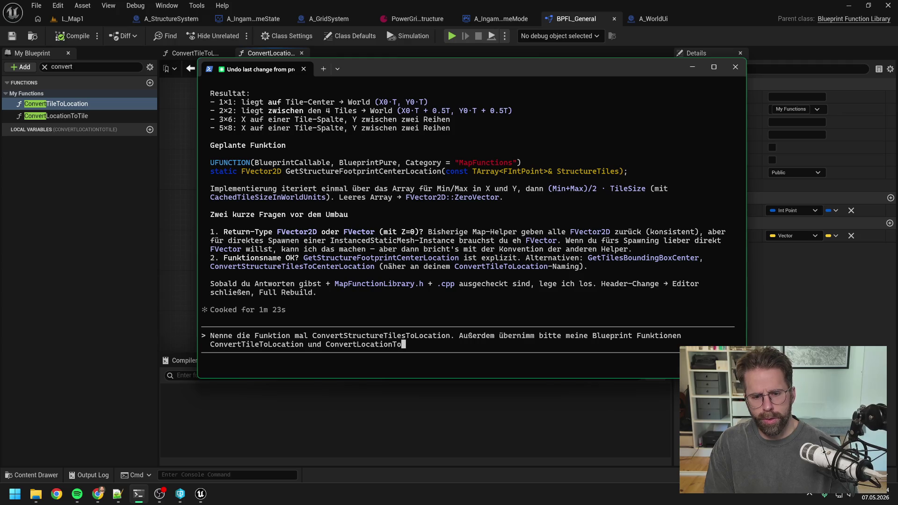
pyautogui.write('Tile in C')
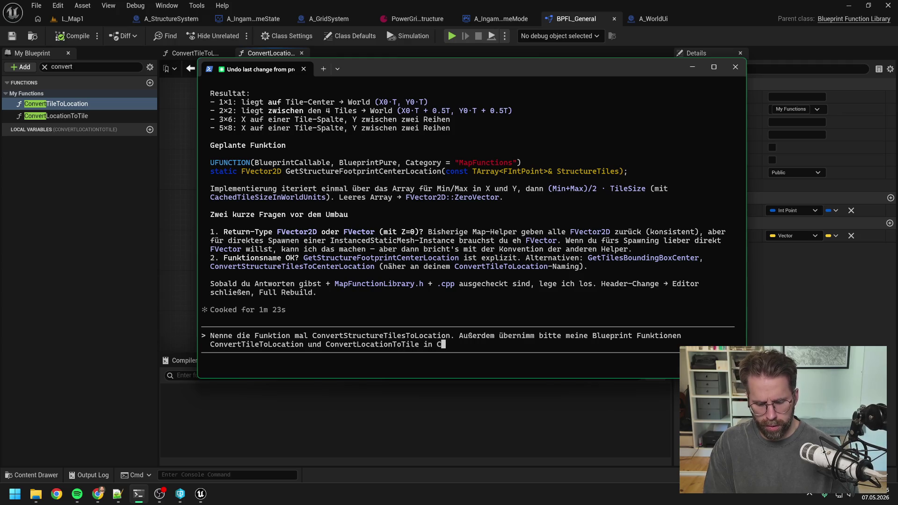
pyautogui.write('++ und gib ')
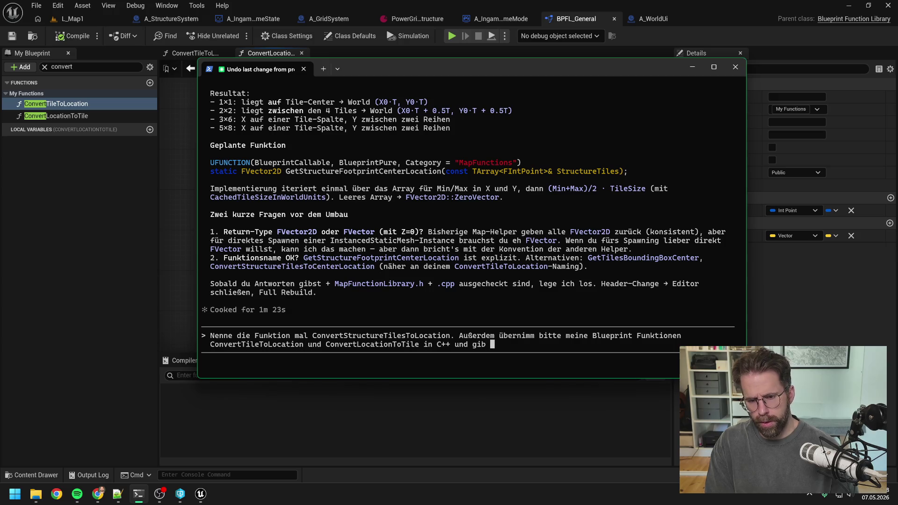
pyautogui.write('sie mir für blu')
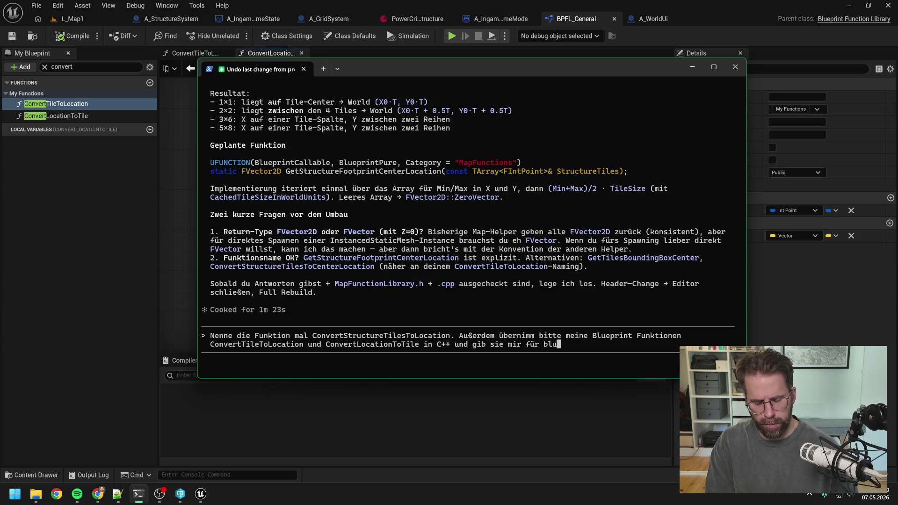
pyautogui.write('eprint non-')
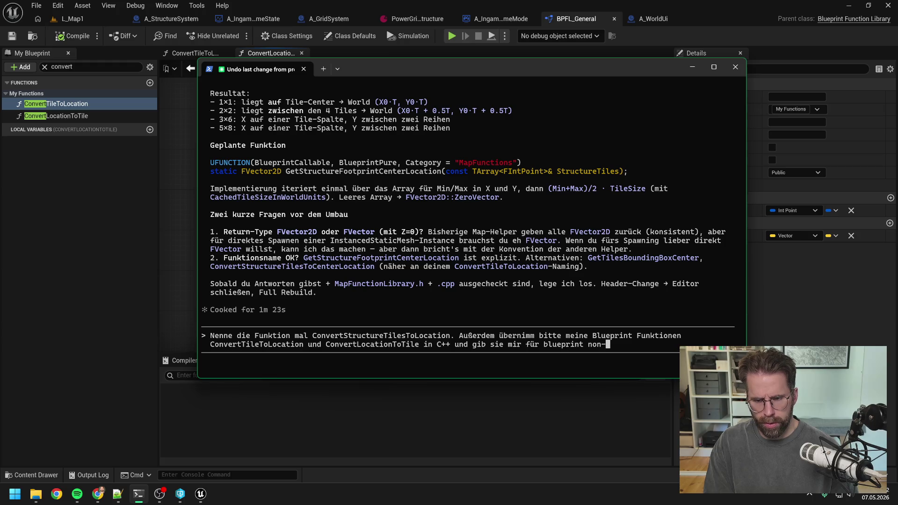
pyautogui.write('pure frei')
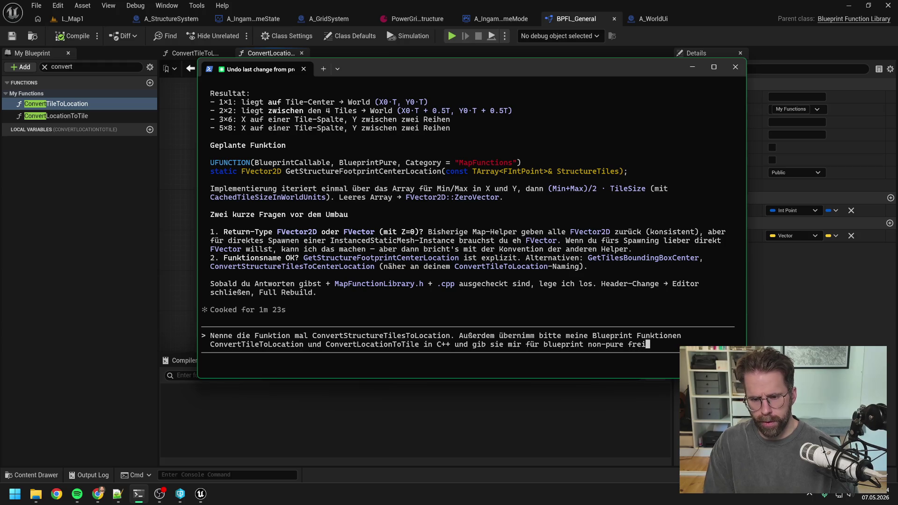
pyautogui.write('.')
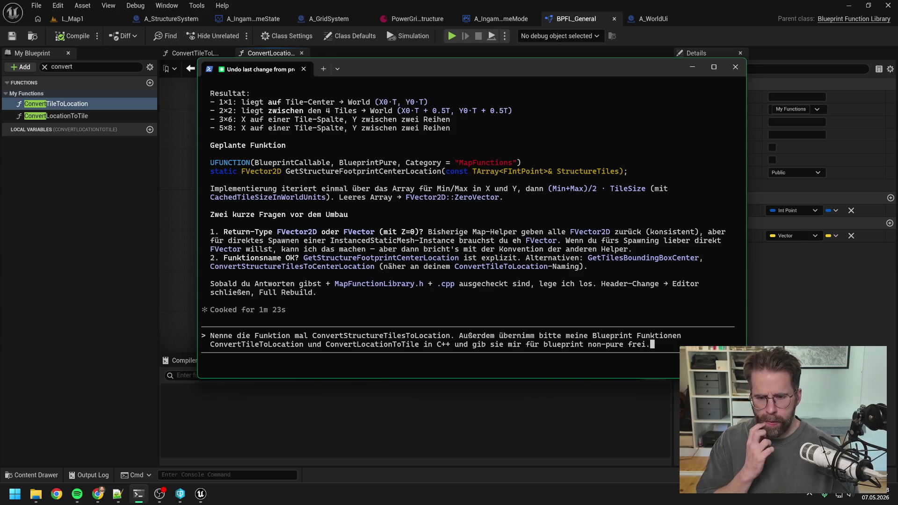
pyautogui.hotkey('alt', 'Tab')
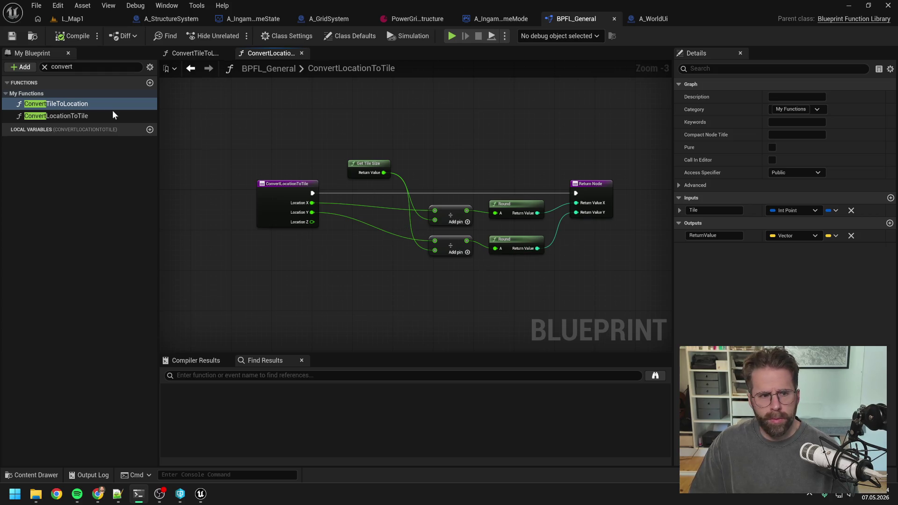
pyautogui.doubleClick(79, 104)
# Switch back to the Claude Code terminal after reviewing the ConvertTileToLocation graph.
pyautogui.hotkey('alt', 'Tab')
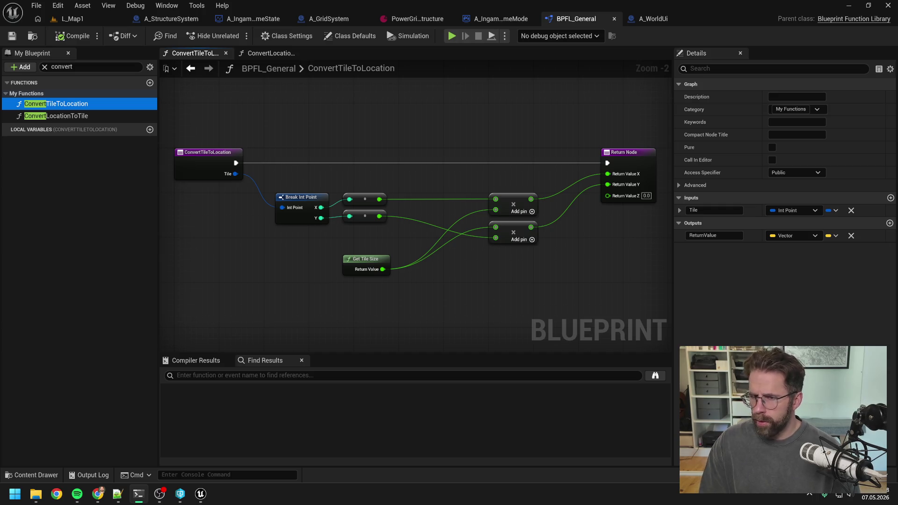
# Check out MapFunctionLibrary.h and MapFunctionLibrary.cpp together in P4V.
pyautogui.click(260, 51)
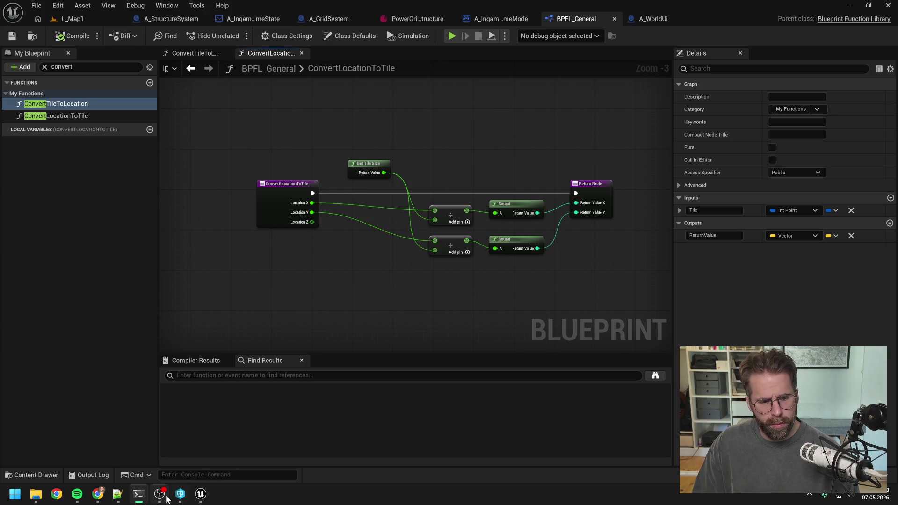
pyautogui.click(181, 494)
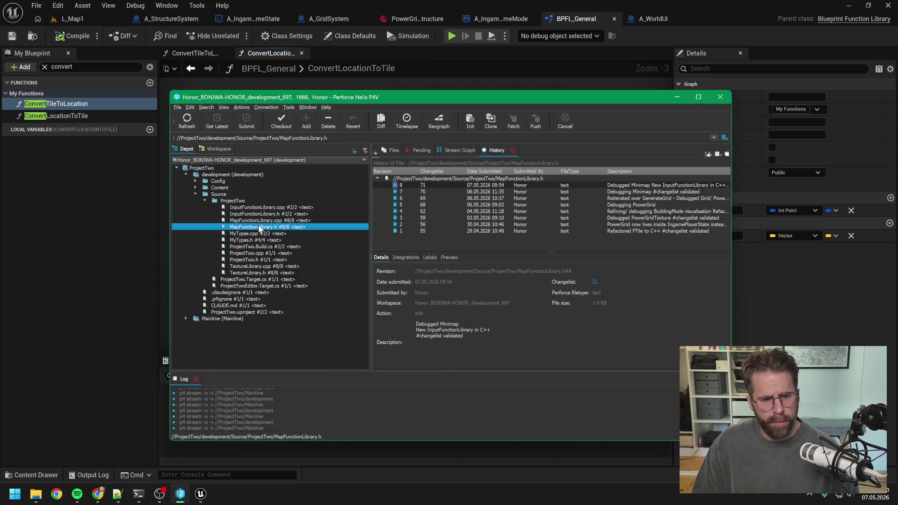
pyautogui.keyDown('ctrl'); pyautogui.click(256, 220); pyautogui.keyUp('ctrl')
pyautogui.rightClick(255, 220)
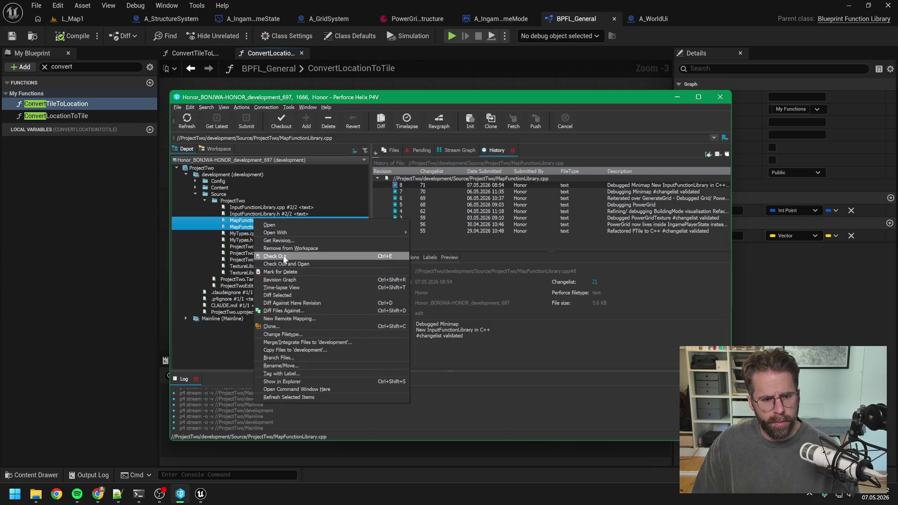
pyautogui.click(283, 258)
# Back in Unreal, start renaming the ConvertTileToLocation function.
pyautogui.click(86, 213)
pyautogui.click(85, 105)
pyautogui.press('F2')
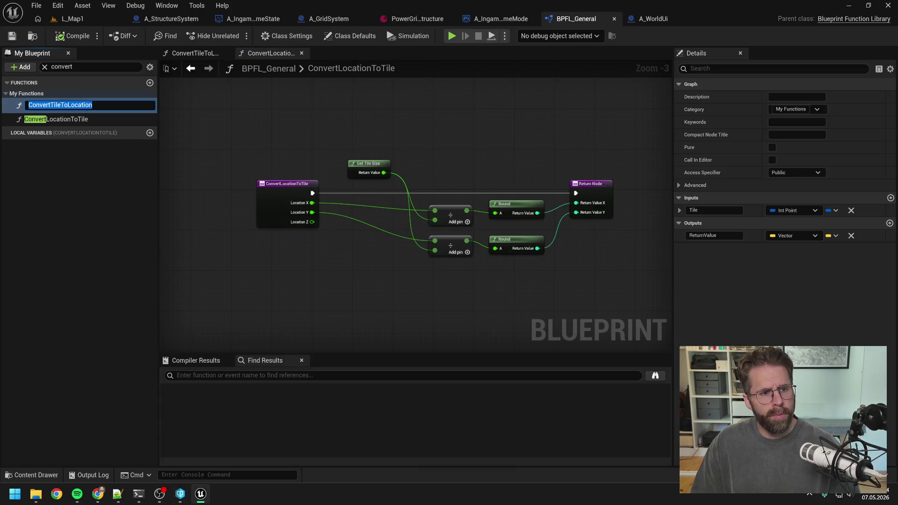
# Rename the functions to ConvertTileToLocationOLD and ConvertLocationToTileOLD, checking out dependent Blueprints.
pyautogui.press('End')
pyautogui.write('OLD')
pyautogui.press('Return')
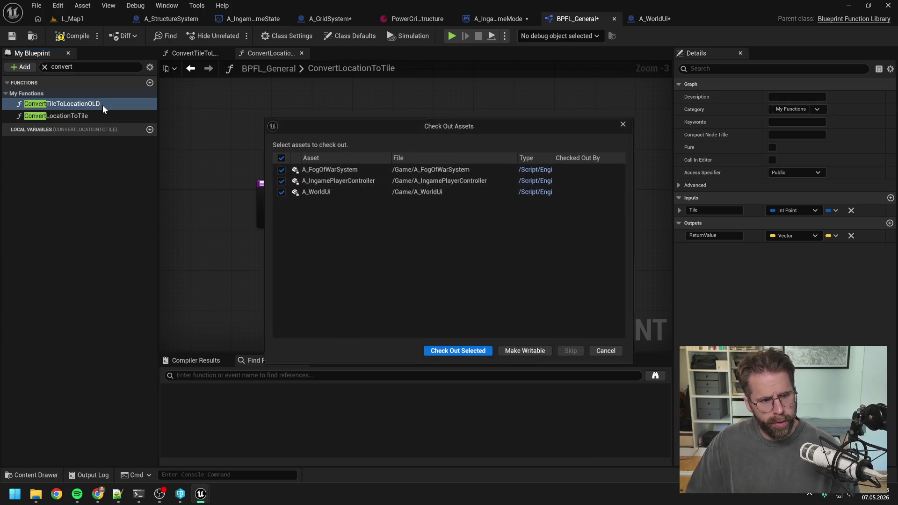
pyautogui.click(447, 351)
pyautogui.click(97, 117)
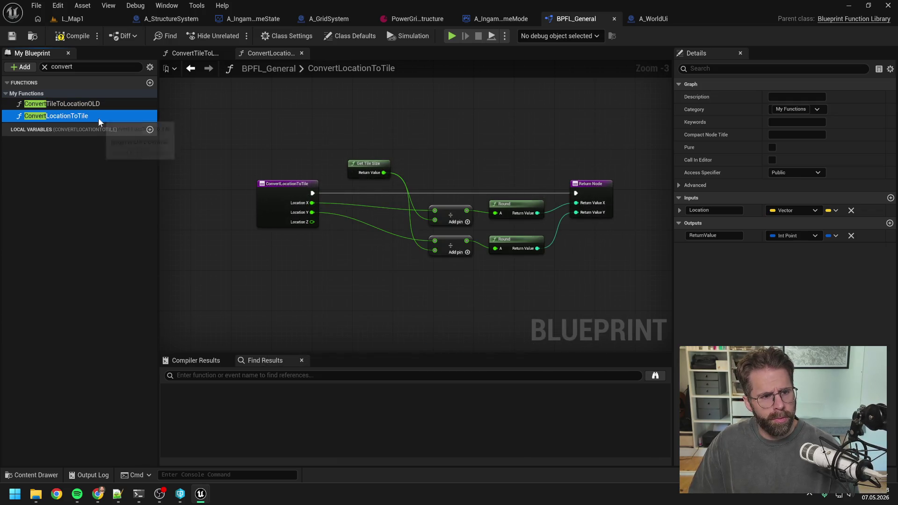
pyautogui.press('F2')
pyautogui.press('End')
pyautogui.write('OLD')
pyautogui.press('Return')
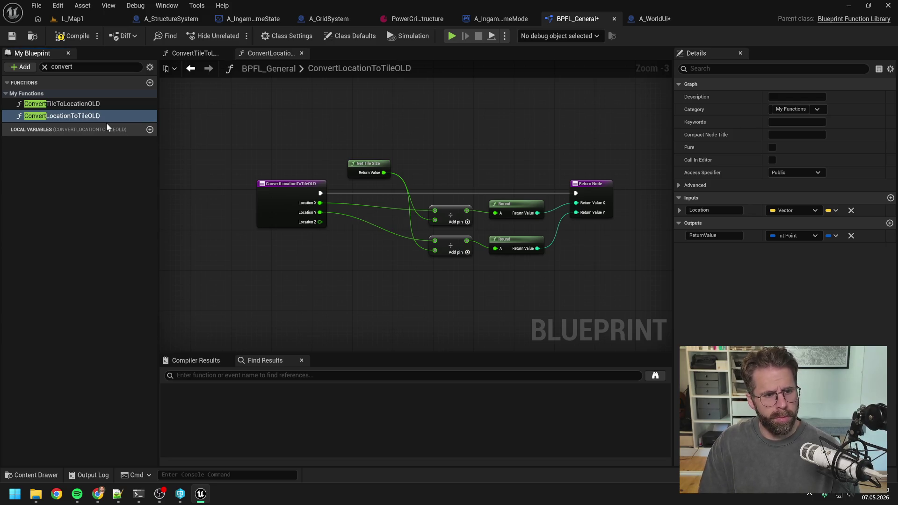
# Compile the BPFL_General function library and return to the Claude Code terminal.
pyautogui.click(65, 35)
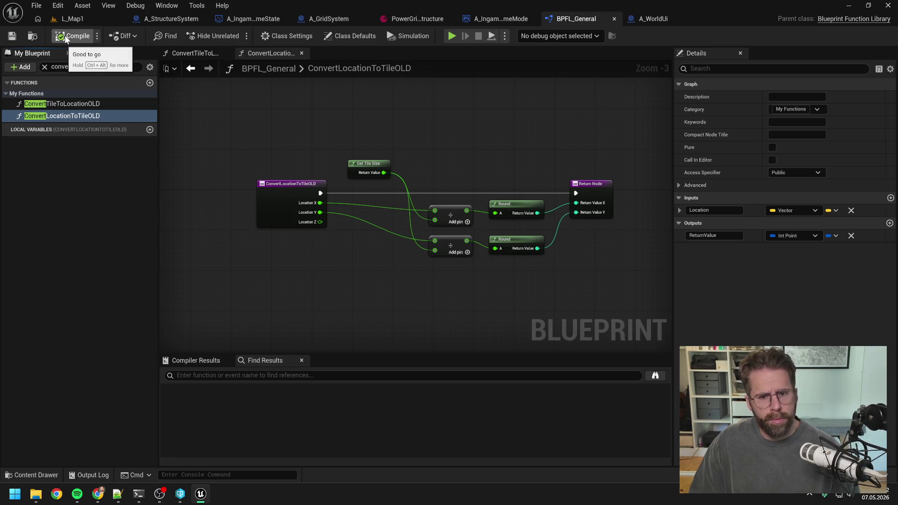
pyautogui.click(318, 128)
pyautogui.hotkey('alt', 'Tab')
pyautogui.click(138, 493)
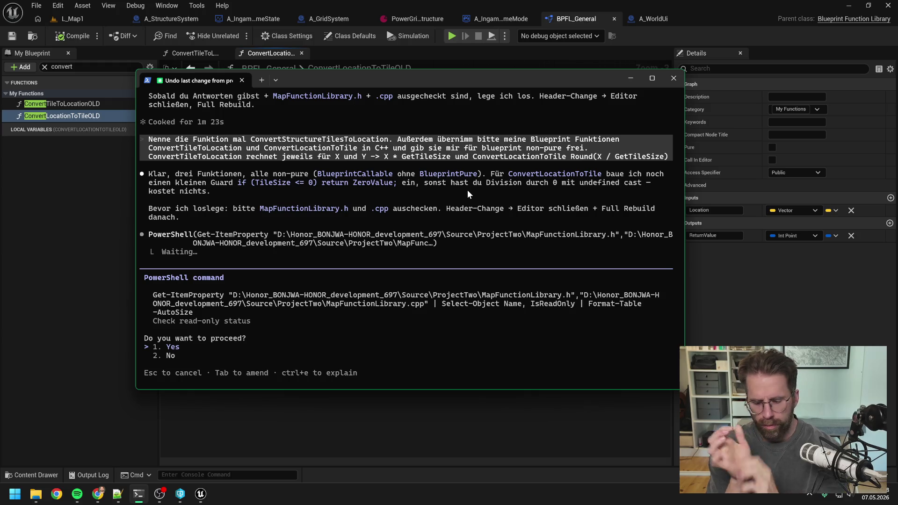
# Allow Claude Code's read-only check of the library files and close the Unreal editor.
pyautogui.press('Return')
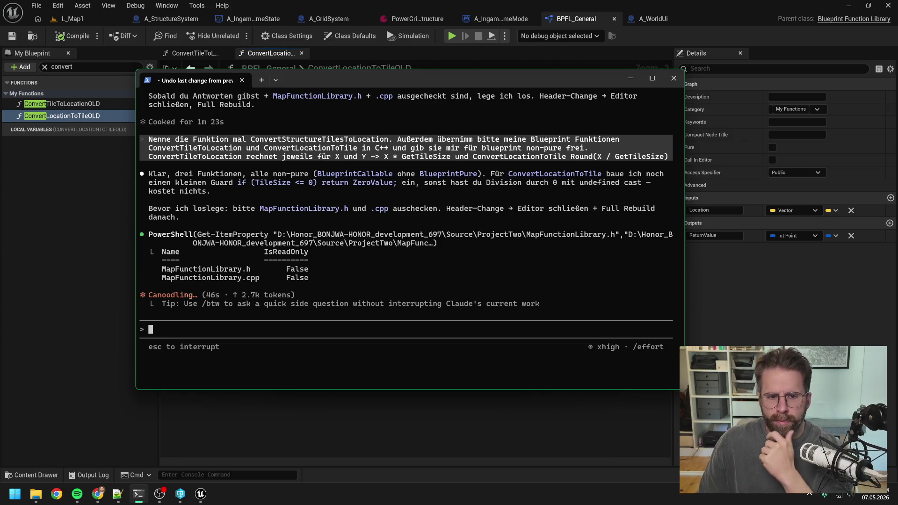
pyautogui.click(886, 7)
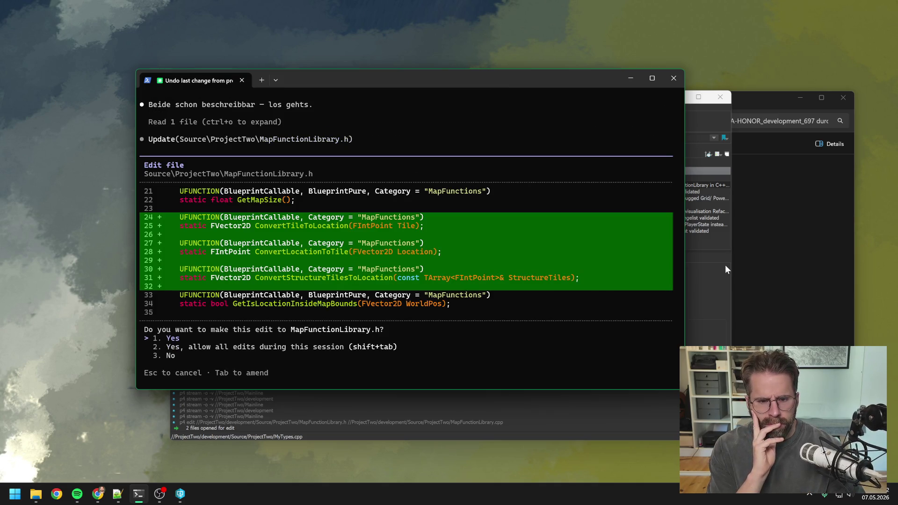
# Approve the MapFunctionLibrary.h and .cpp edits adding the three tile-conversion functions.
pyautogui.press('Return')
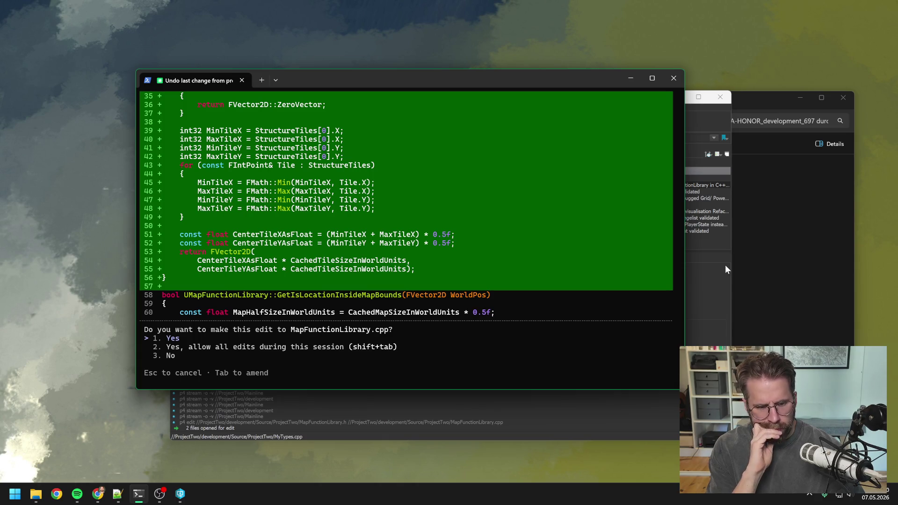
pyautogui.press('Return')
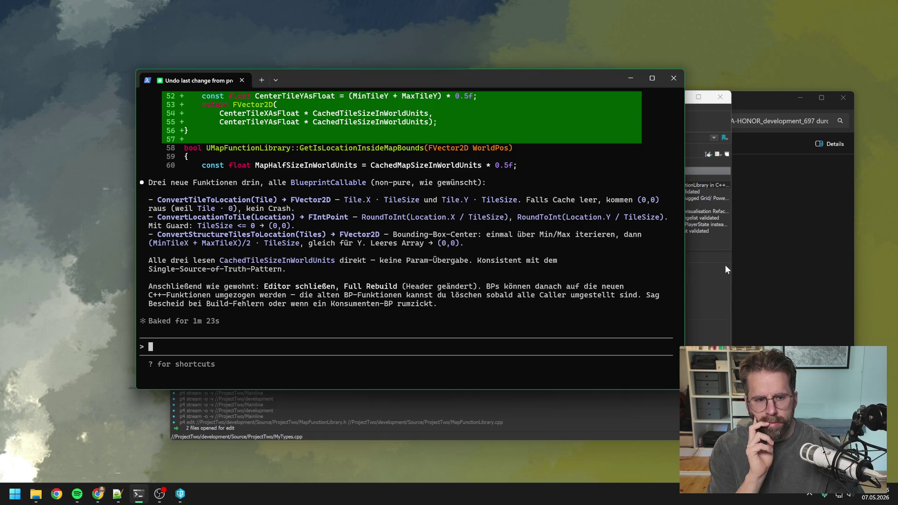
pyautogui.click(774, 288)
# Open ProjectTwo.sln, rebuild the ProjectTwo project with 0 failures, then close Visual Studio.
pyautogui.doubleClick(420, 332)
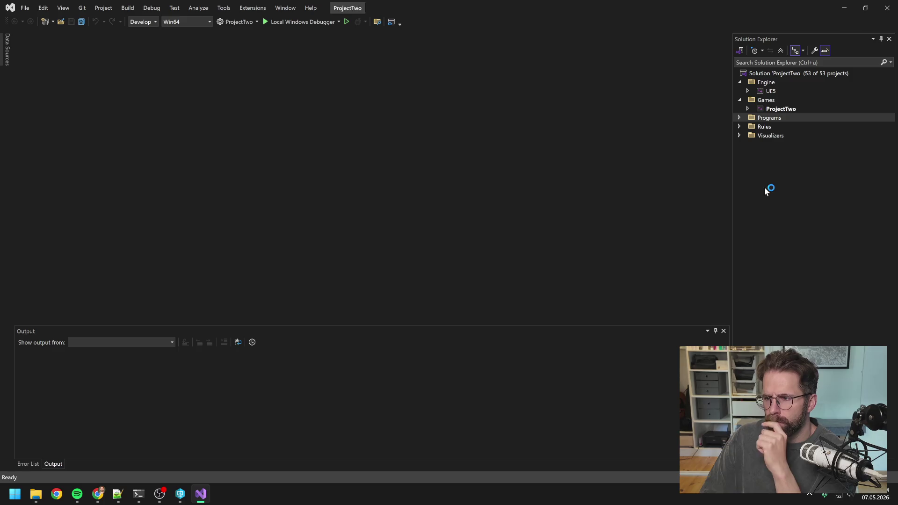
pyautogui.click(785, 111)
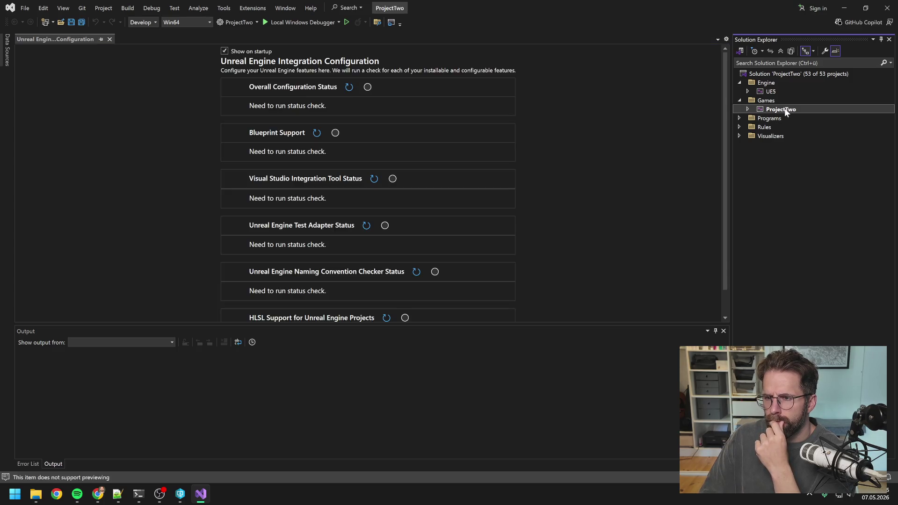
pyautogui.rightClick(786, 111)
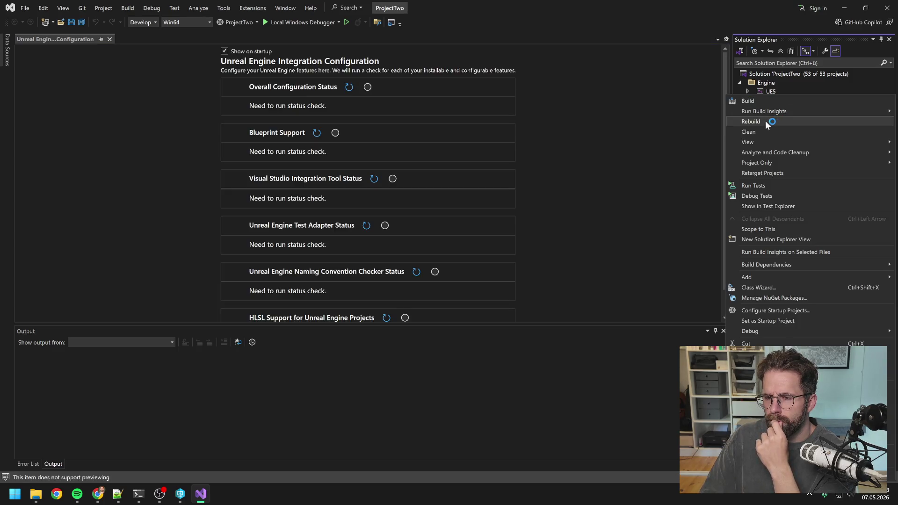
pyautogui.click(765, 120)
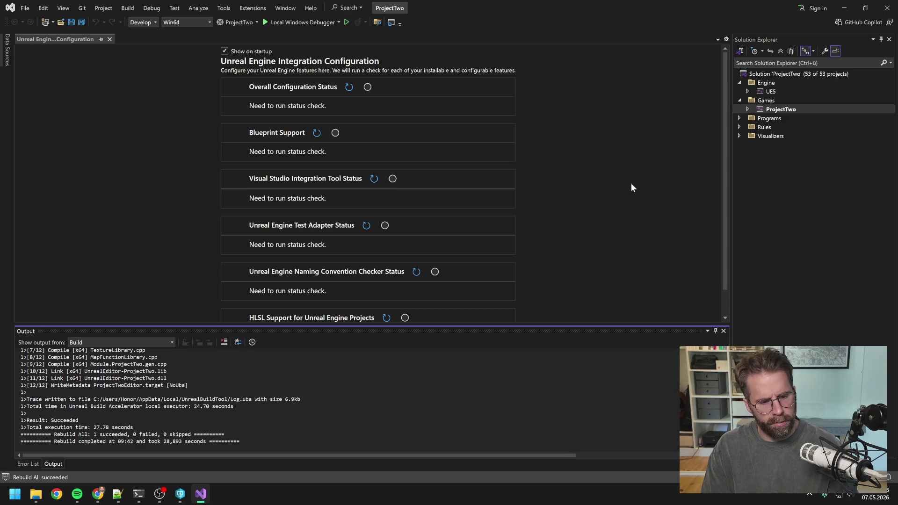
pyautogui.click(886, 8)
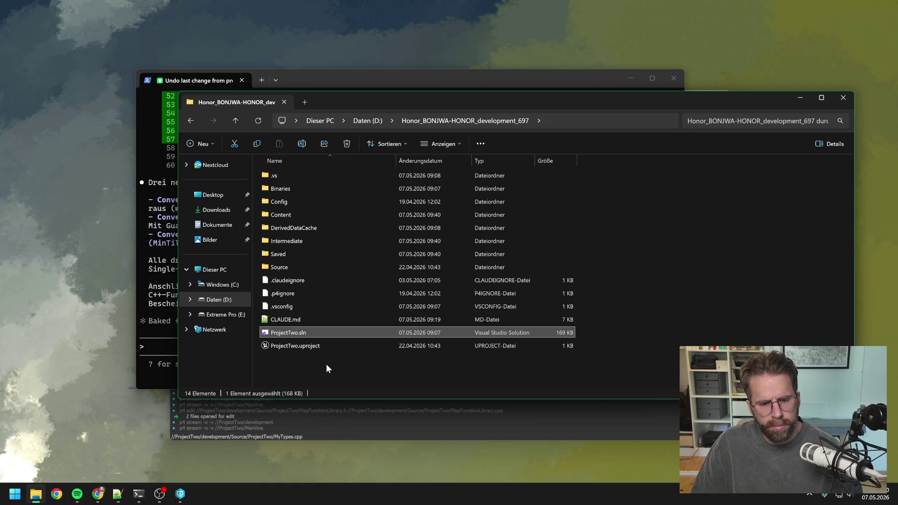
# Launch ProjectTwo.uproject from the P4V depot tree to reopen the Unreal editor.
pyautogui.click(180, 493)
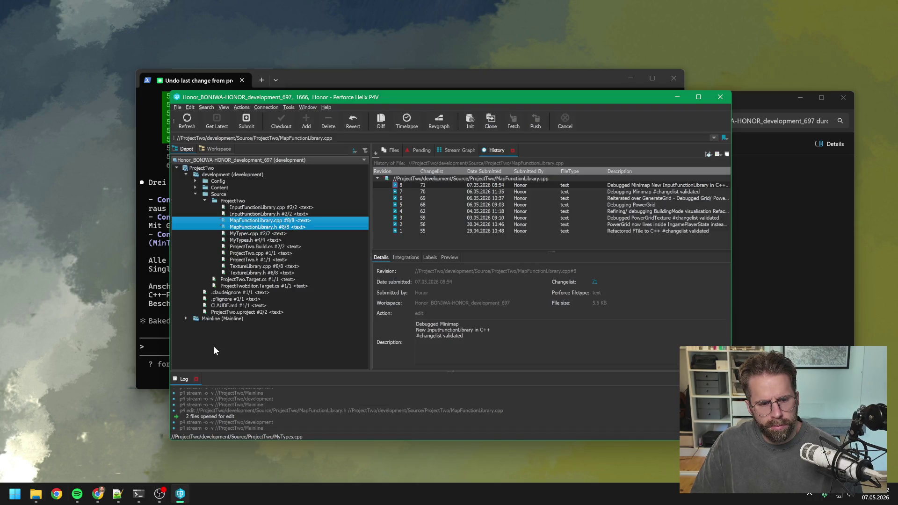
pyautogui.click(235, 312)
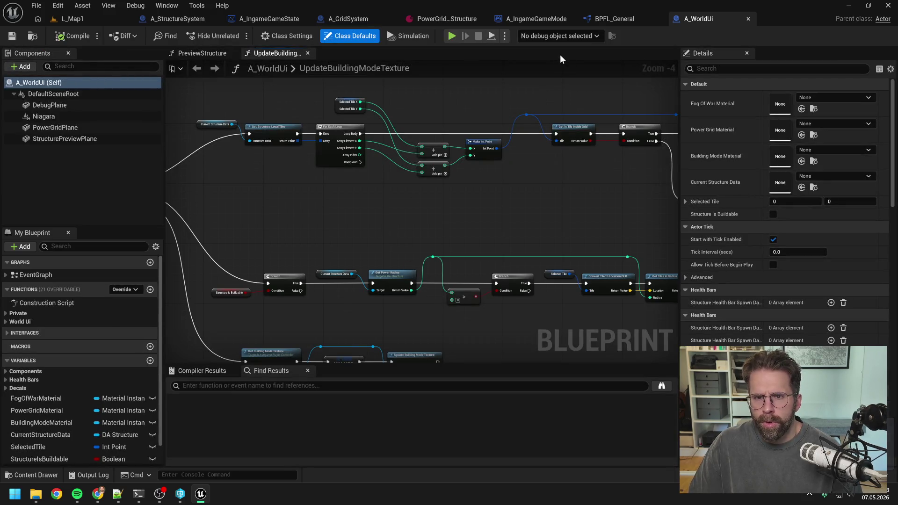
# In A_IngameGameMode, add a Convert Structure Tiles to Location node above the OLD node.
pyautogui.click(532, 18)
pyautogui.scroll(2, 454, 228)
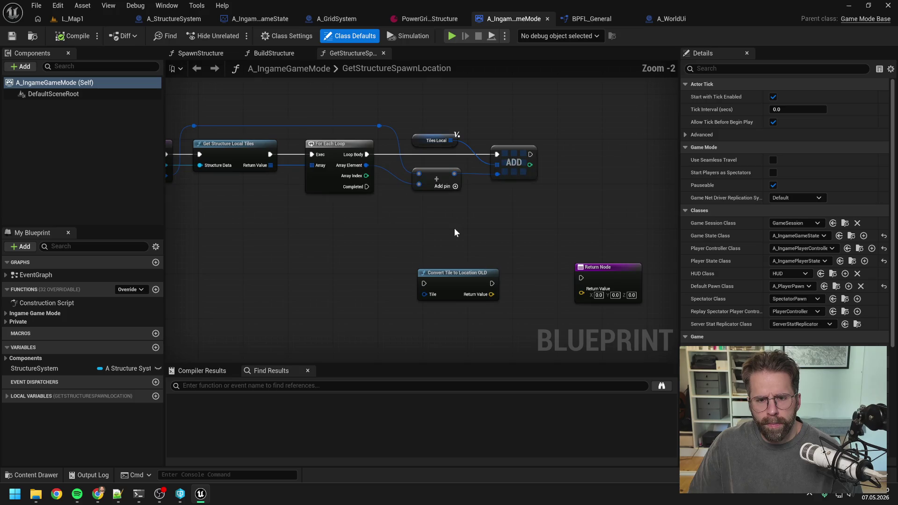
pyautogui.rightClick(509, 224)
pyautogui.write('convert')
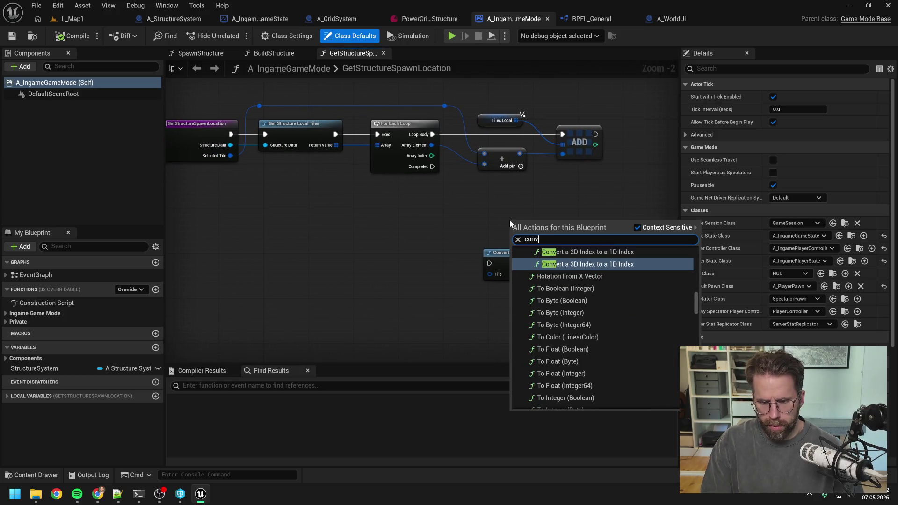
pyautogui.scroll(2, 591, 296)
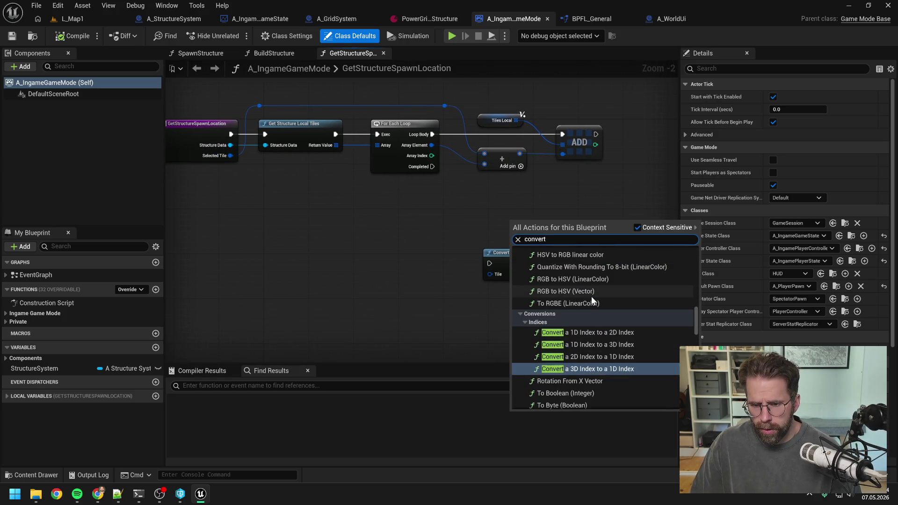
pyautogui.write('struc')
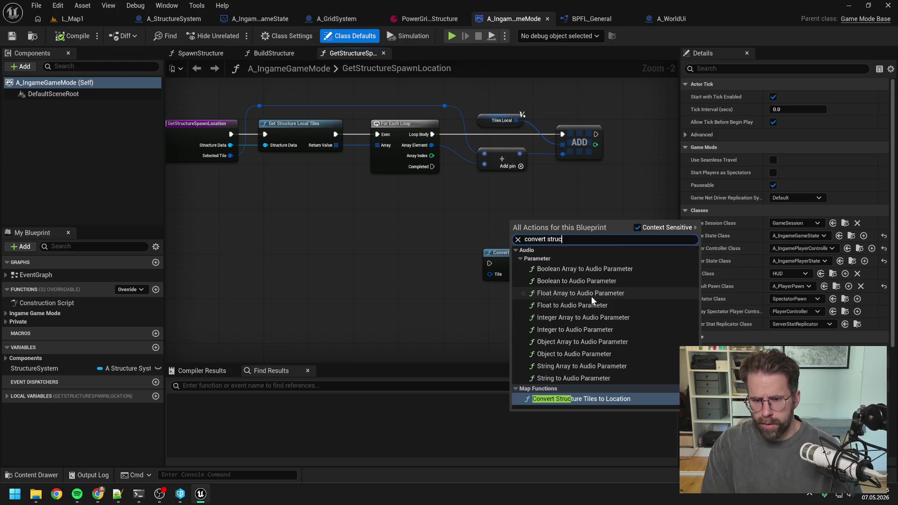
pyautogui.click(606, 402)
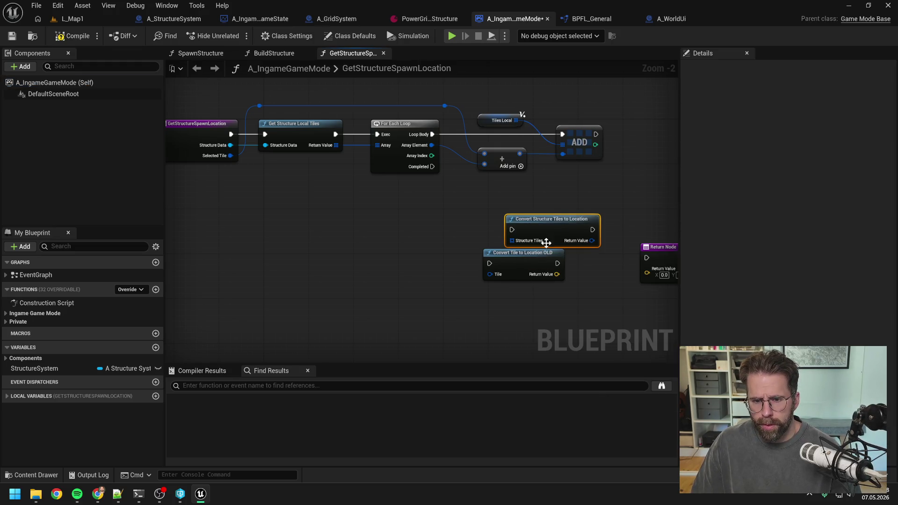
pyautogui.moveTo(538, 220); pyautogui.dragTo(510, 203)
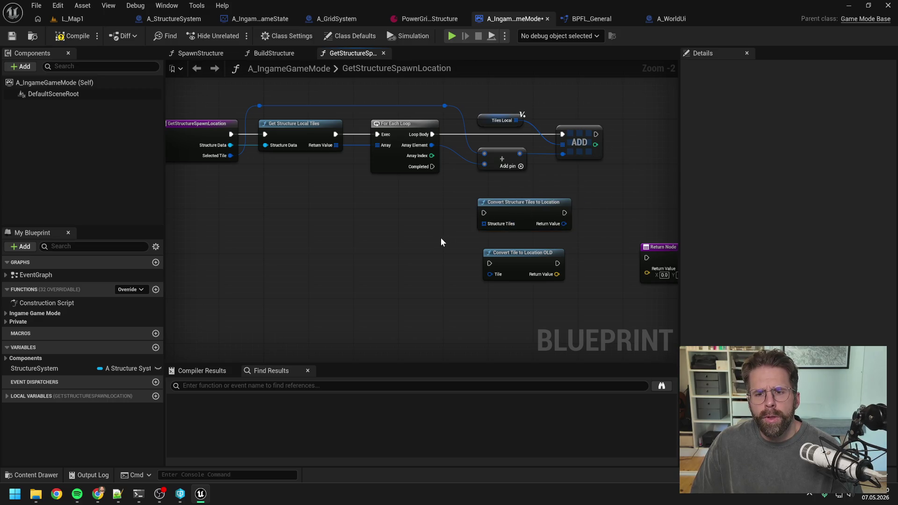
# Wire the new node to the loop's Completed exec, TilesLocal input and Return Node value.
pyautogui.scroll(-1, 441, 239)
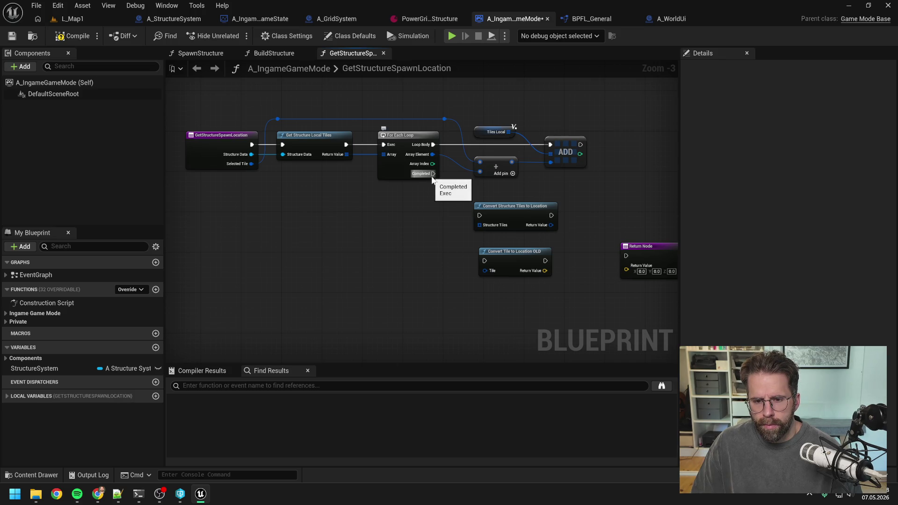
pyautogui.moveTo(433, 173); pyautogui.dragTo(480, 216)
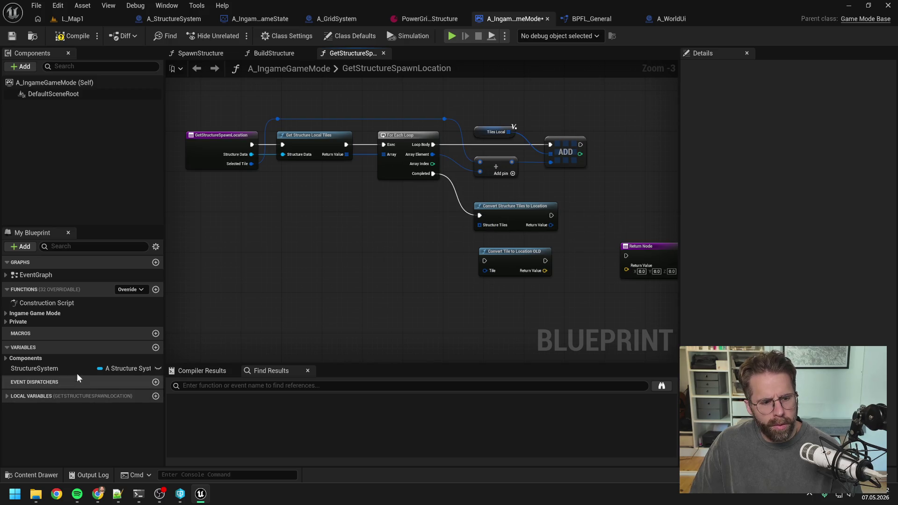
pyautogui.click(13, 398)
pyautogui.moveTo(25, 408)
pyautogui.mouseDown()
pyautogui.moveTo(425, 224)
pyautogui.moveTo(479, 225)
pyautogui.mouseUp()
pyautogui.click(453, 232)
pyautogui.click(540, 223)
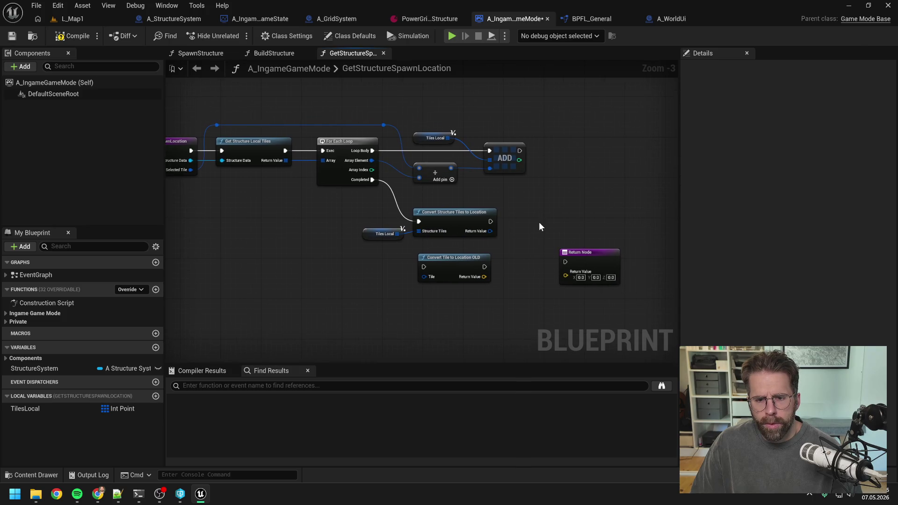
pyautogui.moveTo(581, 261); pyautogui.dragTo(578, 225)
pyautogui.click(523, 244)
pyautogui.moveTo(524, 243)
pyautogui.mouseDown()
pyautogui.moveTo(576, 235)
pyautogui.moveTo(553, 235)
pyautogui.moveTo(572, 228)
pyautogui.moveTo(616, 227)
pyautogui.moveTo(550, 234)
pyautogui.moveTo(625, 229)
pyautogui.mouseUp()
pyautogui.click(570, 233)
pyautogui.click(559, 282)
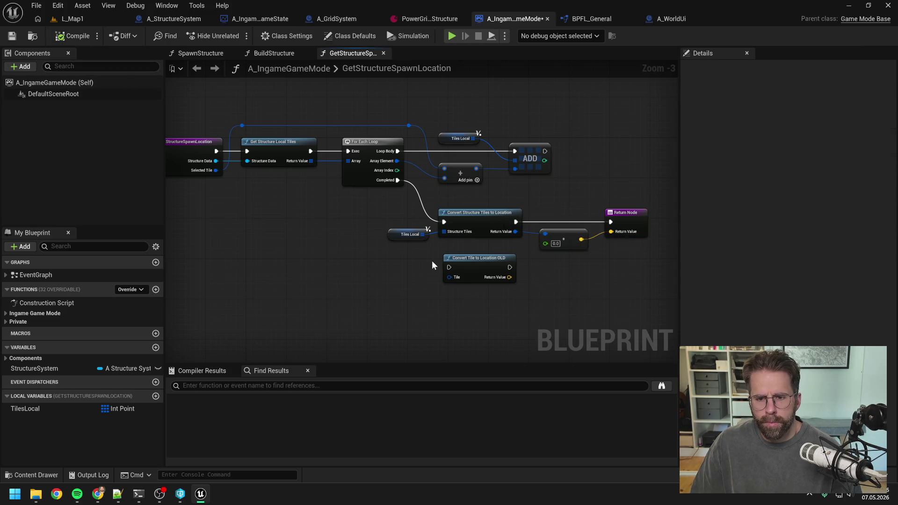
# Delete the Convert Tile to Location OLD node, compile, and switch to the L_Map1 level.
pyautogui.scroll(-1, 421, 261)
pyautogui.scroll(1, 407, 271)
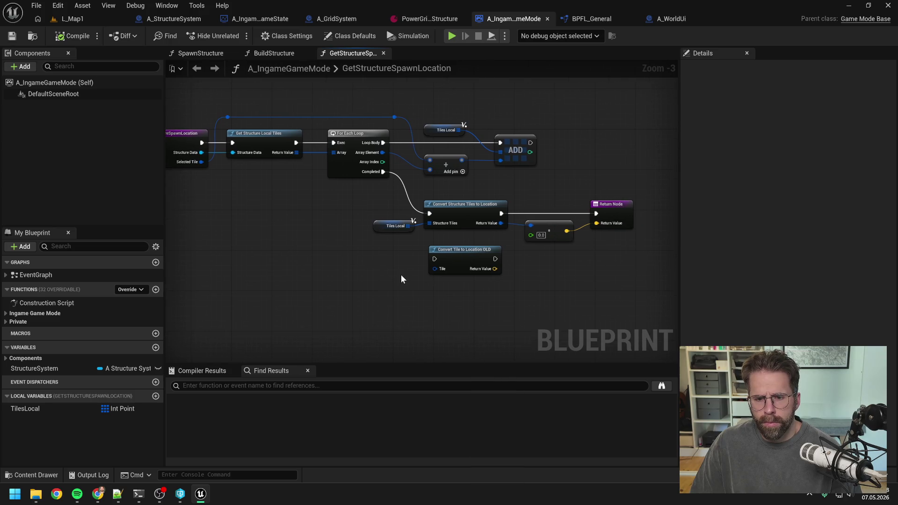
pyautogui.click(461, 258)
pyautogui.press('Delete')
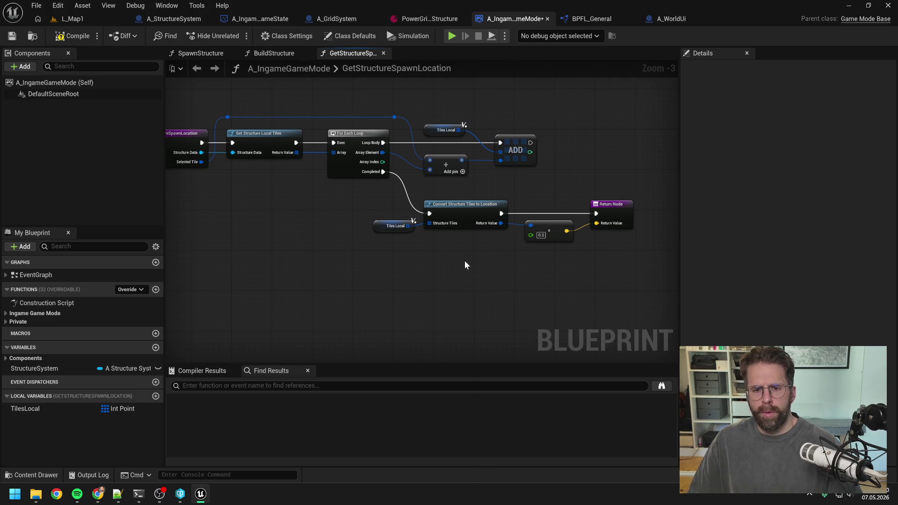
pyautogui.click(72, 36)
pyautogui.click(83, 18)
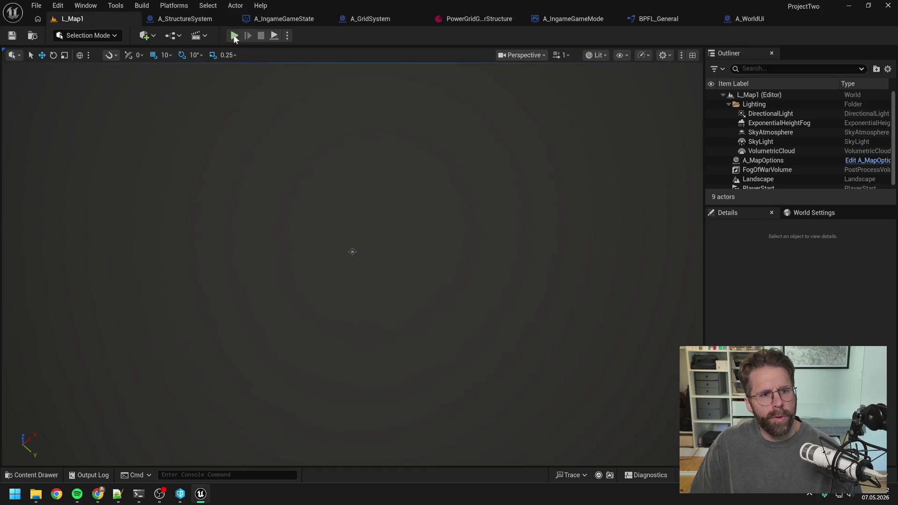
pyautogui.click(235, 36)
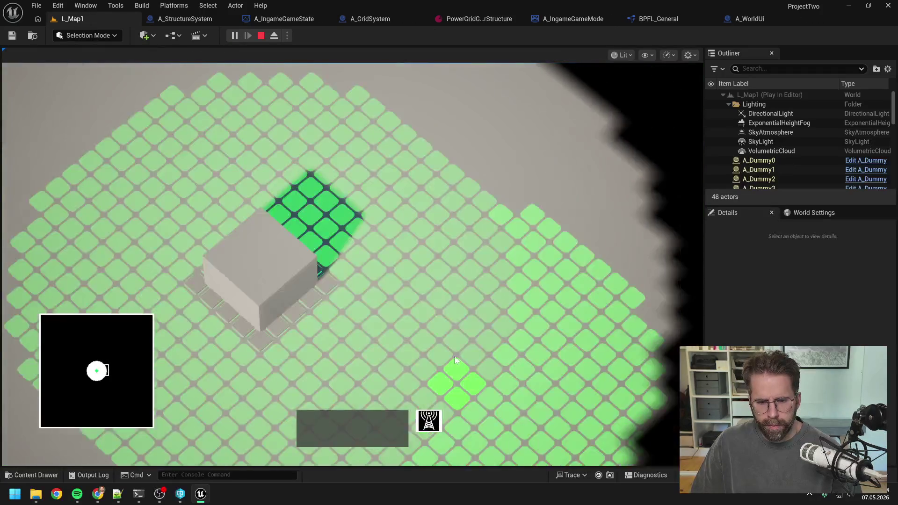
pyautogui.click(398, 259)
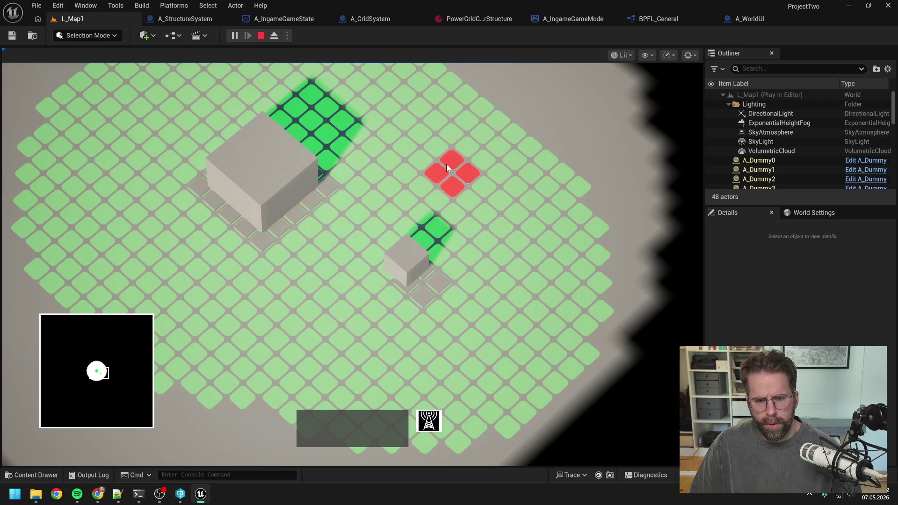
pyautogui.press('w')
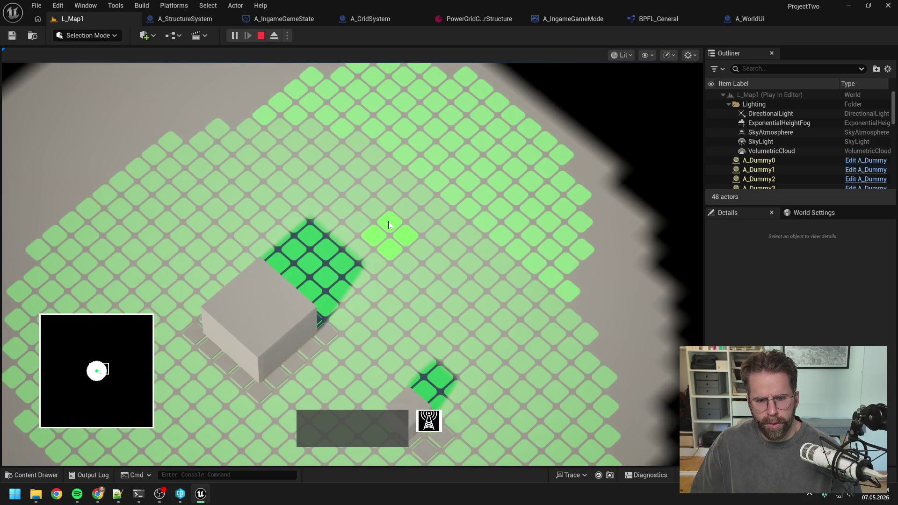
pyautogui.click(388, 225)
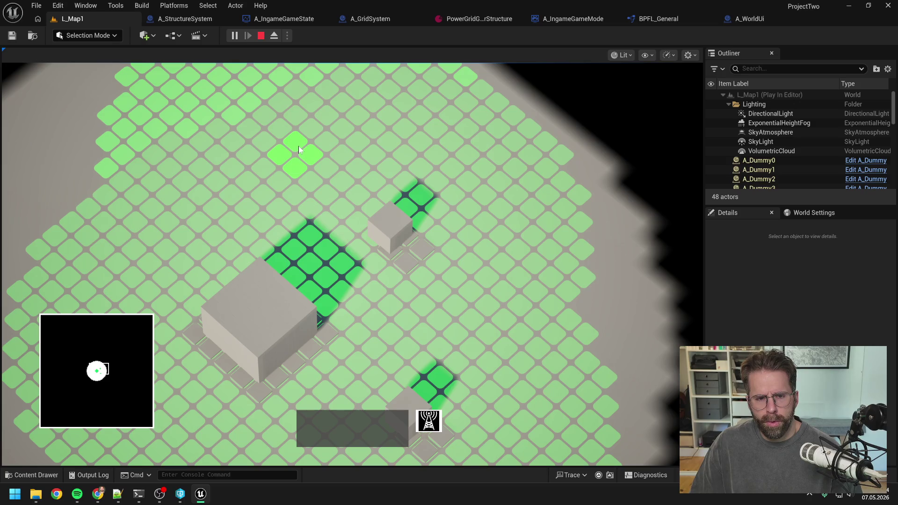
pyautogui.click(296, 145)
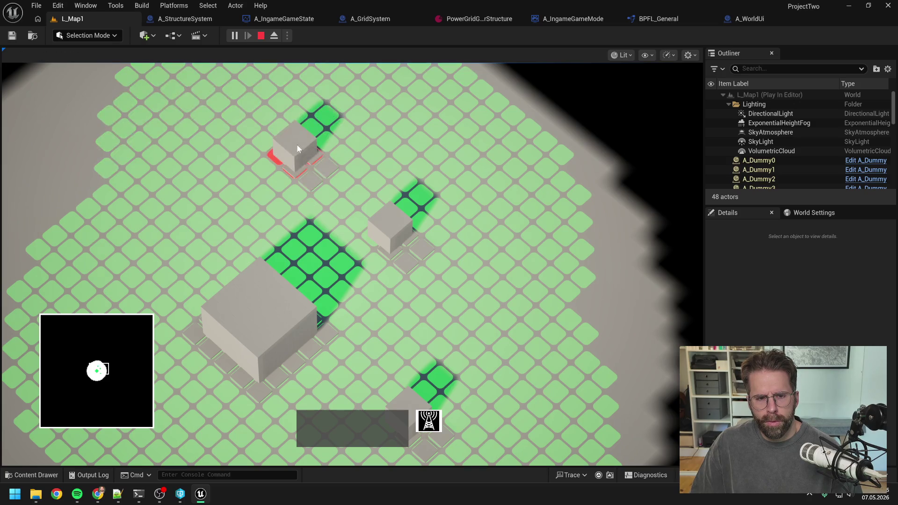
pyautogui.rightClick(211, 201)
pyautogui.press('s')
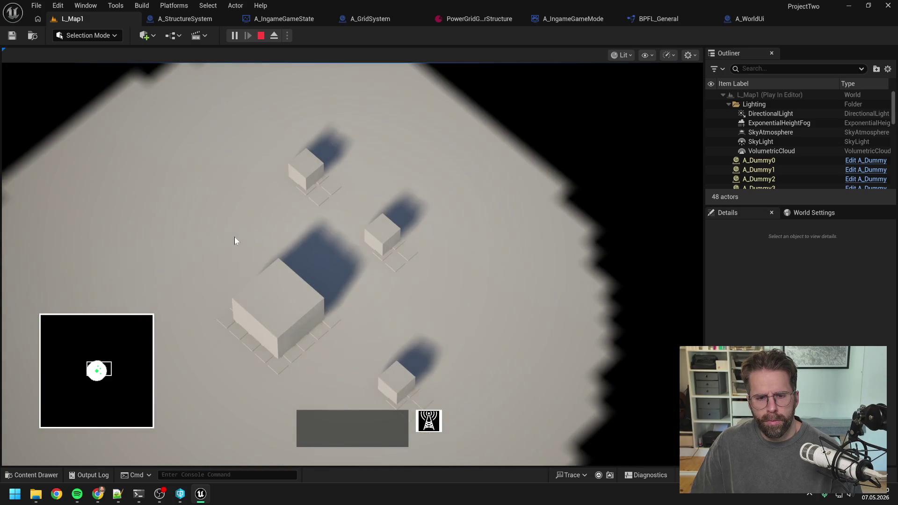
pyautogui.press('Escape')
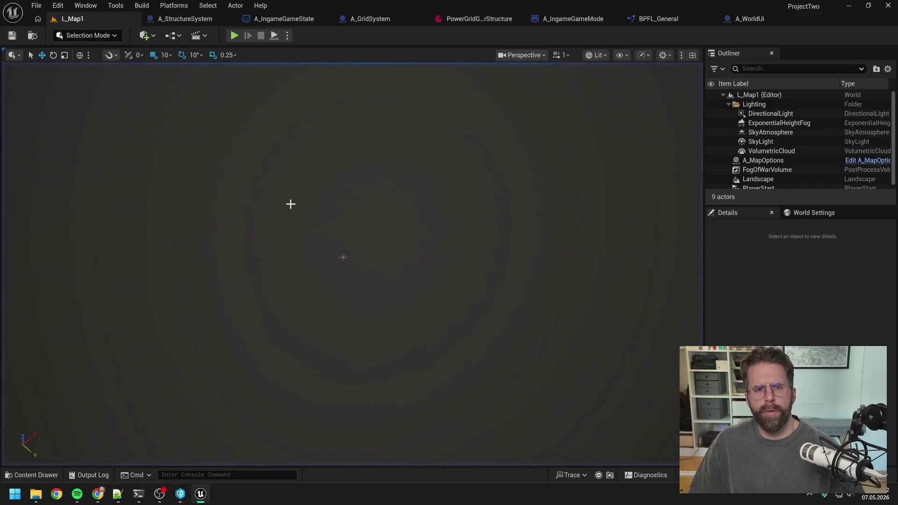
# Open A_GridSystem's HandleStructureBuilt graph and drill into the Get Structure Tiles function.
pyautogui.click(376, 20)
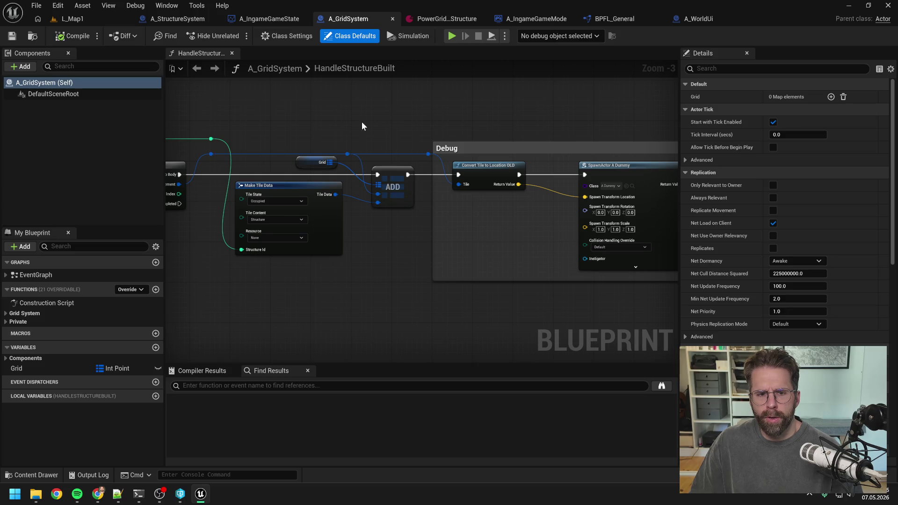
pyautogui.moveTo(362, 122); pyautogui.dragTo(538, 120)
pyautogui.moveTo(479, 124)
pyautogui.mouseDown()
pyautogui.moveTo(587, 126)
pyautogui.moveTo(441, 143)
pyautogui.mouseUp()
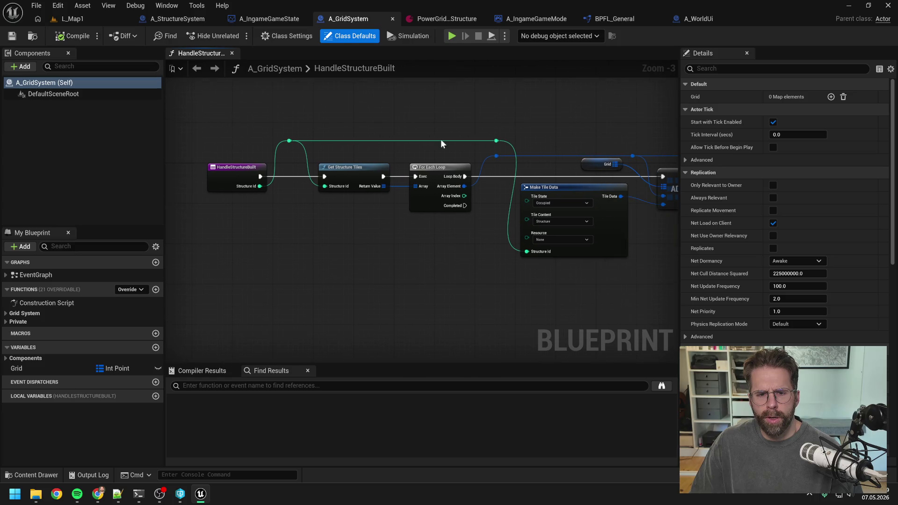
pyautogui.doubleClick(353, 174)
pyautogui.scroll(2, 369, 225)
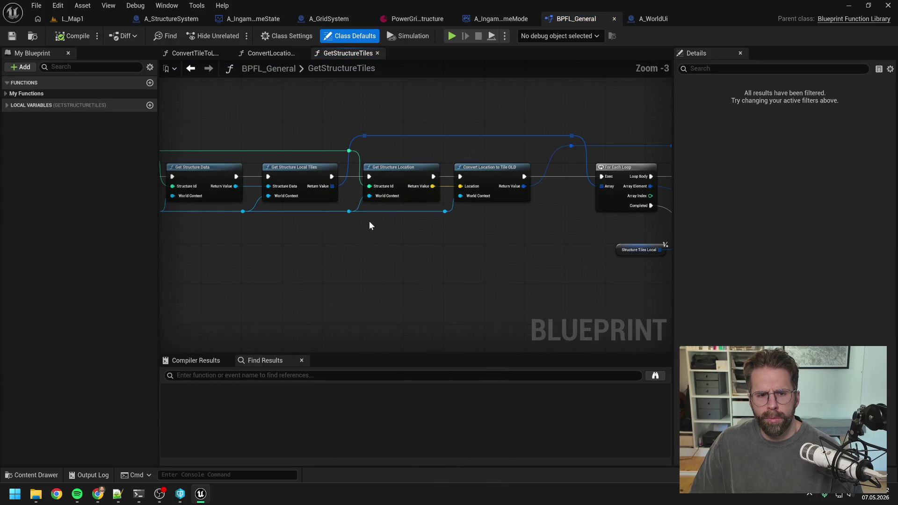
pyautogui.moveTo(375, 236); pyautogui.dragTo(473, 246)
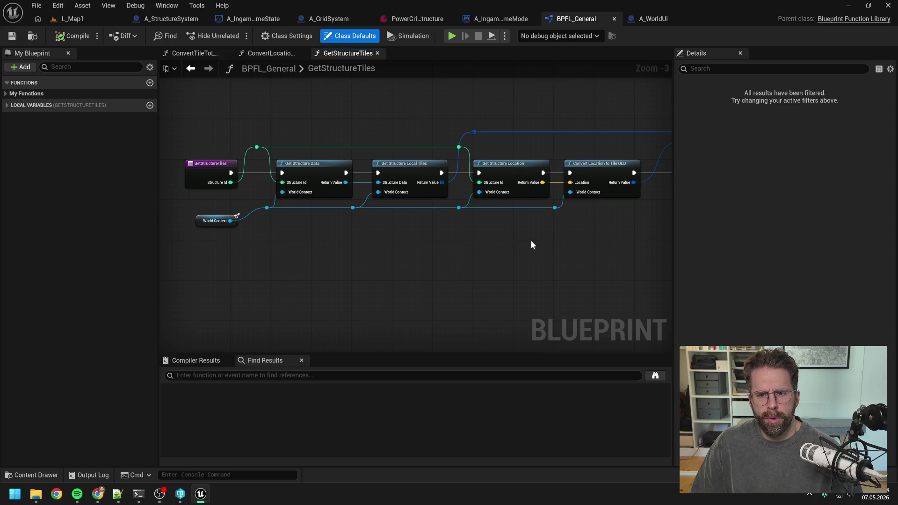
pyautogui.moveTo(531, 240)
pyautogui.mouseDown()
pyautogui.moveTo(430, 232)
pyautogui.moveTo(541, 227)
pyautogui.mouseUp()
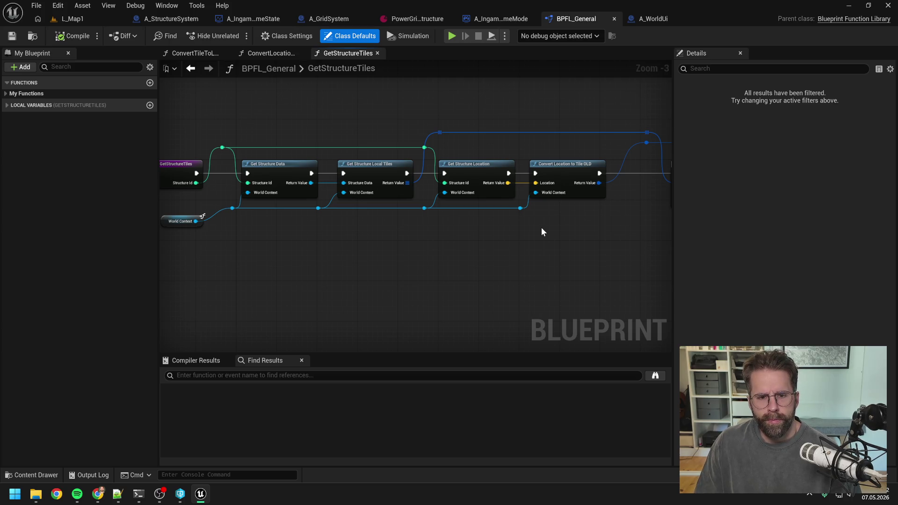
pyautogui.moveTo(599, 240)
pyautogui.mouseDown()
pyautogui.moveTo(477, 243)
pyautogui.moveTo(386, 230)
pyautogui.moveTo(473, 226)
pyautogui.mouseUp()
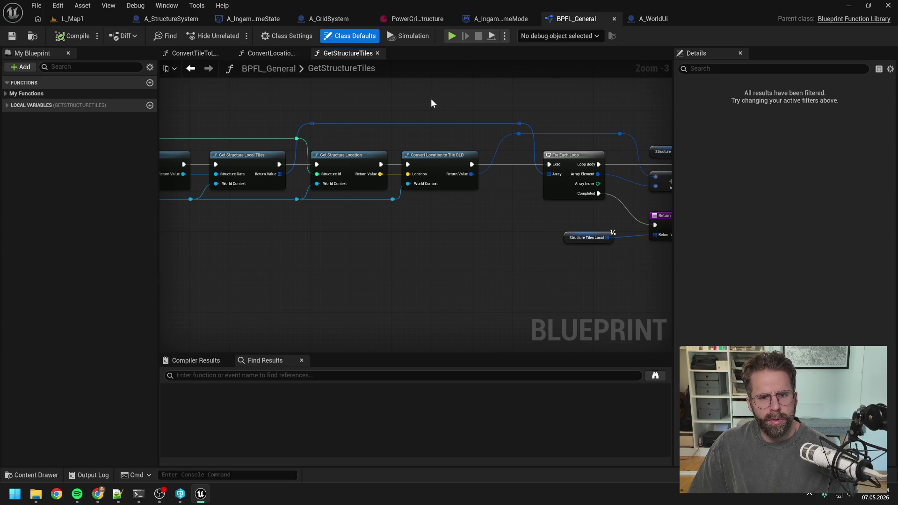
# Search 'convert' in My Blueprint and open the ConvertTileToLocationOLD function graph.
pyautogui.click(87, 68)
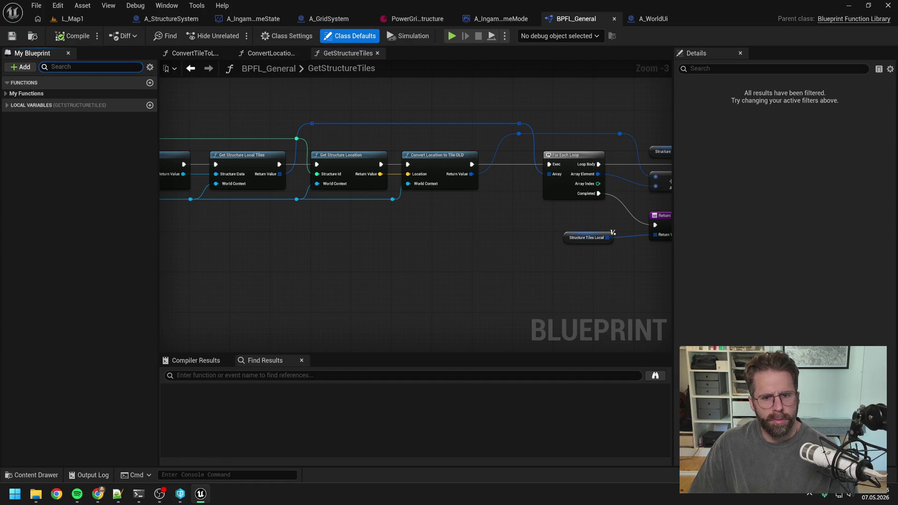
pyautogui.write('convert')
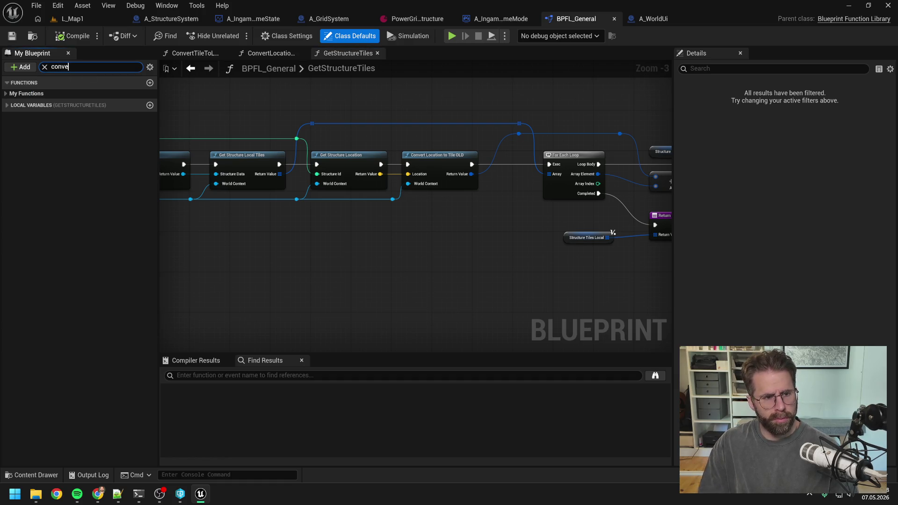
pyautogui.doubleClick(76, 104)
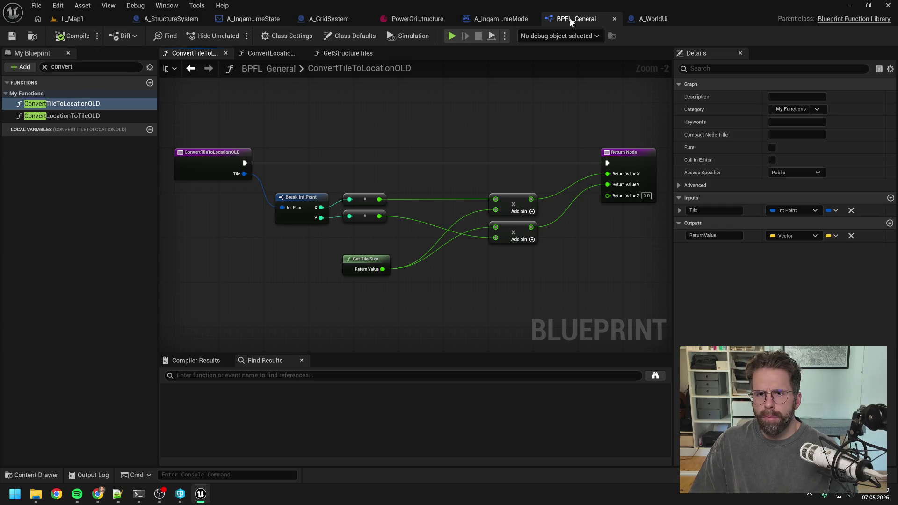
pyautogui.click(889, 5)
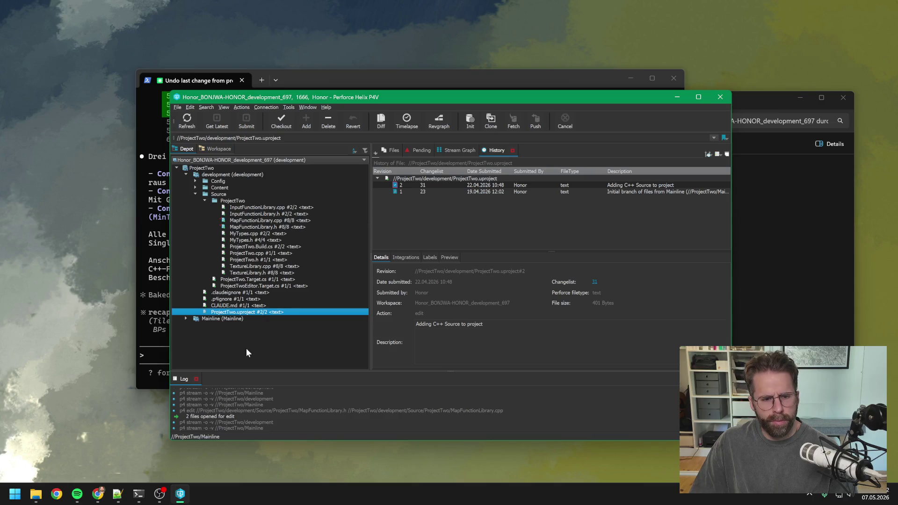
# Select ProjectTwo.uproject in P4V, then return to Unreal's ConvertLocationToTileOLD graph.
pyautogui.click(246, 348)
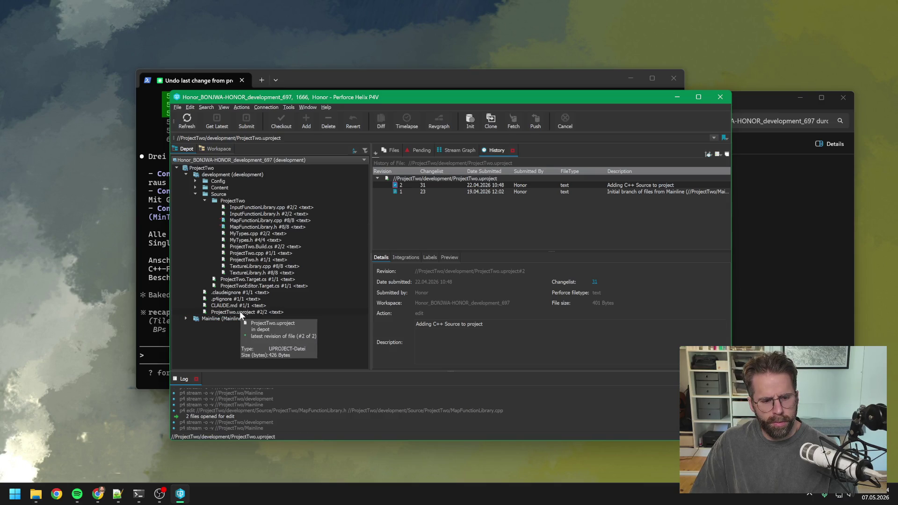
pyautogui.click(240, 312)
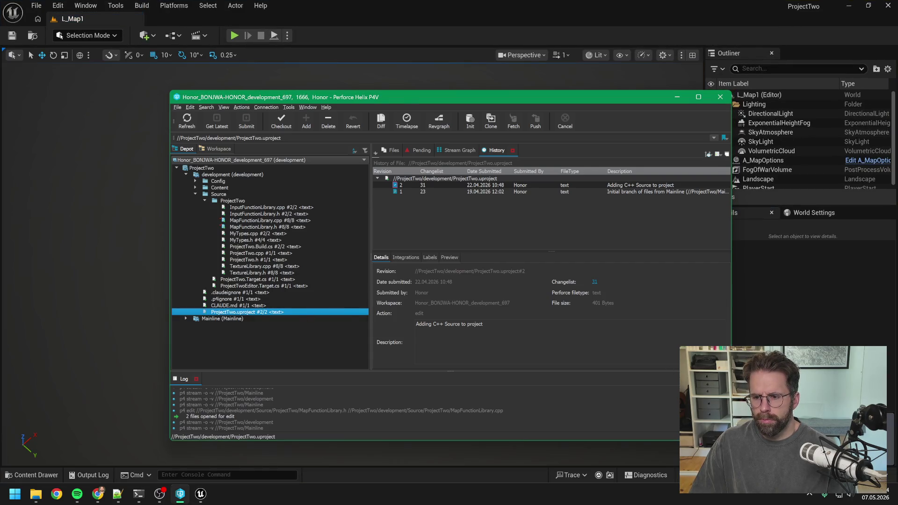
pyautogui.click(761, 306)
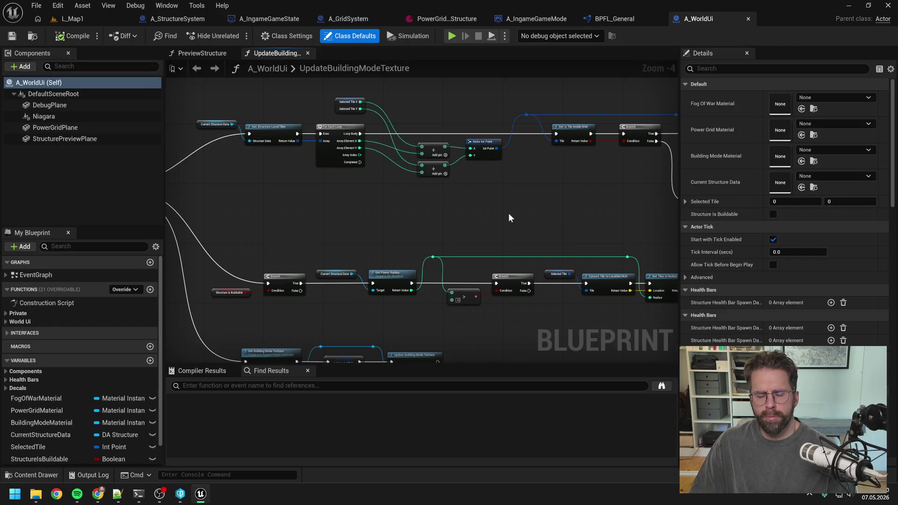
pyautogui.scroll(-1, 509, 218)
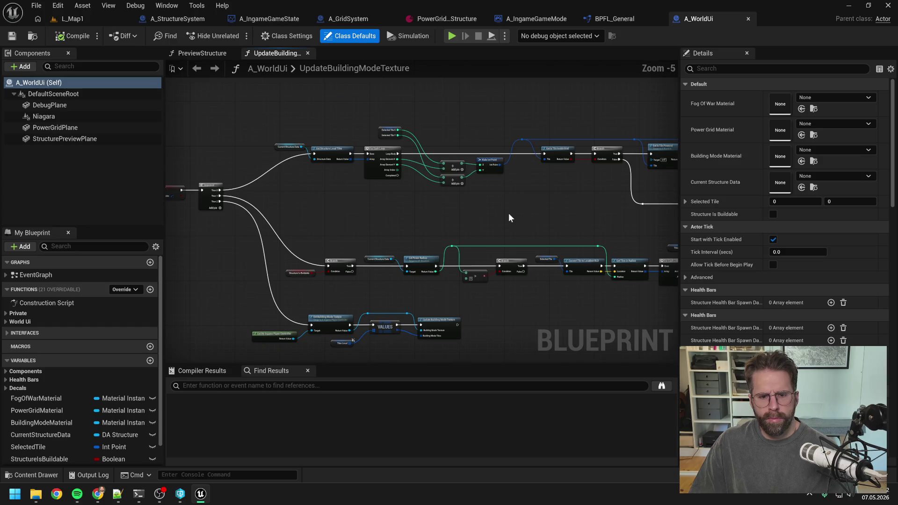
pyautogui.click(603, 18)
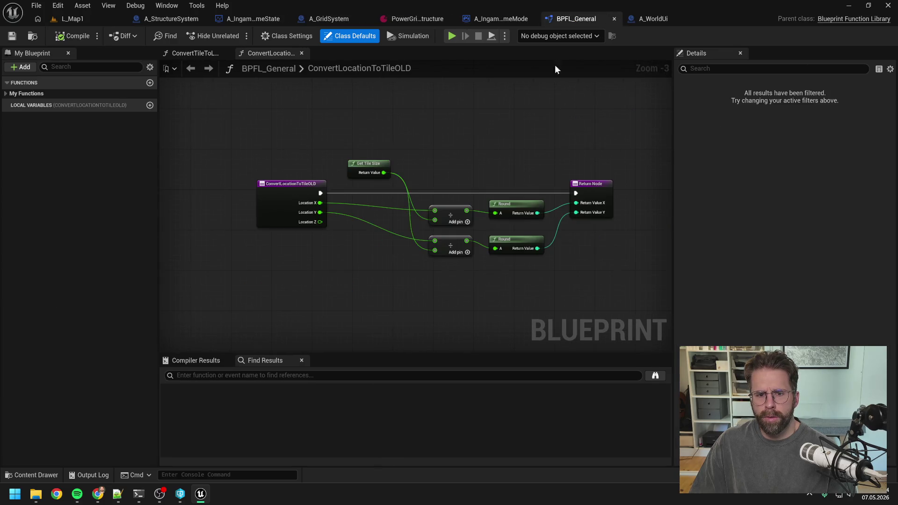
# Find references to ConvertLocationToTileOLD and jump to its call in GetStructureTiles.
pyautogui.rightClick(299, 187)
pyautogui.moveTo(348, 289)
pyautogui.click(421, 292)
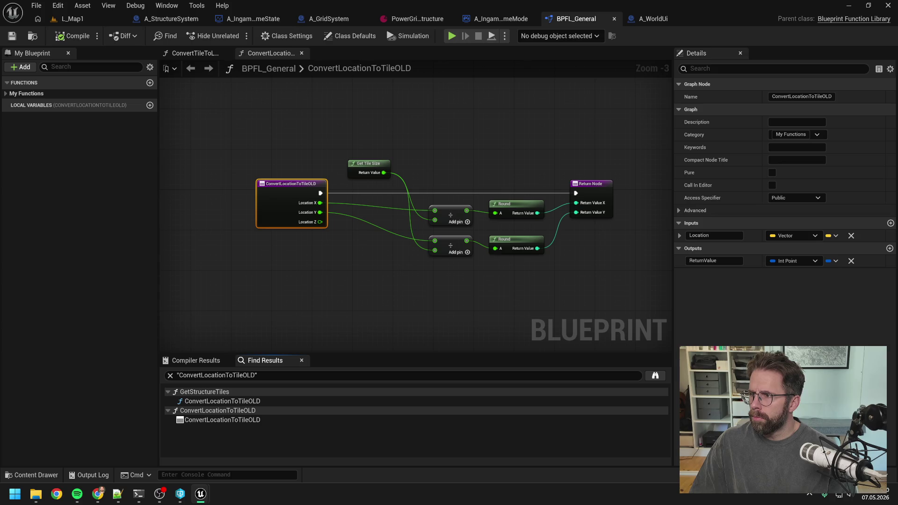
pyautogui.doubleClick(222, 400)
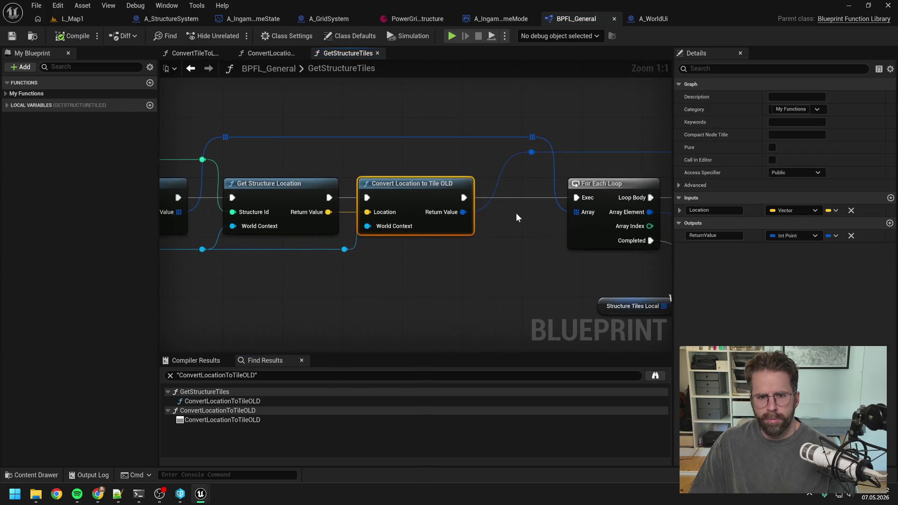
pyautogui.scroll(-1, 518, 211)
# Add a Convert Location to Tile node, wired for location, execution and the For Each Loop array.
pyautogui.rightClick(400, 256)
pyautogui.write('conve')
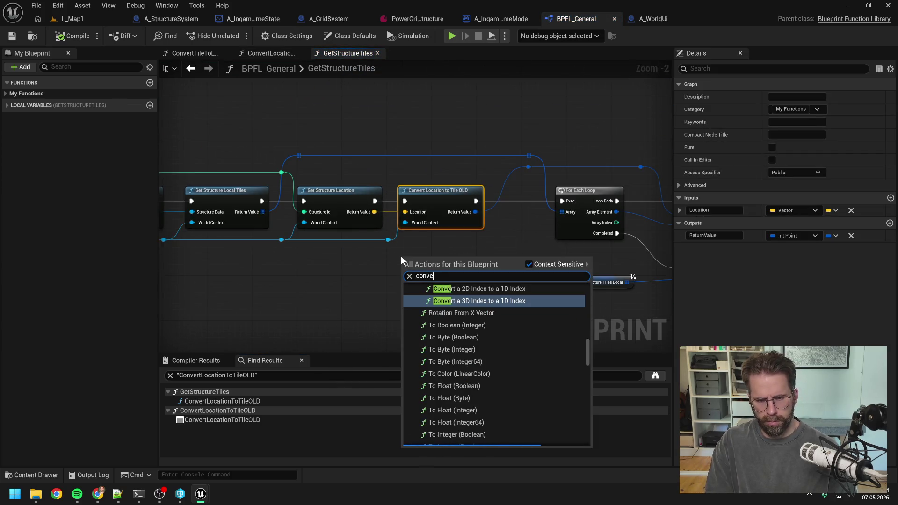
pyautogui.write('rt location')
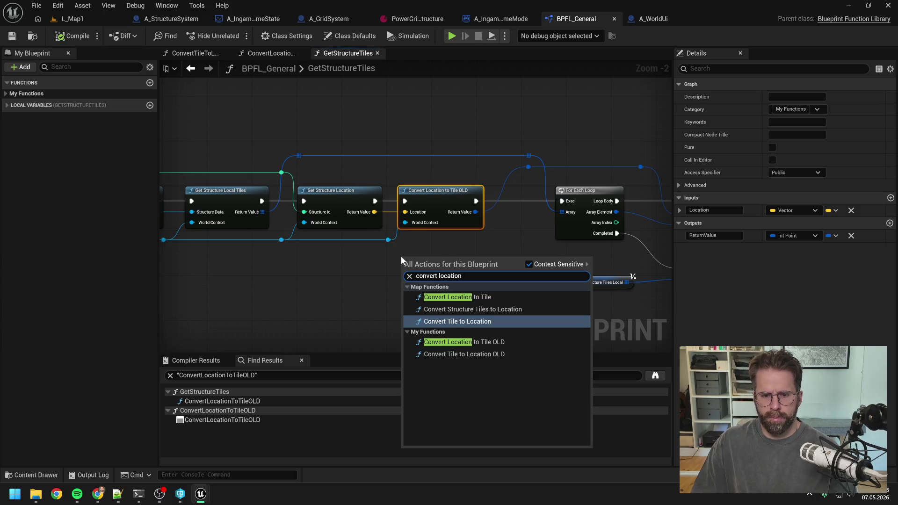
pyautogui.click(476, 299)
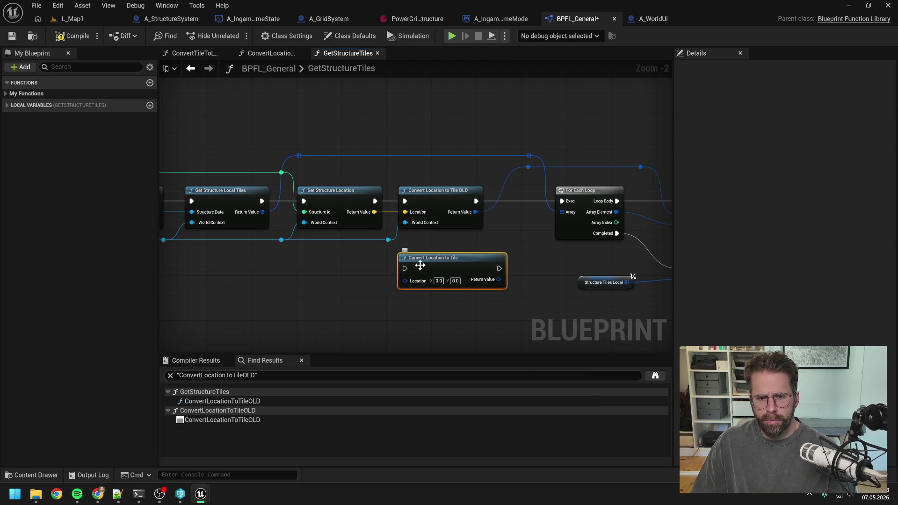
pyautogui.click(368, 274)
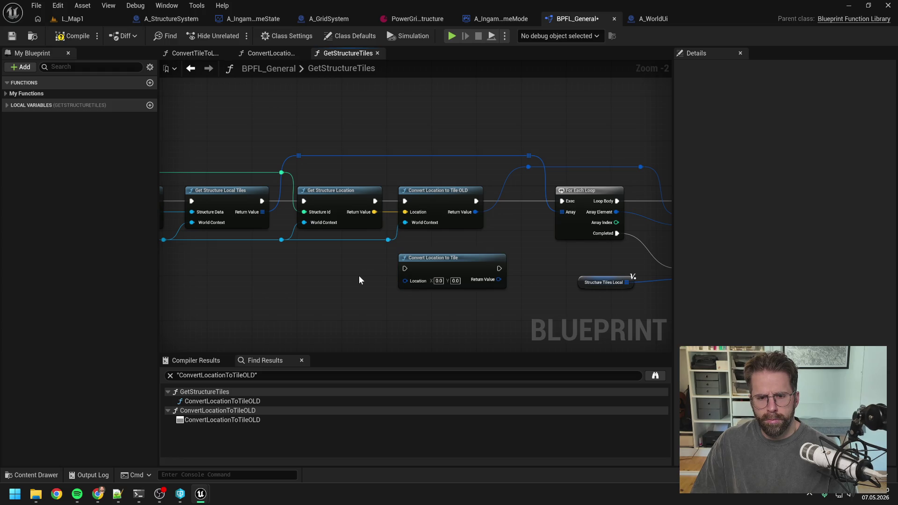
pyautogui.moveTo(359, 280); pyautogui.dragTo(393, 274)
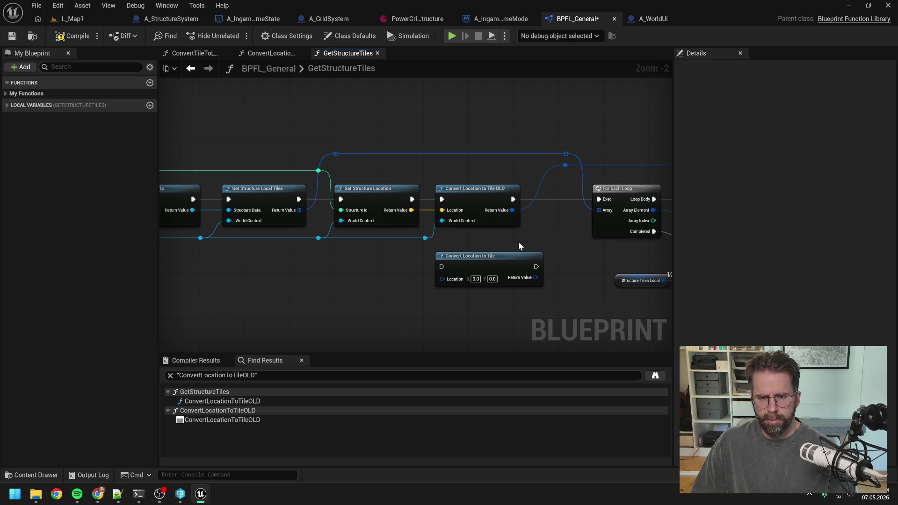
pyautogui.moveTo(411, 212); pyautogui.dragTo(441, 277)
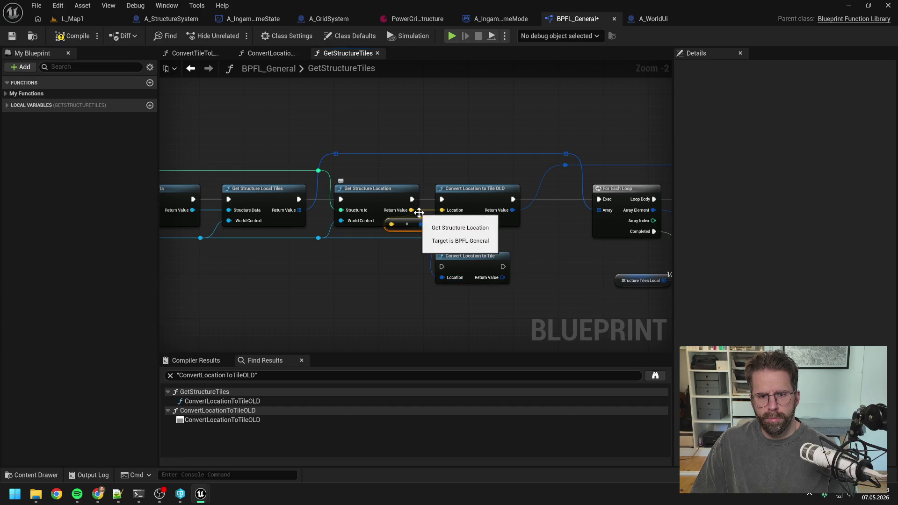
pyautogui.moveTo(412, 199); pyautogui.dragTo(442, 266)
pyautogui.moveTo(551, 251); pyautogui.dragTo(502, 261)
pyautogui.moveTo(453, 276); pyautogui.dragTo(550, 208)
pyautogui.moveTo(454, 286); pyautogui.dragTo(517, 175)
# Delete the Convert Location to Tile OLD node and move the new node into its place.
pyautogui.click(446, 204)
pyautogui.press('Delete')
pyautogui.moveTo(440, 270); pyautogui.dragTo(473, 201)
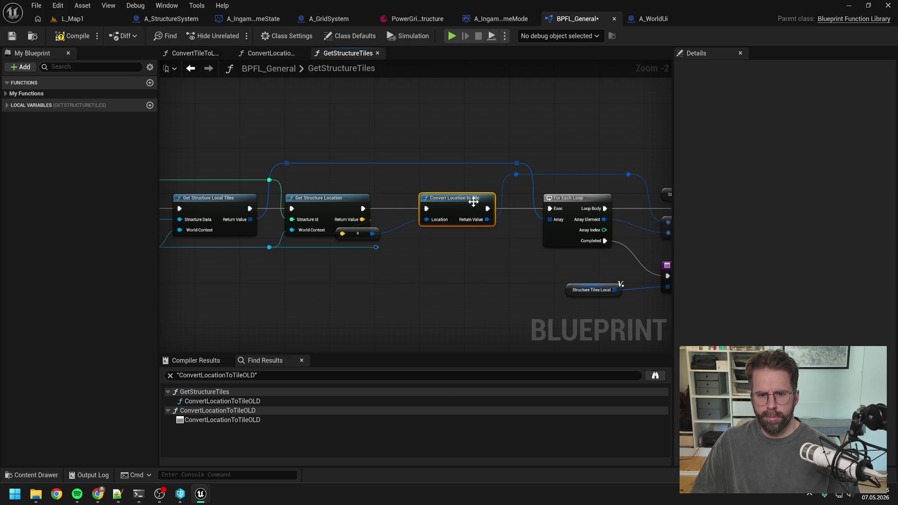
pyautogui.moveTo(371, 237); pyautogui.dragTo(400, 226)
pyautogui.moveTo(450, 202); pyautogui.dragTo(461, 201)
pyautogui.click(428, 244)
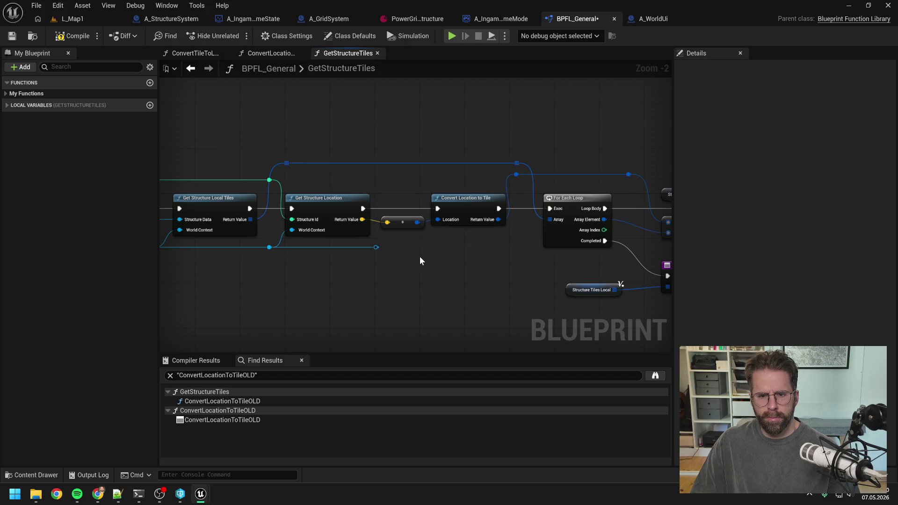
pyautogui.moveTo(418, 257); pyautogui.dragTo(390, 259)
# Undo and redo the OLD node removal, tidy the reroute points, and save BPFL_General.
pyautogui.hotkey('ctrl', 'z')
pyautogui.hotkey('ctrl', 'z')
pyautogui.hotkey('ctrl', 'z')
pyautogui.hotkey('ctrl', 'z')
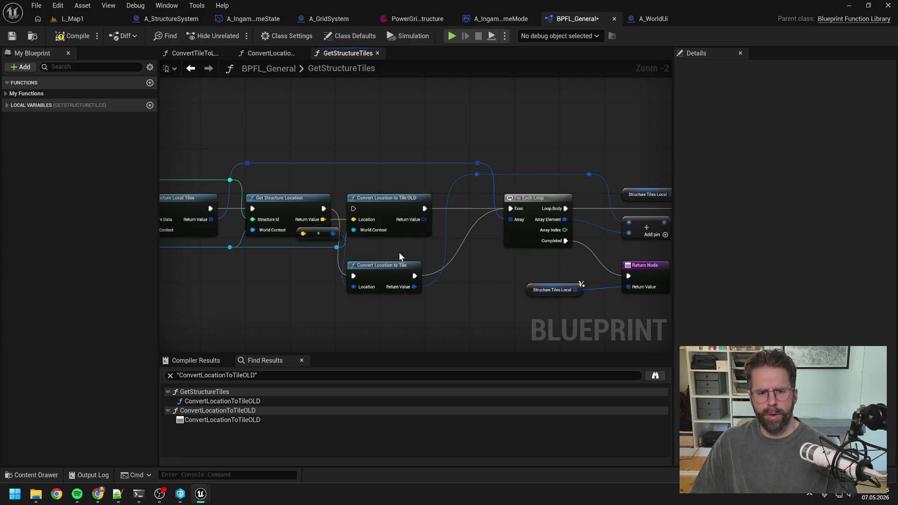
pyautogui.hotkey('ctrl', 'z')
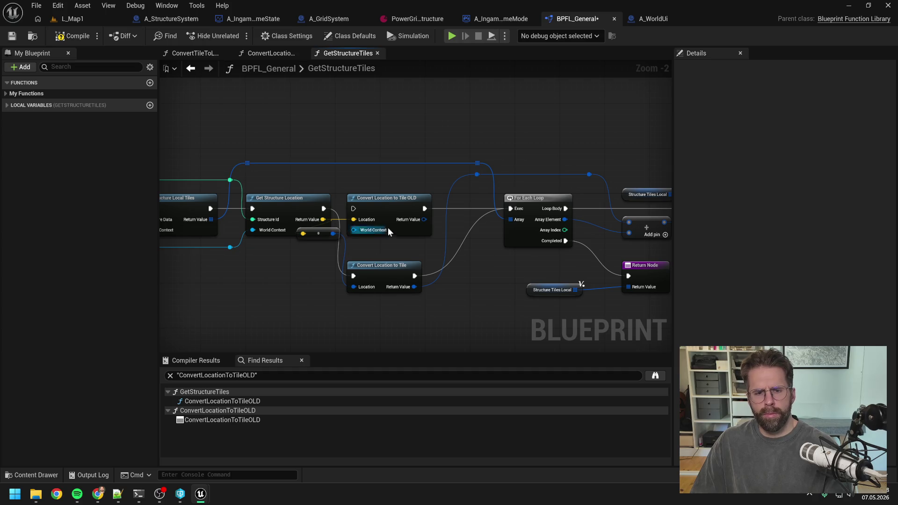
pyautogui.click(390, 211)
pyautogui.press('Delete')
pyautogui.moveTo(383, 266); pyautogui.dragTo(420, 199)
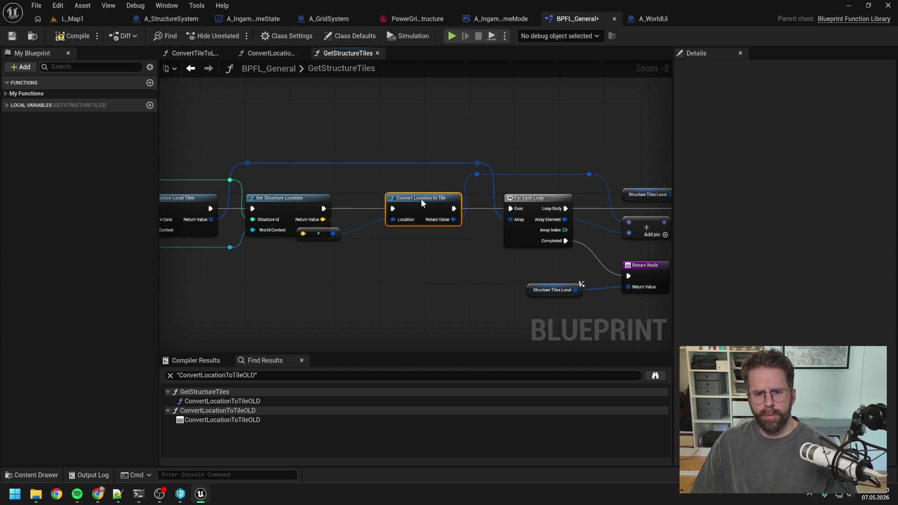
pyautogui.moveTo(325, 237); pyautogui.dragTo(346, 234)
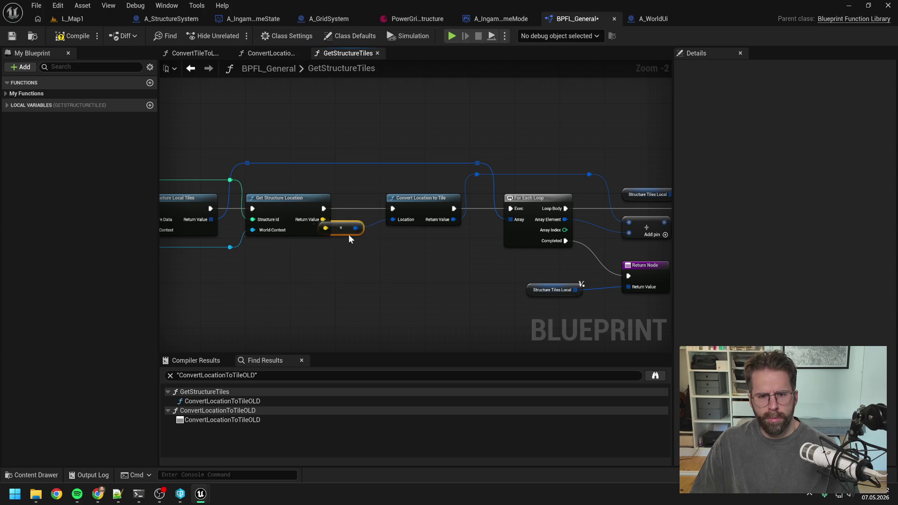
pyautogui.click(421, 198)
pyautogui.click(420, 248)
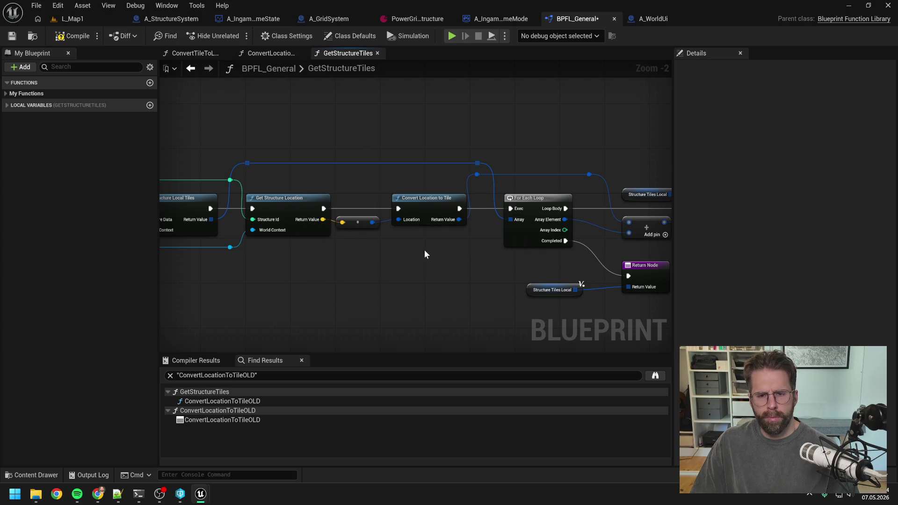
pyautogui.moveTo(449, 176); pyautogui.dragTo(455, 176)
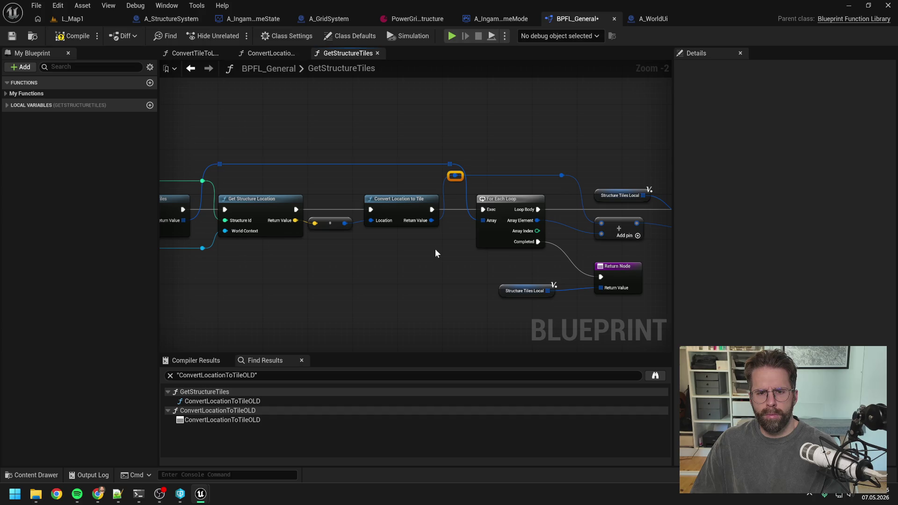
pyautogui.click(440, 255)
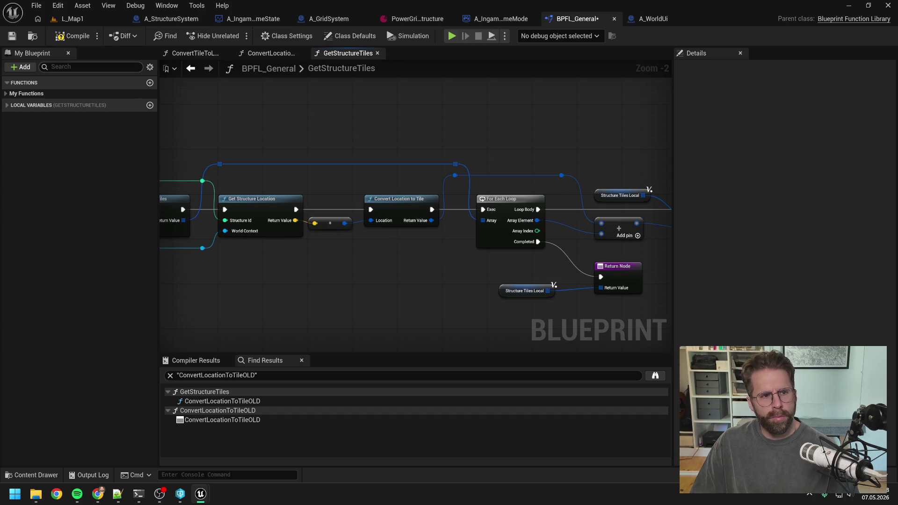
pyautogui.hotkey('ctrl', 's')
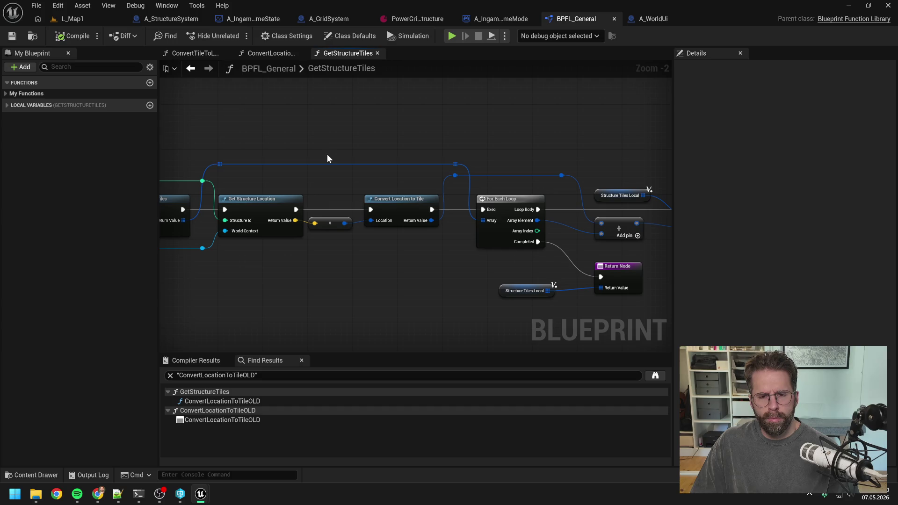
pyautogui.scroll(-1, 353, 127)
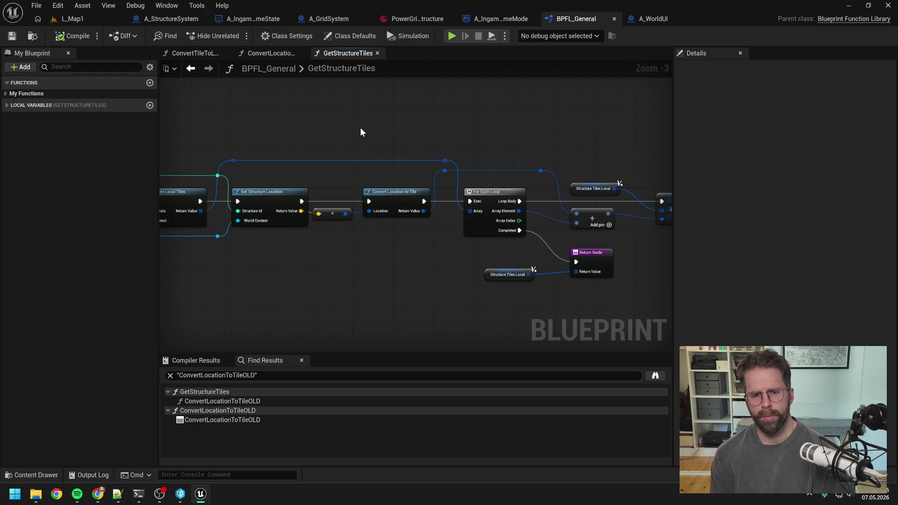
# Ask Claude Code, in German, to switch location inputs and outputs from vector2 to vector3.
pyautogui.click(138, 494)
pyautogui.write('lass uns mal wenn wir Loca')
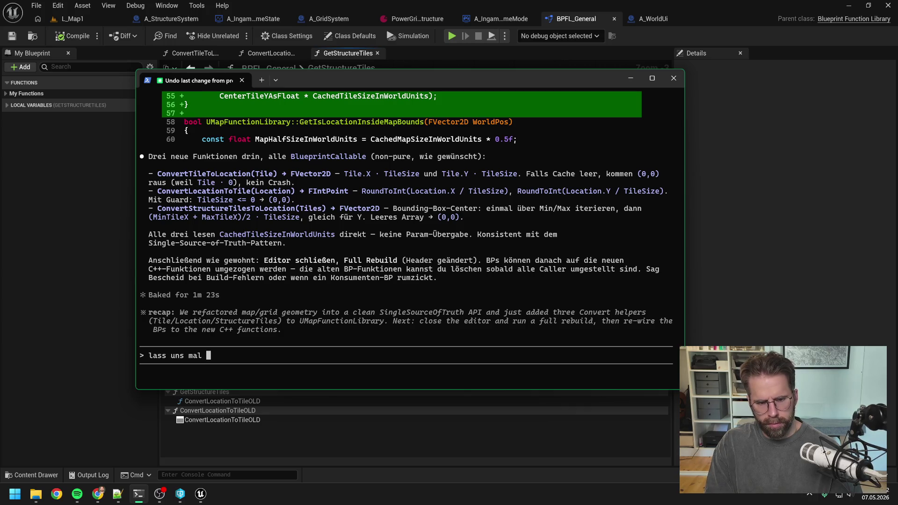
pyautogui.write('tions ')
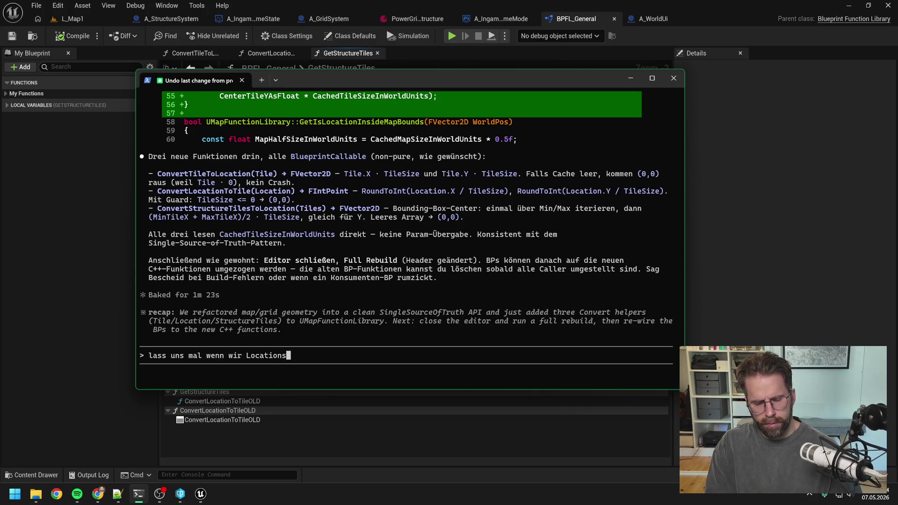
pyautogui.write('ein und ausgaben')
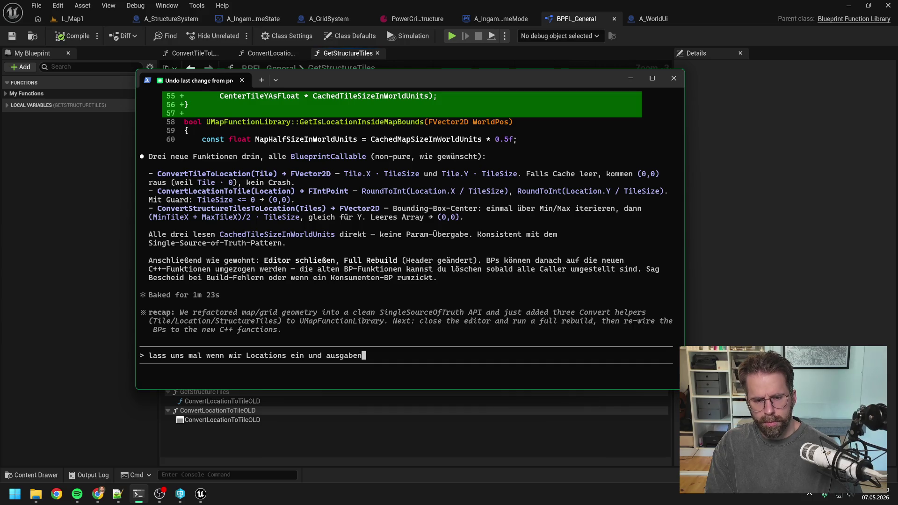
pyautogui.write(' vektor 3 ')
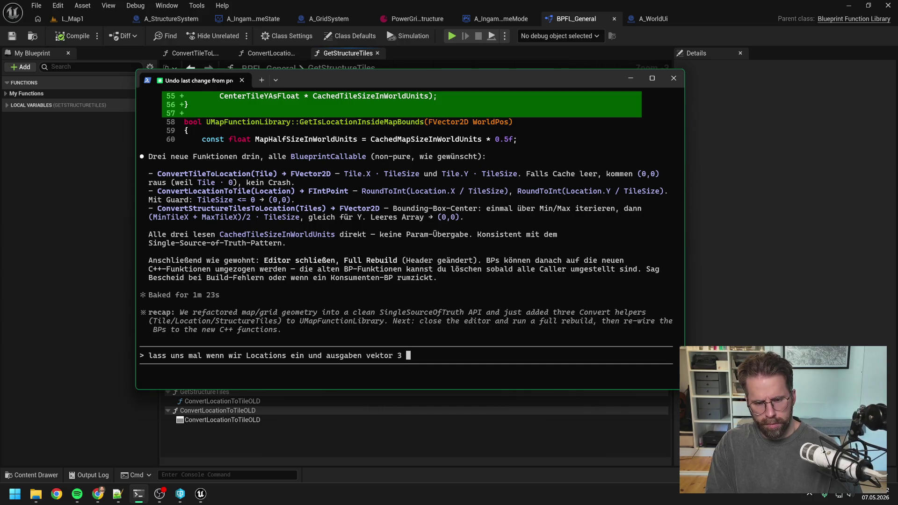
pyautogui.write('nicht ved')
pyautogui.press('BackSpace')
pyautogui.press('BackSpace')
pyautogui.write('ekto')
pyautogui.press('BackSpace')
pyautogui.press('BackSpace')
pyautogui.press('BackSpace')
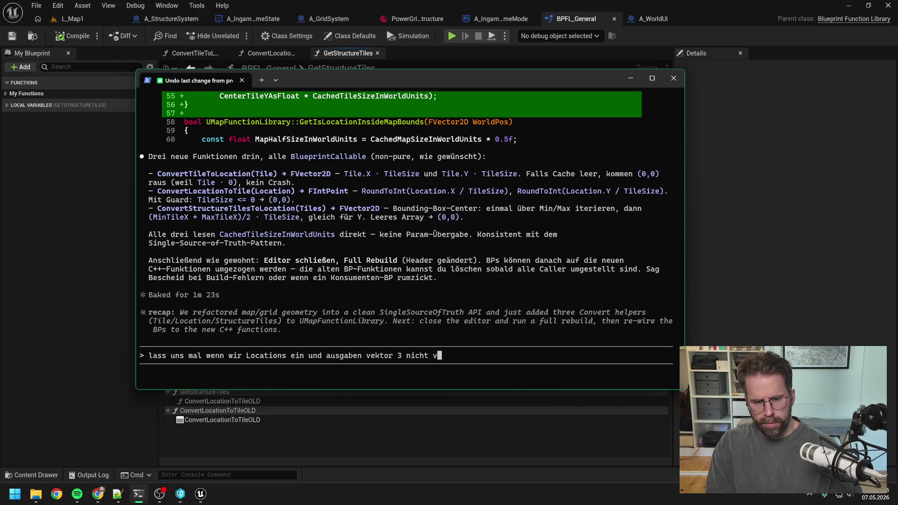
pyautogui.write('ctor3 nicht e')
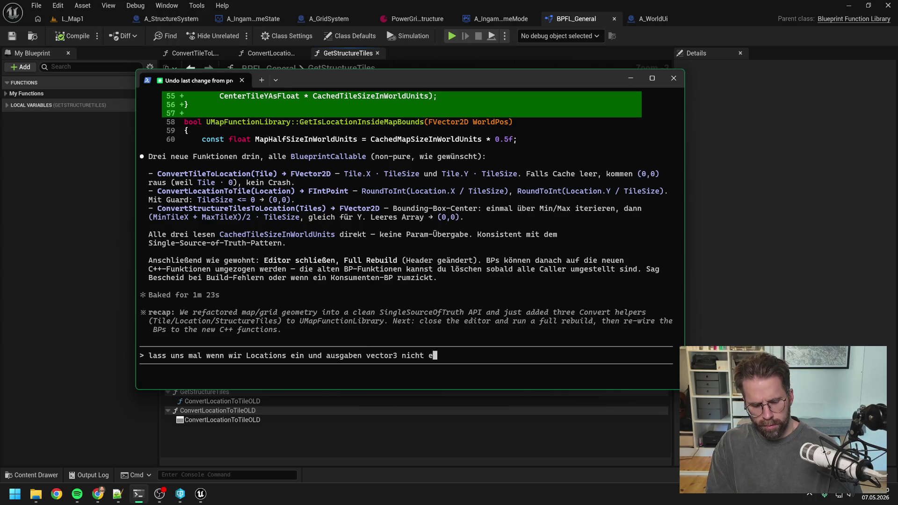
pyautogui.press('BackSpace')
pyautogui.write('vector2 nehmen. Ich weiß ')
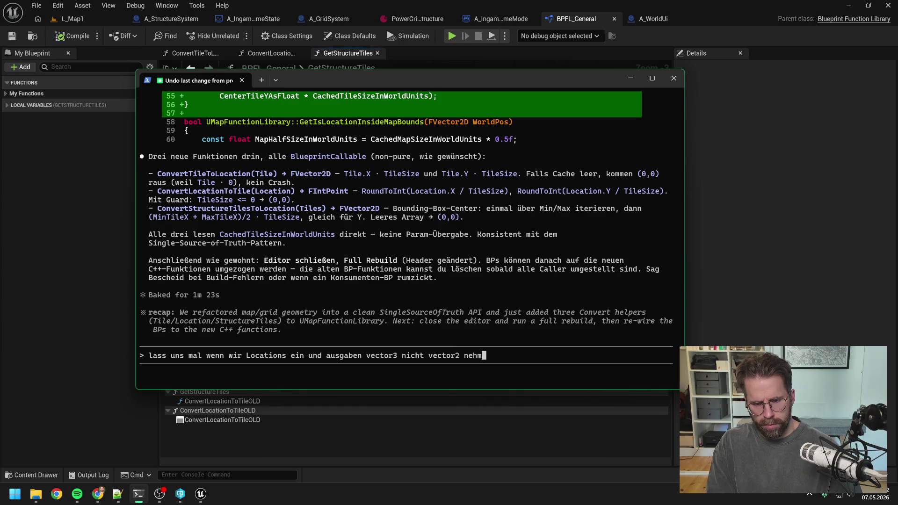
pyautogui.write('wir br')
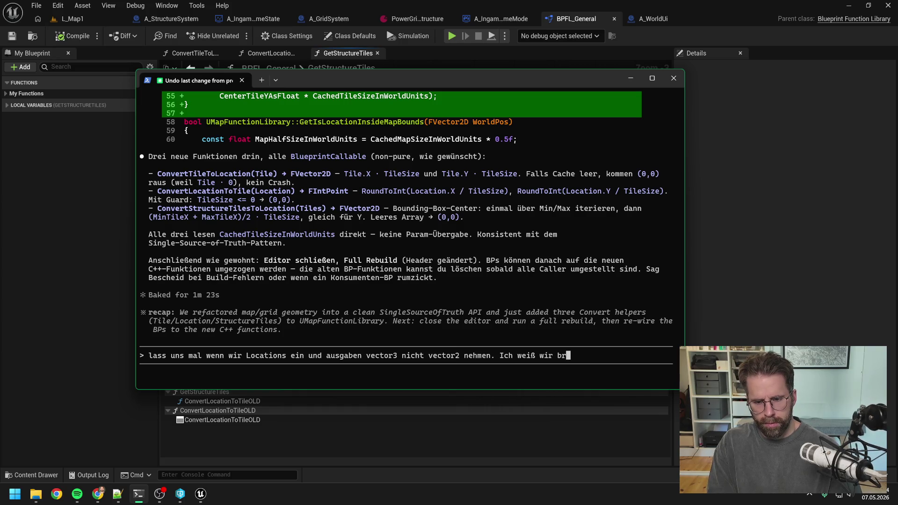
pyautogui.write('auchen nur vec')
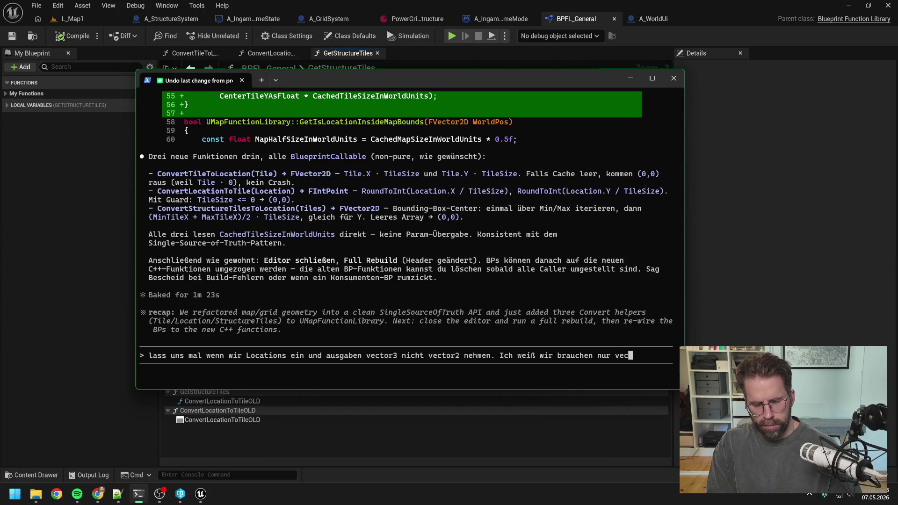
pyautogui.write('tor 2 aber meistens haben')
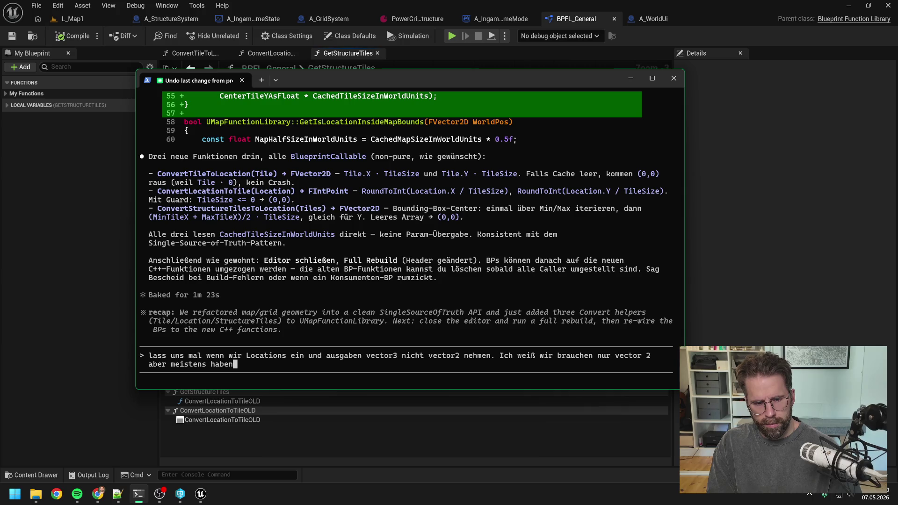
pyautogui.press('BackSpace')
pyautogui.press('BackSpace')
pyautogui.press('BackSpace')
pyautogui.write('haben wir ja ')
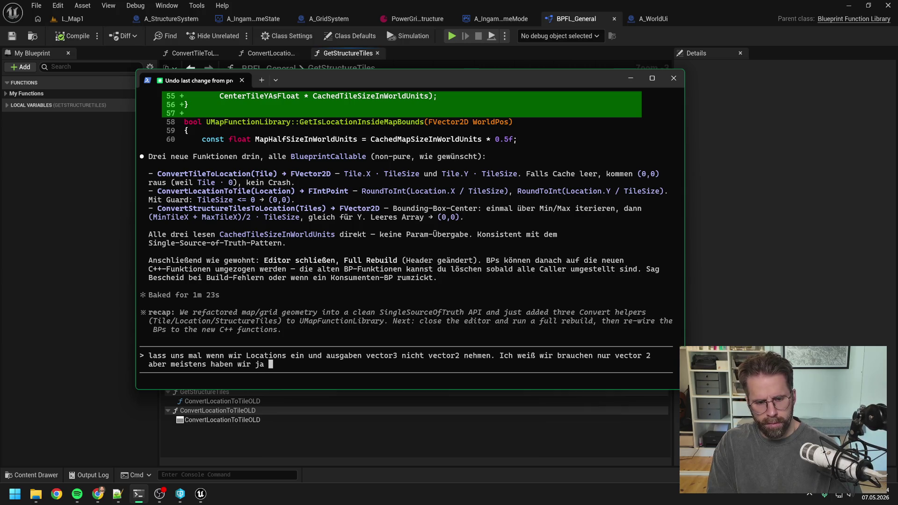
pyautogui.write('eh einen ve')
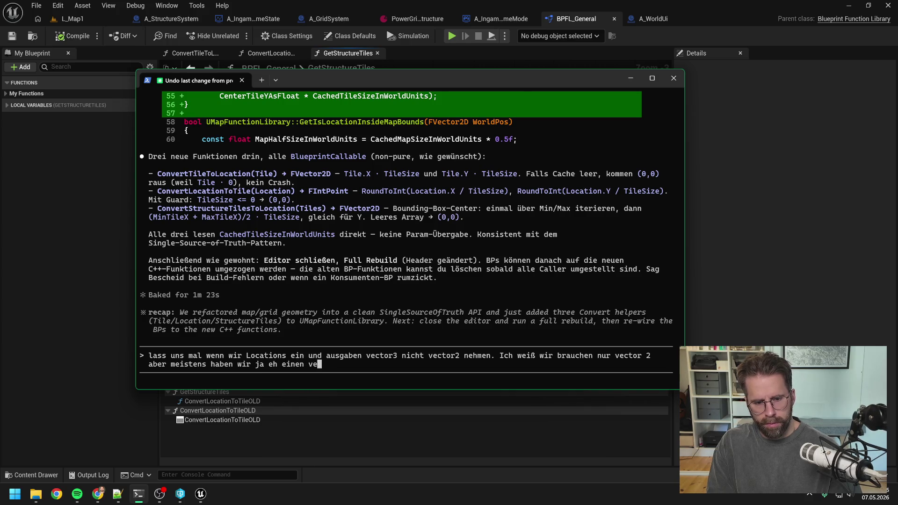
pyautogui.write('ctor3 we')
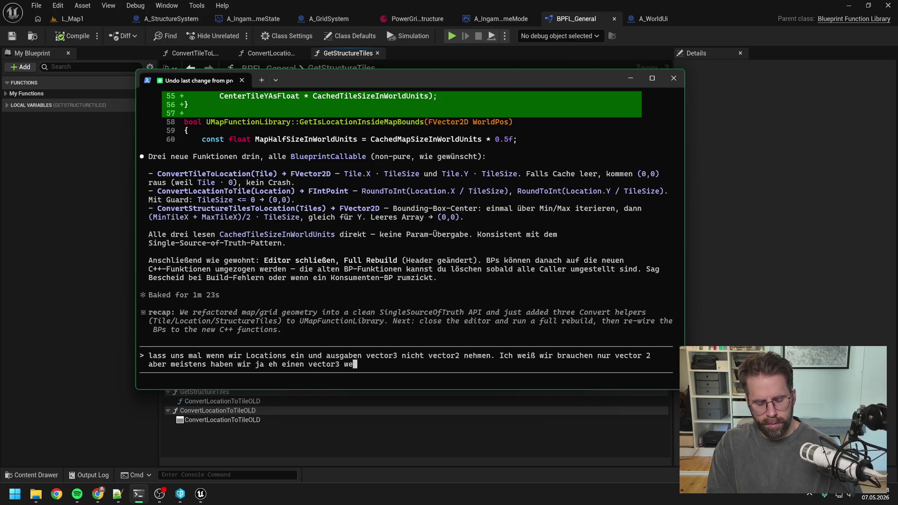
pyautogui.write('nn wir ')
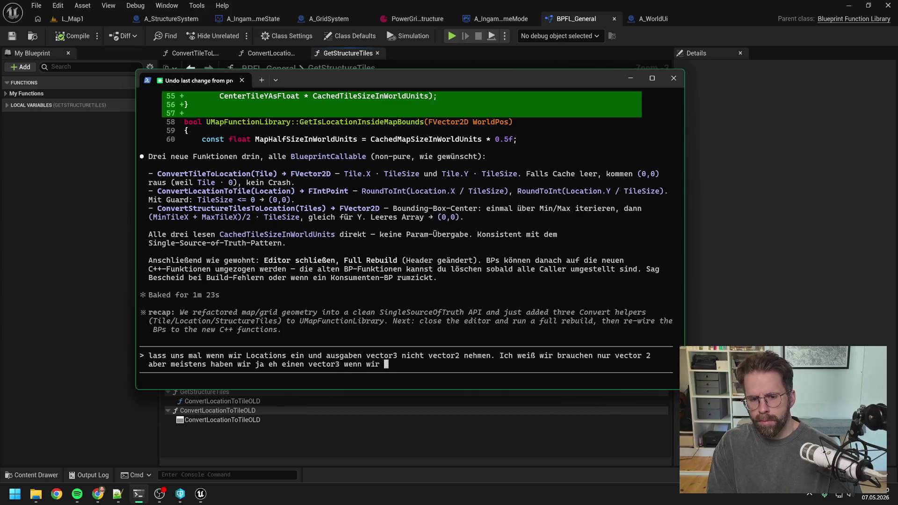
pyautogui.write('input rein')
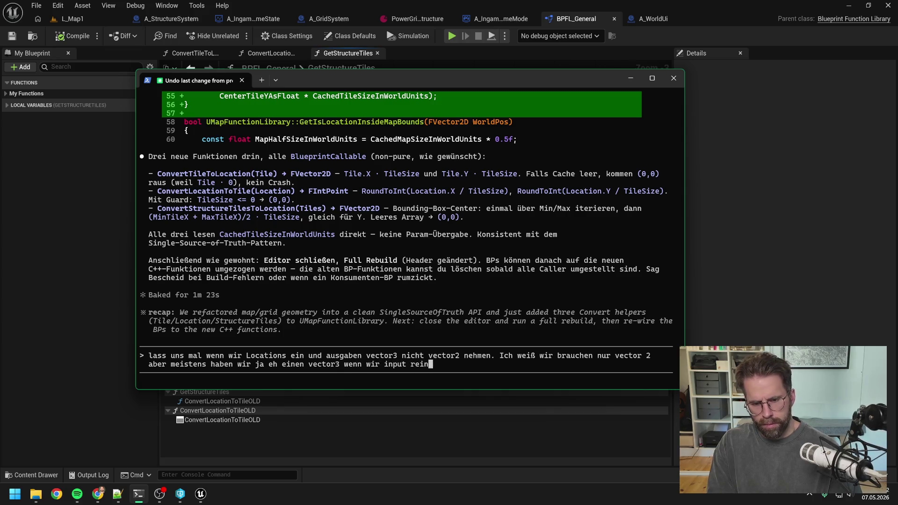
pyautogui.write('geben oder d')
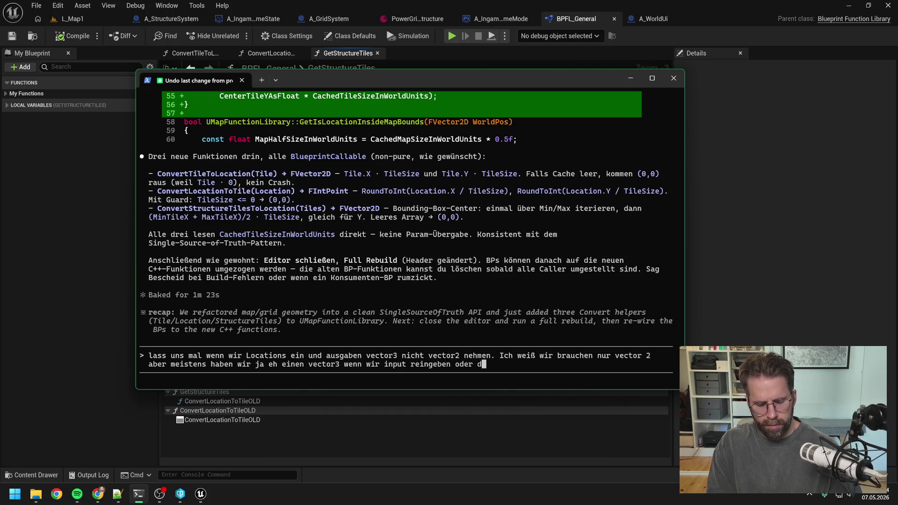
pyautogui.write('en output ann')
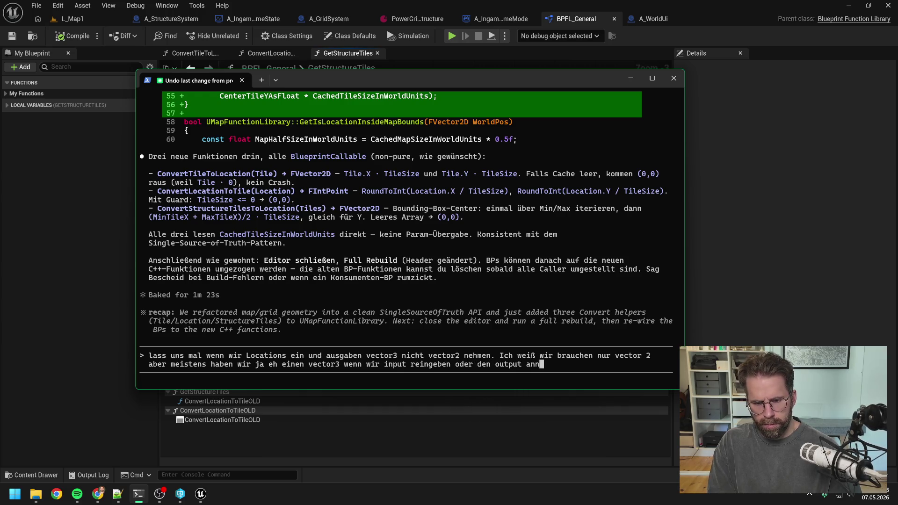
pyautogui.write('ehmen')
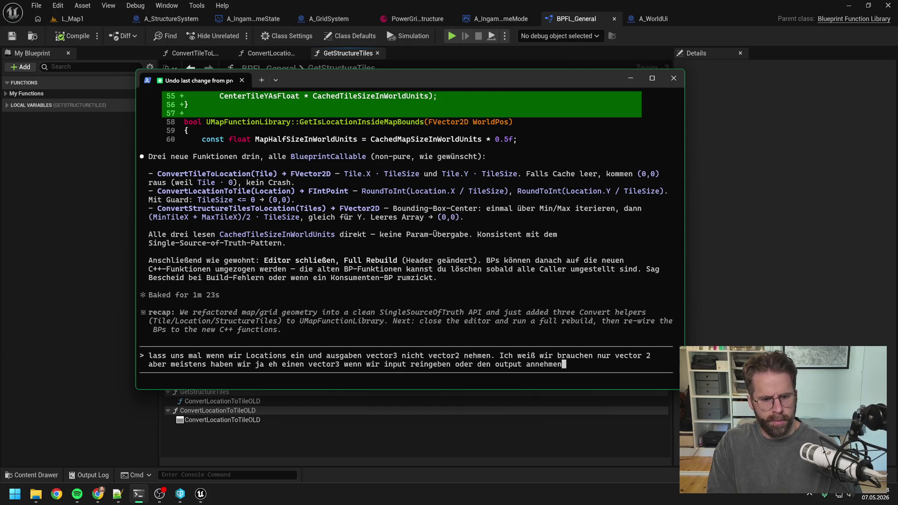
pyautogui.press('Return')
pyautogui.hotkey('alt', 'Tab')
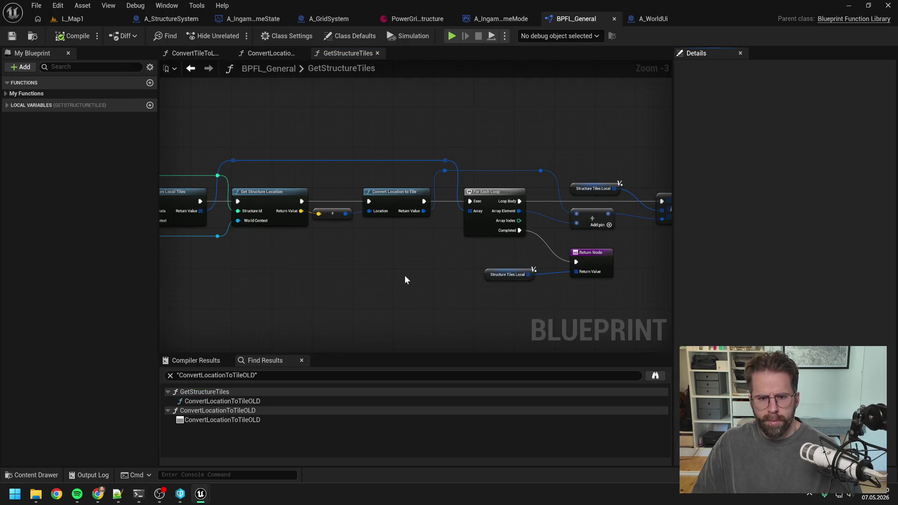
# Add a Convert Location to Tile OLD node wired to the location, execution and loop array.
pyautogui.rightClick(360, 263)
pyautogui.write('convert tile to')
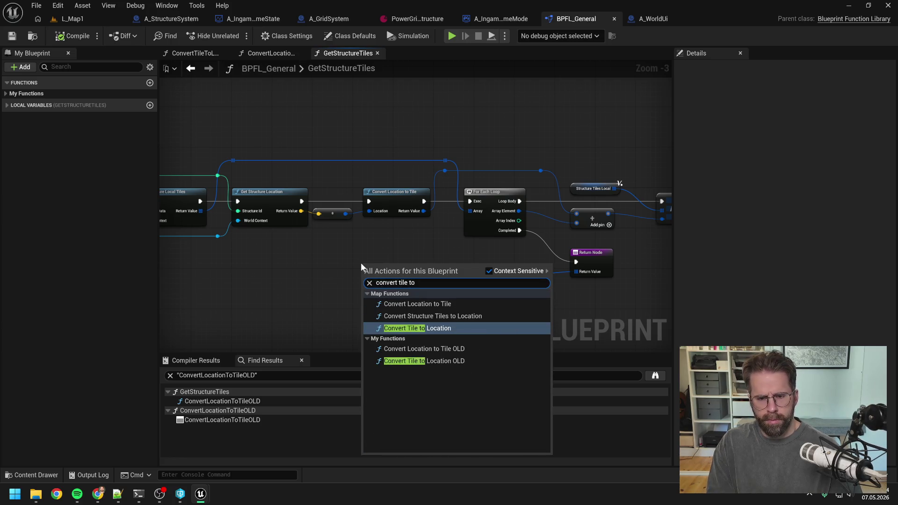
pyautogui.click(445, 363)
pyautogui.moveTo(302, 201); pyautogui.dragTo(364, 272)
pyautogui.moveTo(301, 211); pyautogui.dragTo(365, 286)
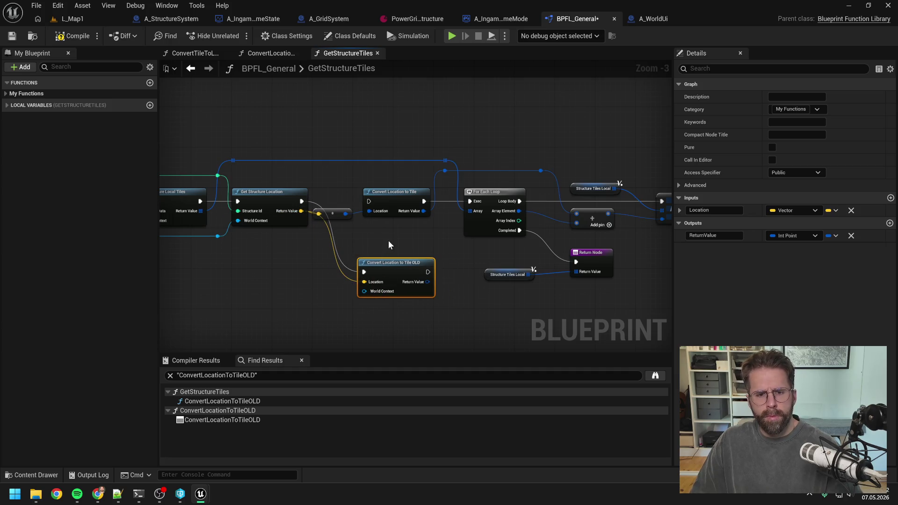
pyautogui.moveTo(427, 282); pyautogui.dragTo(445, 170)
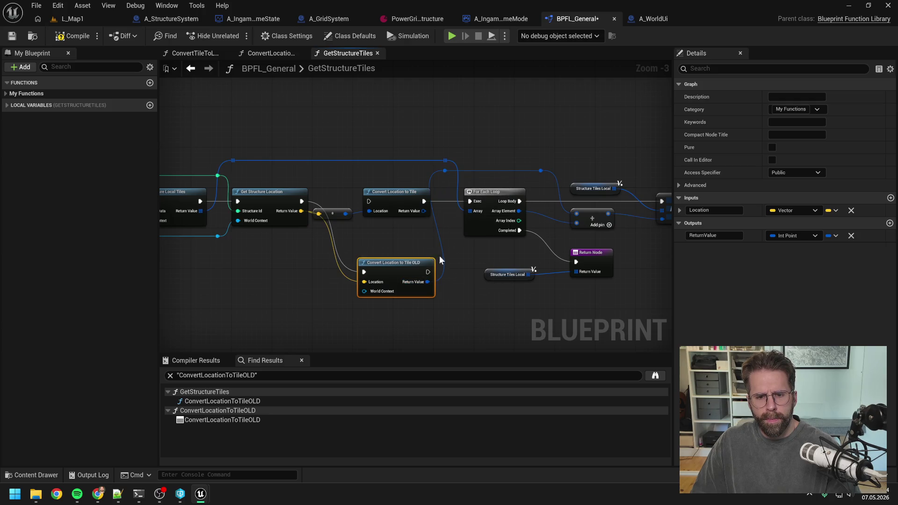
pyautogui.moveTo(428, 270); pyautogui.dragTo(470, 202)
# Delete the new node, connect world context to the OLD node, compile, save, and close Unreal.
pyautogui.moveTo(340, 182); pyautogui.dragTo(435, 222)
pyautogui.press('Delete')
pyautogui.moveTo(398, 265); pyautogui.dragTo(383, 195)
pyautogui.click(380, 268)
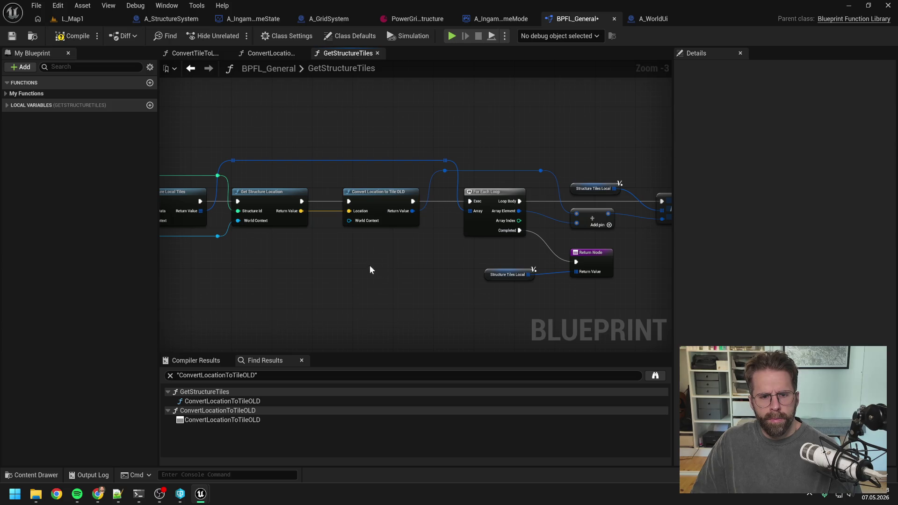
pyautogui.moveTo(218, 236); pyautogui.dragTo(349, 220)
pyautogui.press('F7')
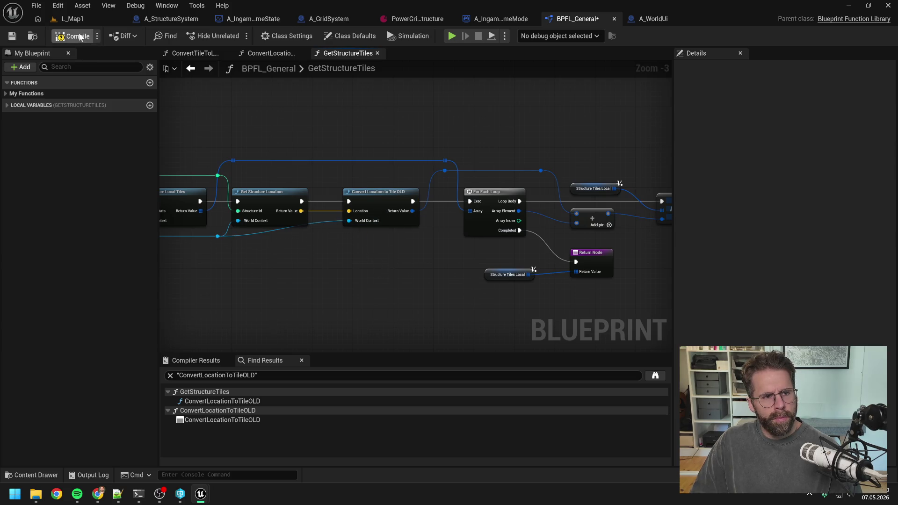
pyautogui.hotkey('ctrl', 's')
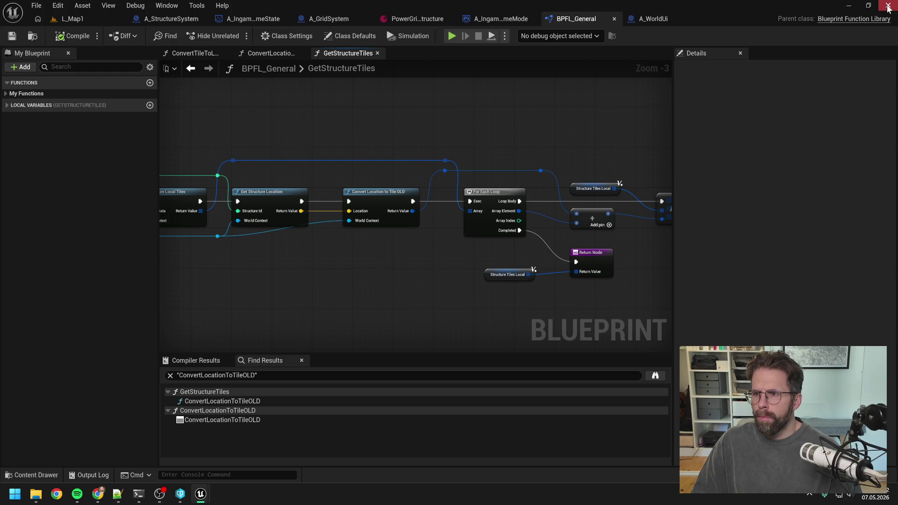
pyautogui.click(887, 5)
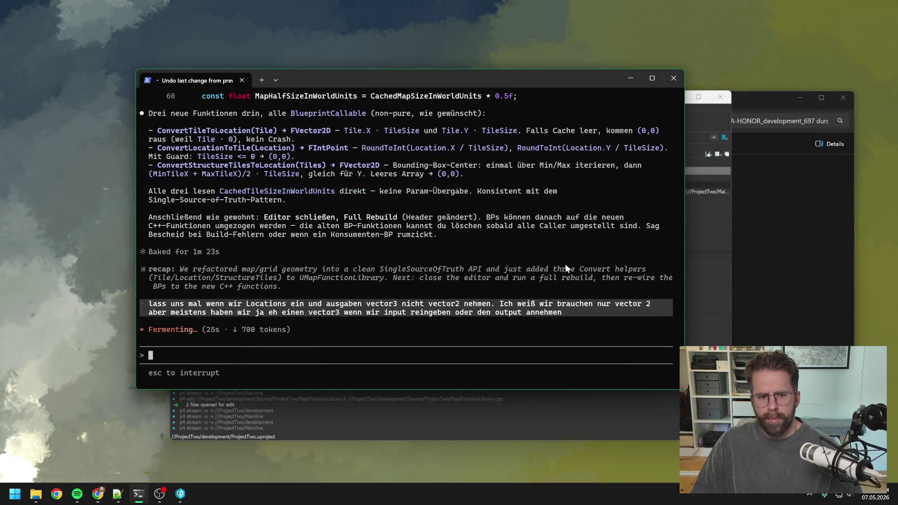
# Approve Claude's writability check and its FVector edit to MapFunctionLibrary.cpp.
pyautogui.click(180, 493)
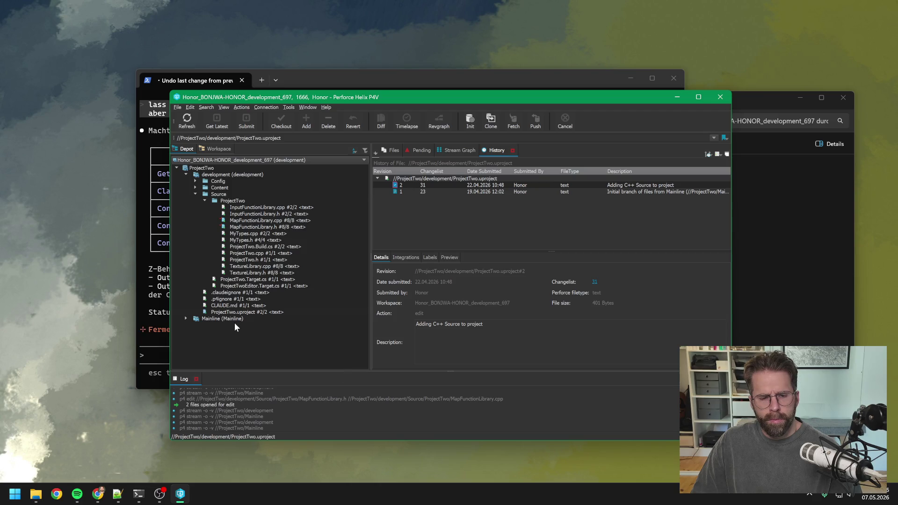
pyautogui.click(318, 76)
pyautogui.scroll(3, 350, 214)
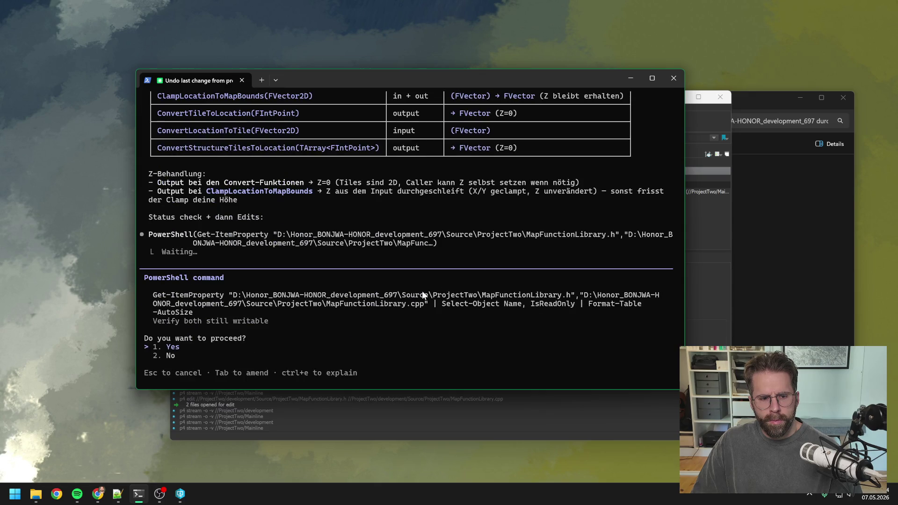
pyautogui.press('Return')
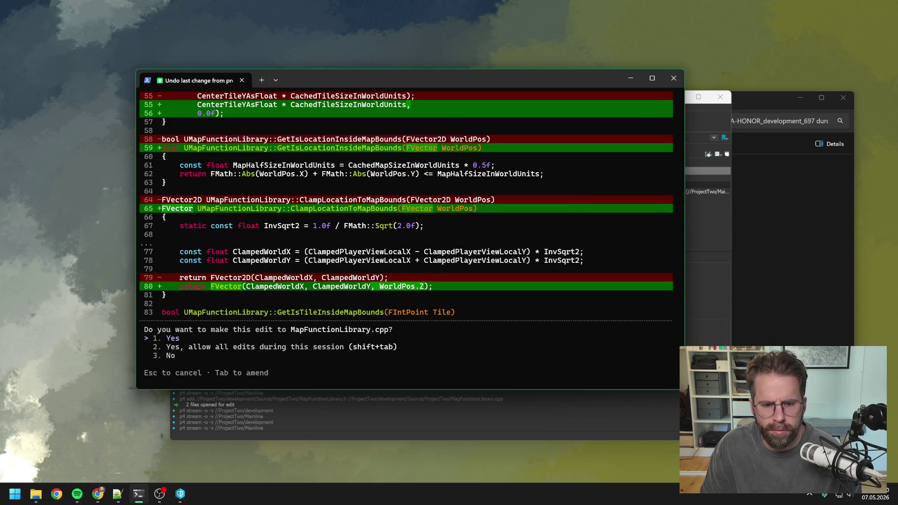
pyautogui.press('Return')
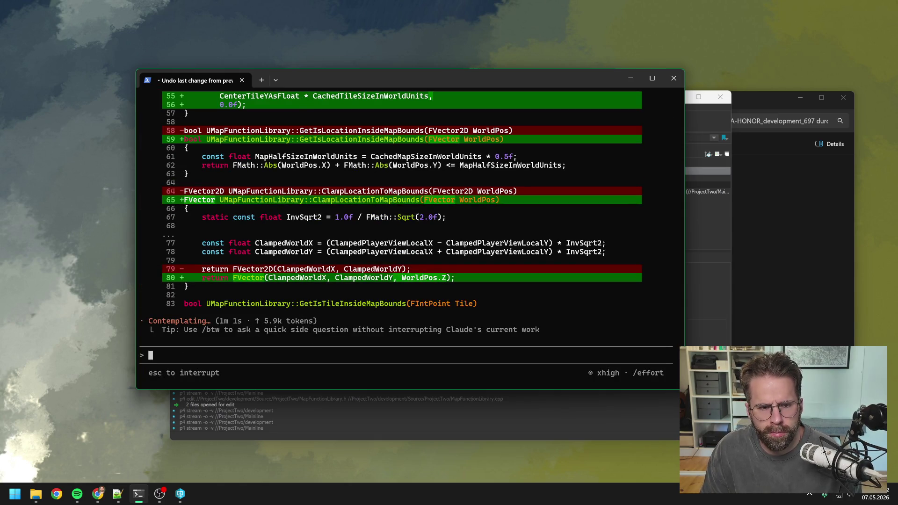
# Review Claude's Vector2D-to-FVector changes and select the ProjectTwo solution file.
pyautogui.scroll(4, 327, 230)
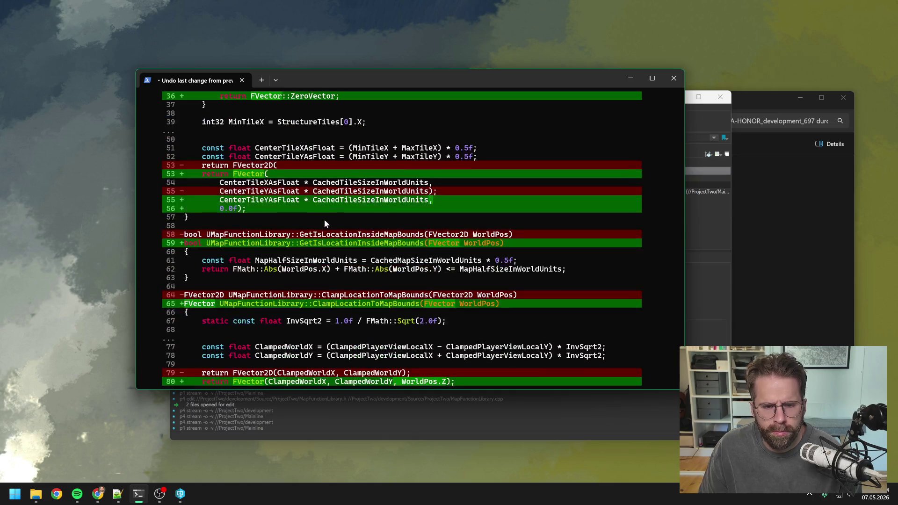
pyautogui.scroll(3, 327, 230)
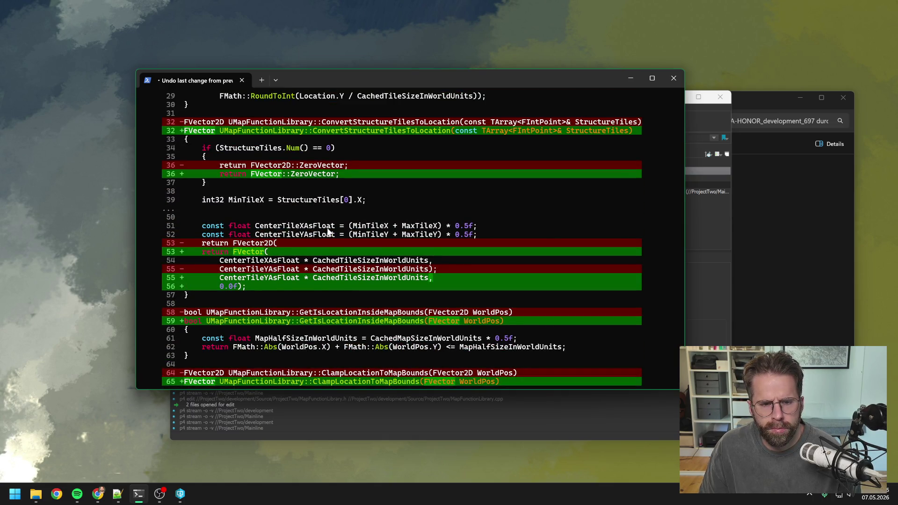
pyautogui.scroll(3, 337, 230)
pyautogui.scroll(-10, 346, 229)
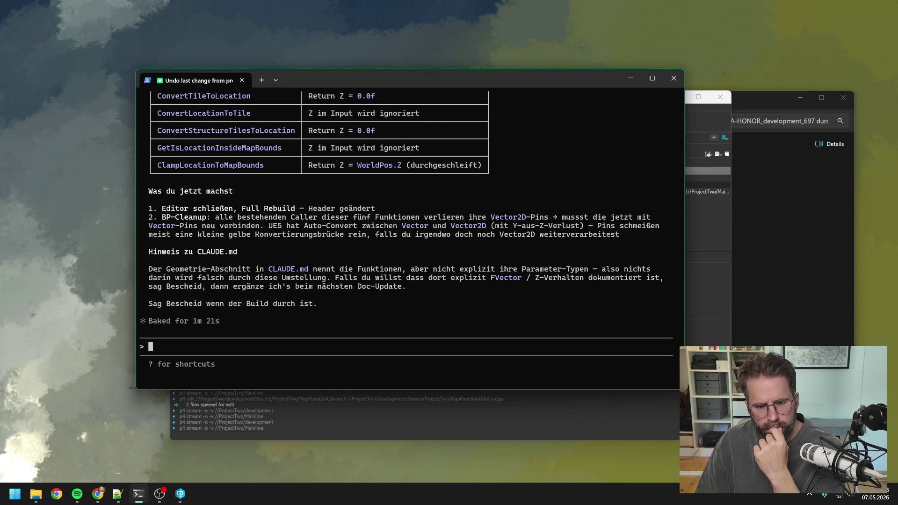
pyautogui.click(768, 322)
# Open ProjectTwo.sln in Visual Studio and rebuild the ProjectTwo project.
pyautogui.doubleClick(365, 334)
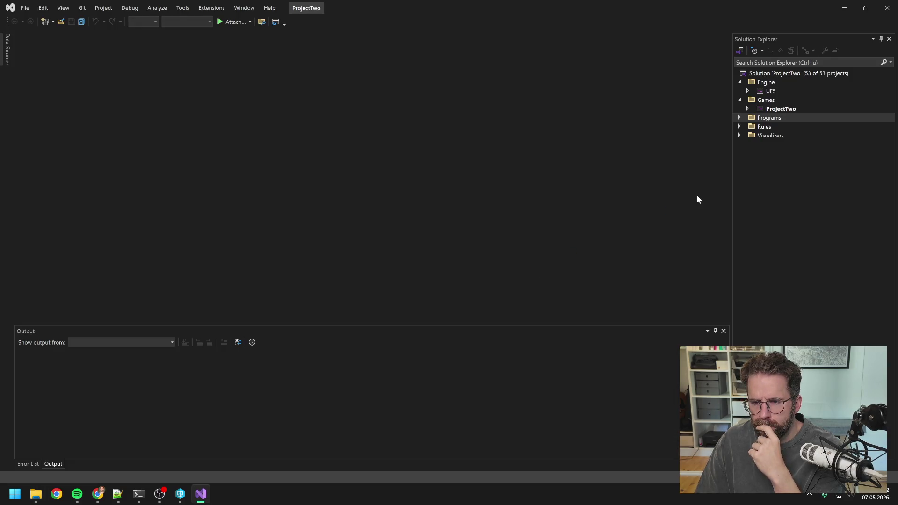
pyautogui.rightClick(778, 111)
pyautogui.click(772, 122)
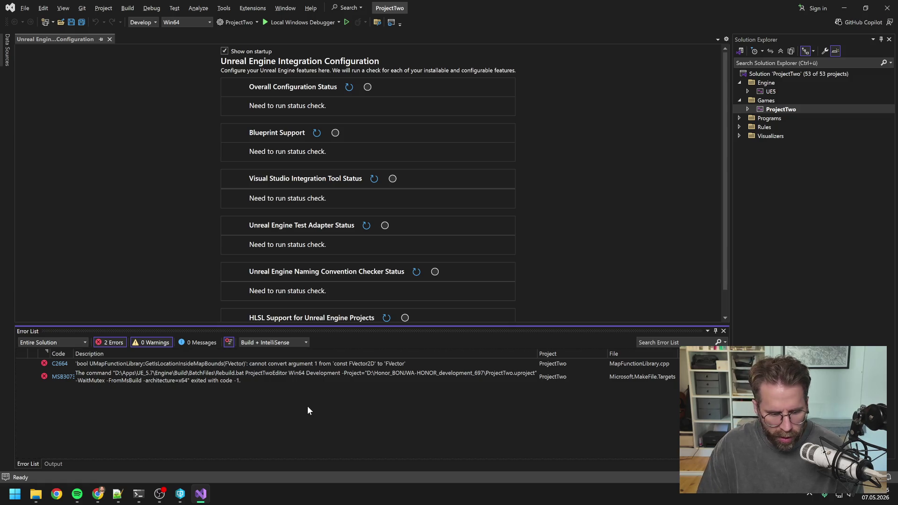
pyautogui.click(138, 493)
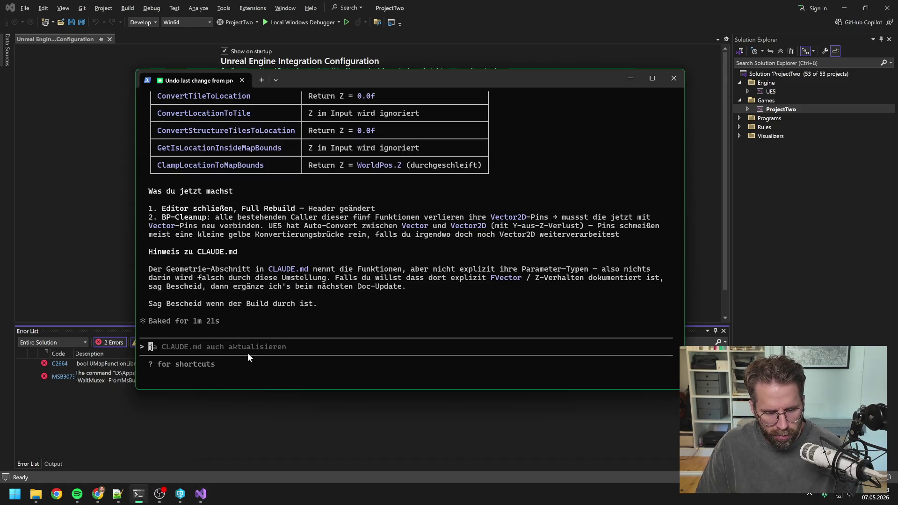
# Send the build error screenshot to Claude and accept its MapFunctionLibrary.cpp fix.
pyautogui.hotkey('alt', 'v')
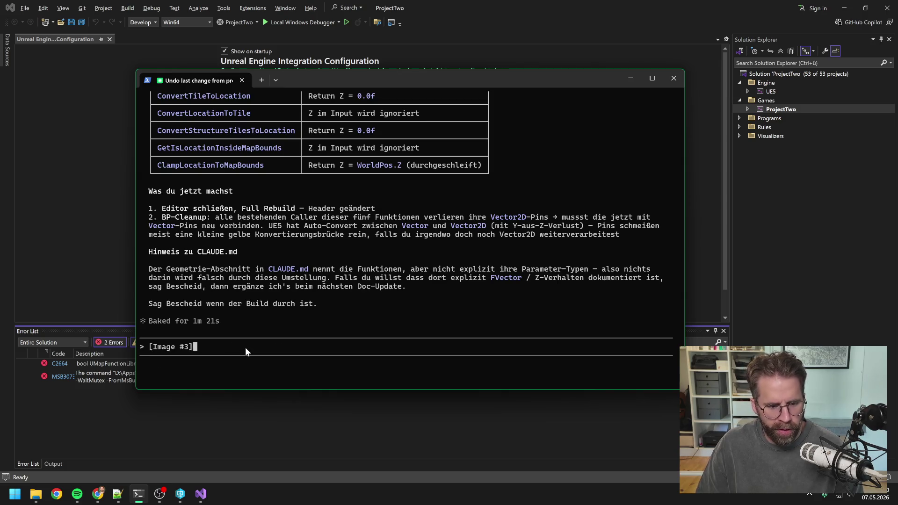
pyautogui.press('Return')
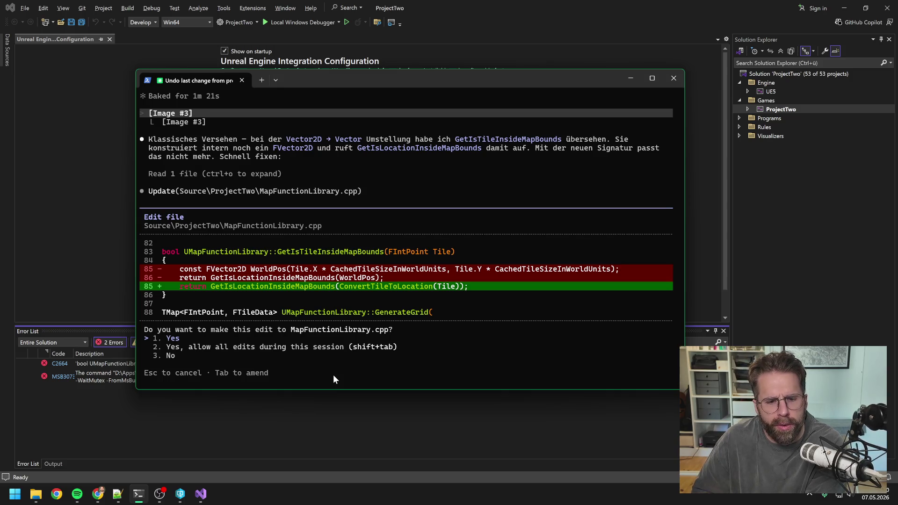
pyautogui.press('Return')
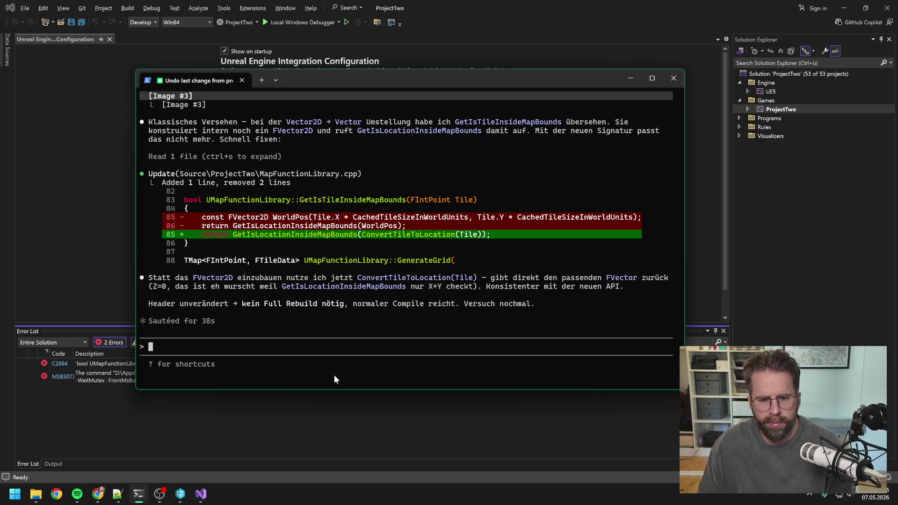
pyautogui.click(776, 211)
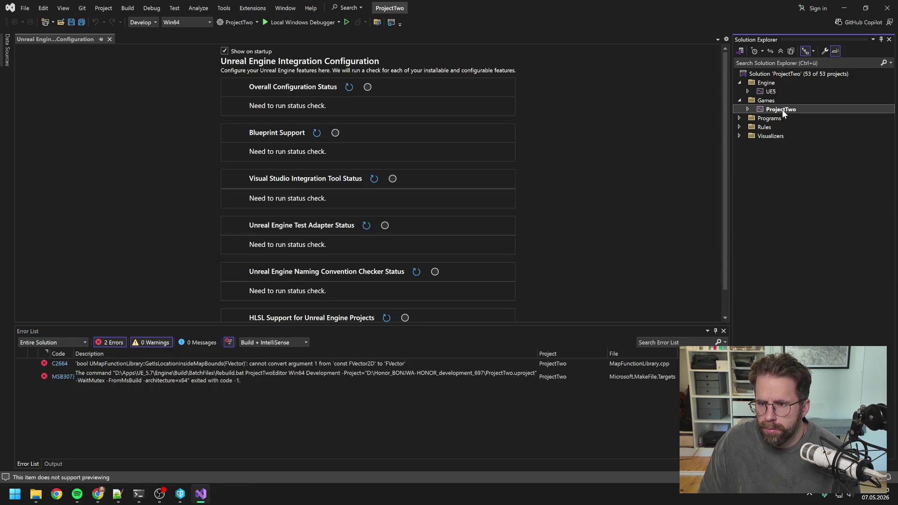
# Build the ProjectTwo project and close Visual Studio.
pyautogui.rightClick(780, 109)
pyautogui.click(754, 102)
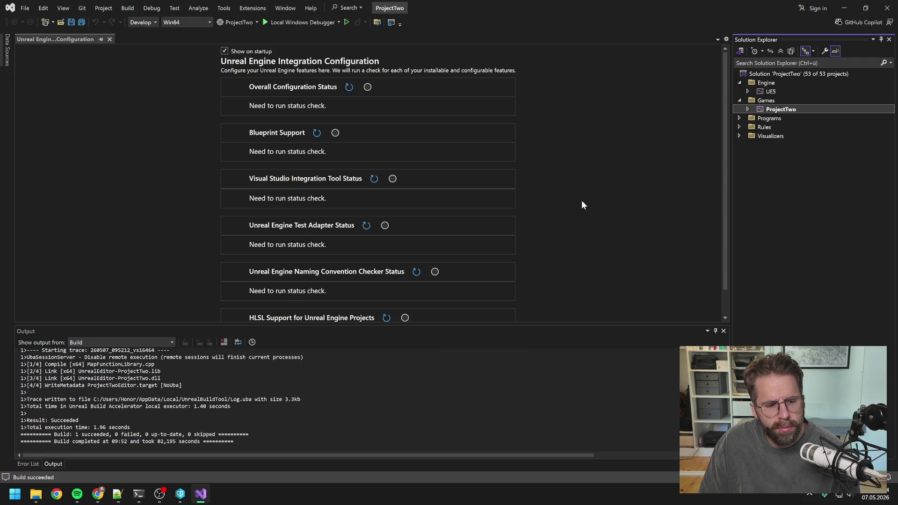
pyautogui.click(885, 10)
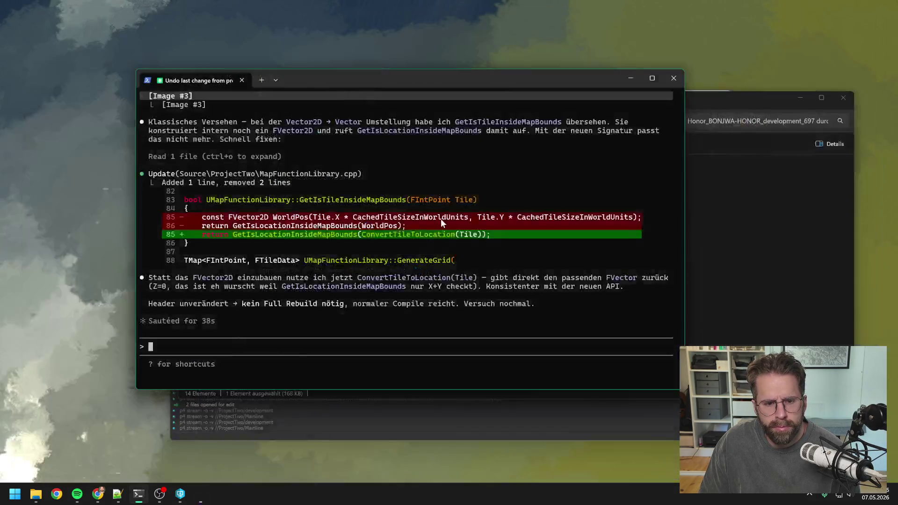
# Relaunch ProjectTwo.uproject from P4V in the Unreal editor.
pyautogui.click(299, 407)
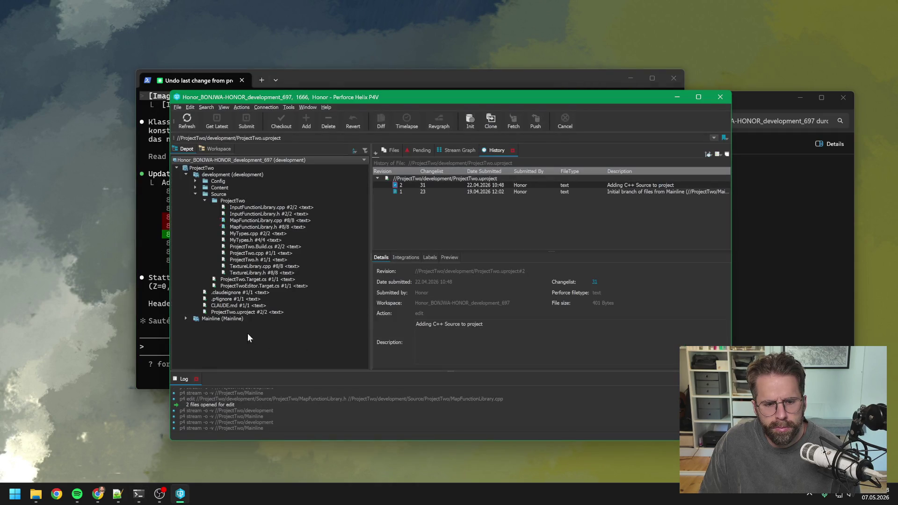
pyautogui.doubleClick(232, 311)
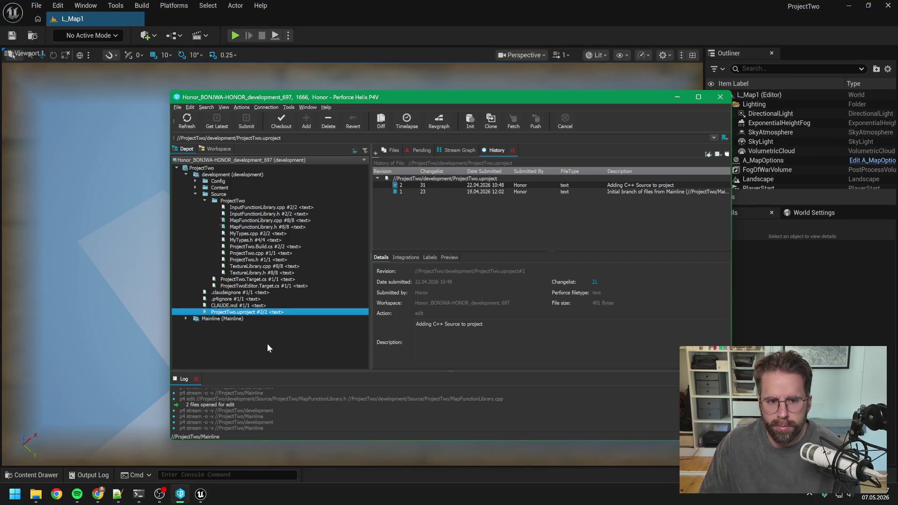
pyautogui.click(385, 33)
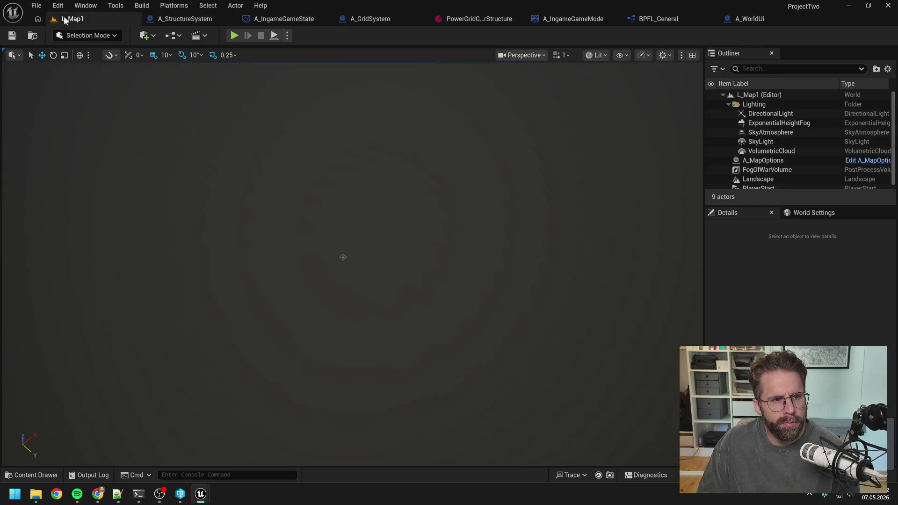
# Test-play the level, trying and cancelling building placement, then stop play.
pyautogui.click(236, 35)
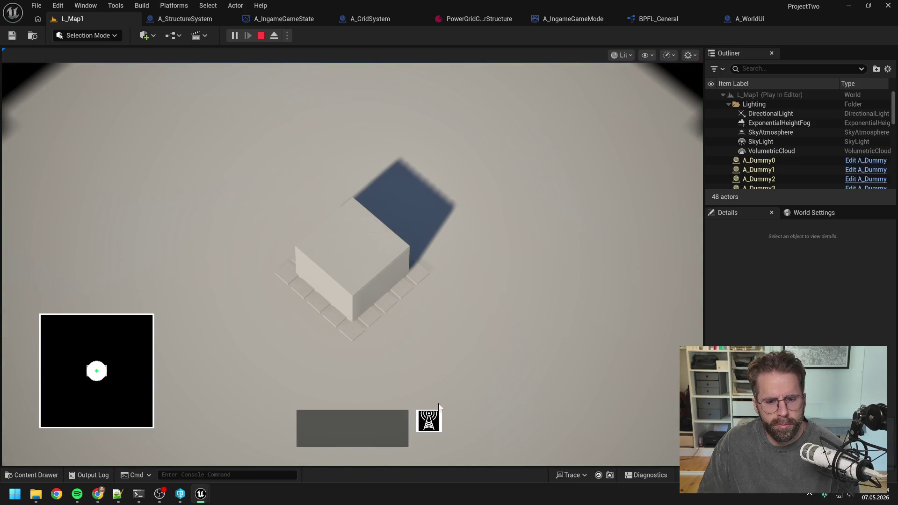
pyautogui.click(430, 419)
pyautogui.rightClick(481, 223)
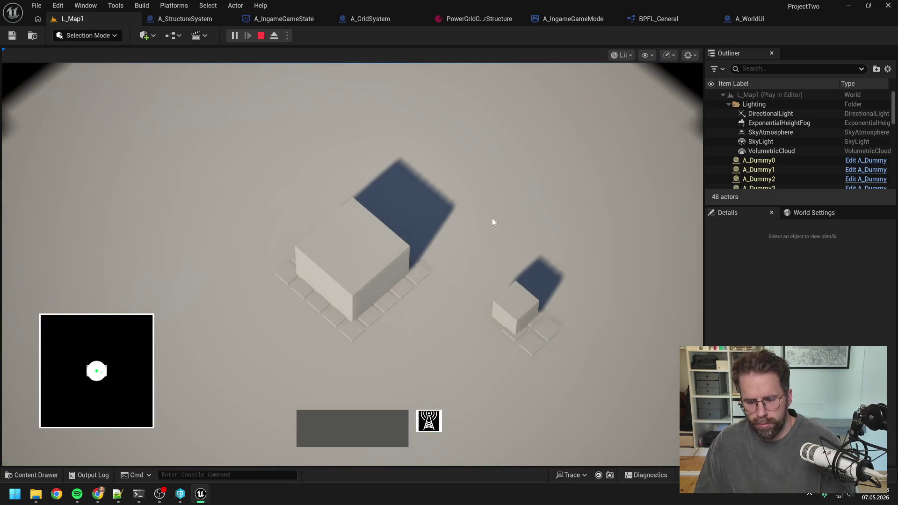
pyautogui.press('Escape')
# In BPFL_General, search references to ConvertTileToLocationOLD by name.
pyautogui.click(649, 14)
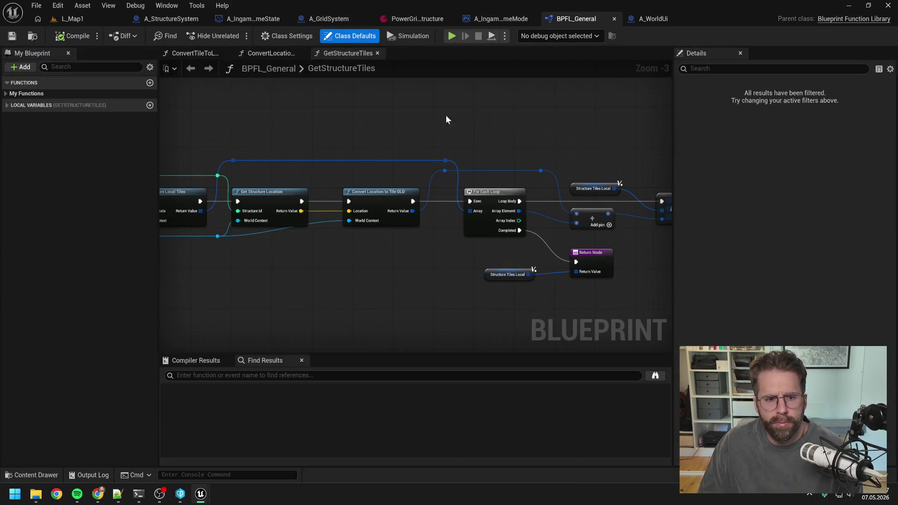
pyautogui.click(5, 93)
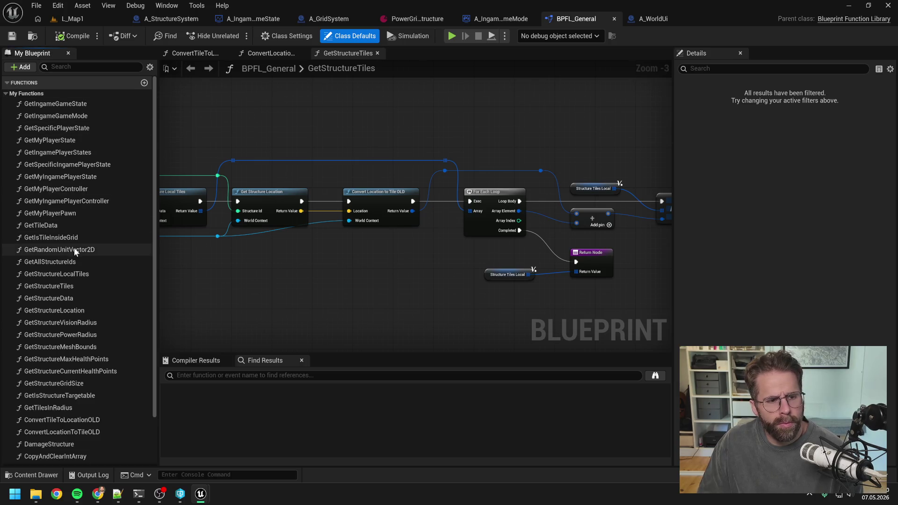
pyautogui.scroll(-1, 83, 184)
pyautogui.scroll(-3, 83, 184)
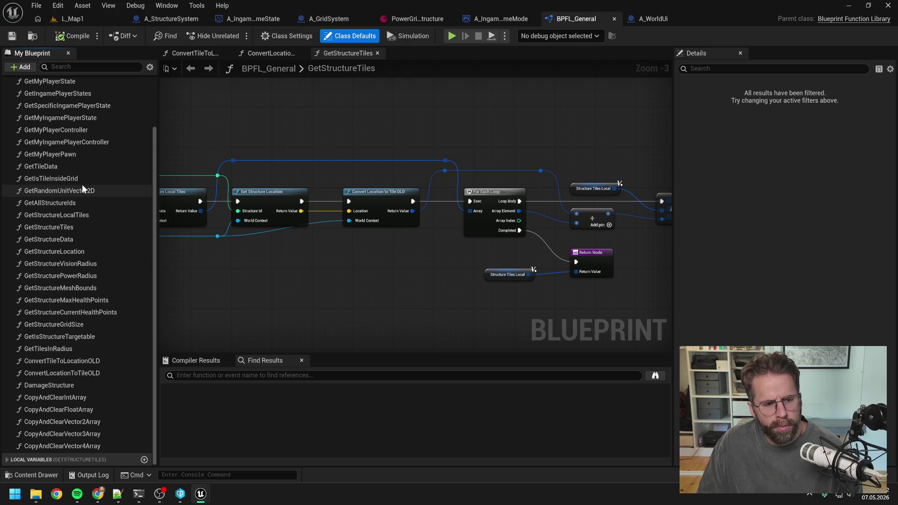
pyautogui.click(98, 361)
pyautogui.rightClick(98, 361)
pyautogui.moveTo(140, 412)
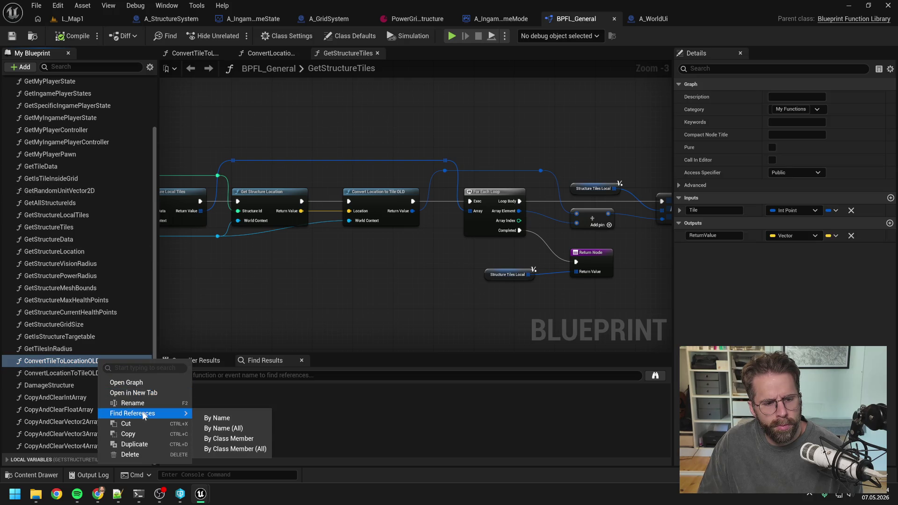
pyautogui.click(225, 421)
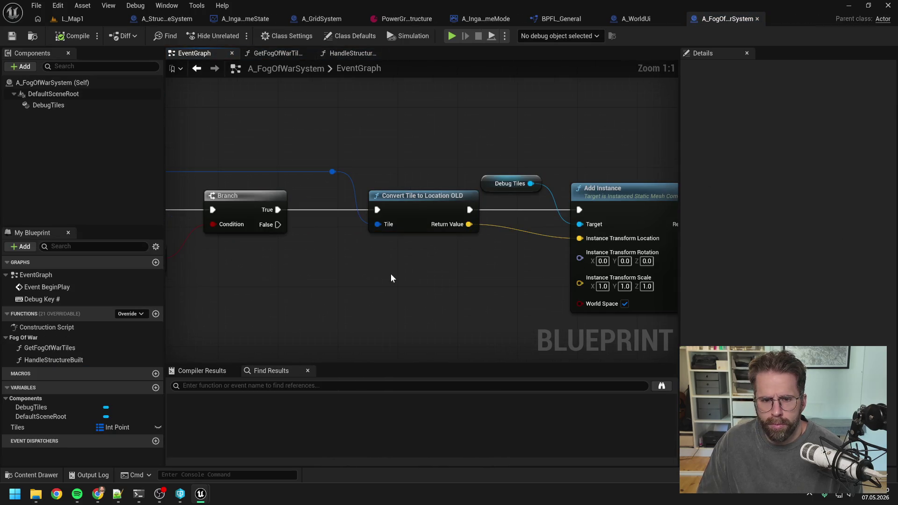
# In A_FogOfWarSystem, wire a new Convert Tile to Location to Branch True, tile and Instance Transform Location, deleting the OLD node.
pyautogui.rightClick(391, 277)
pyautogui.write('convert ')
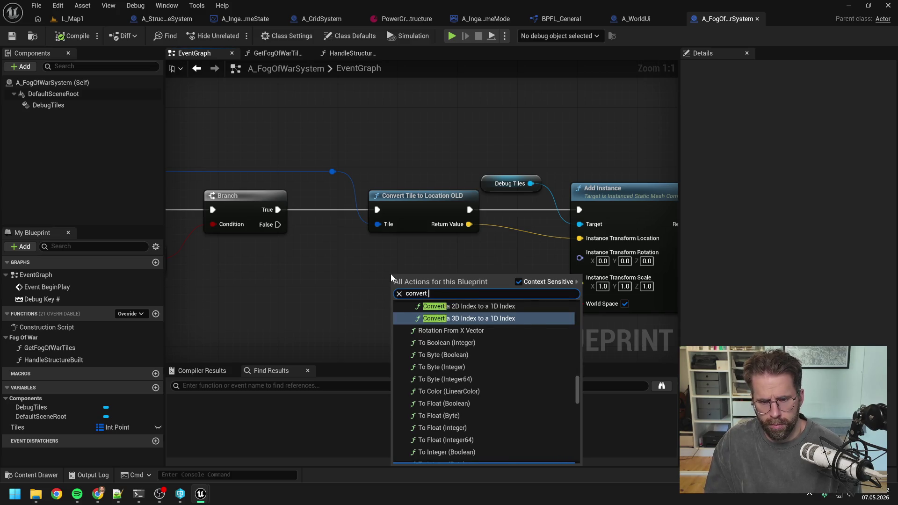
pyautogui.write('tile')
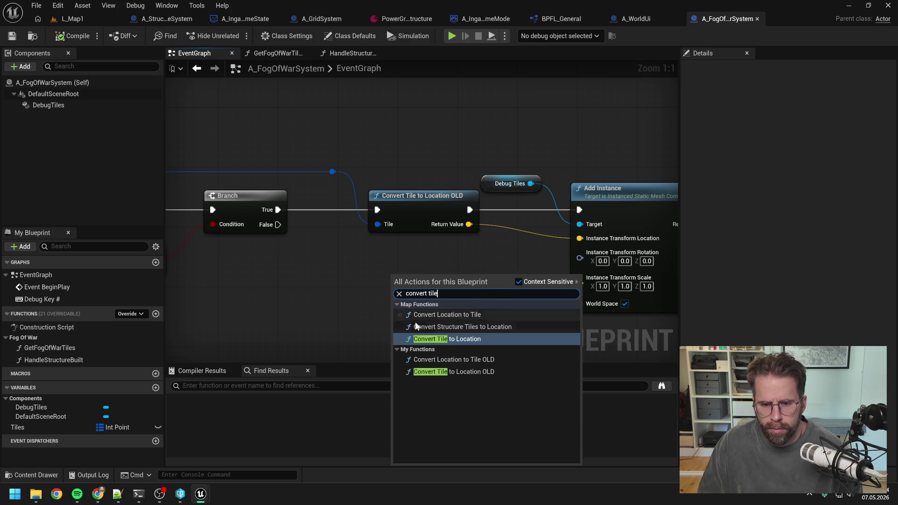
pyautogui.click(447, 340)
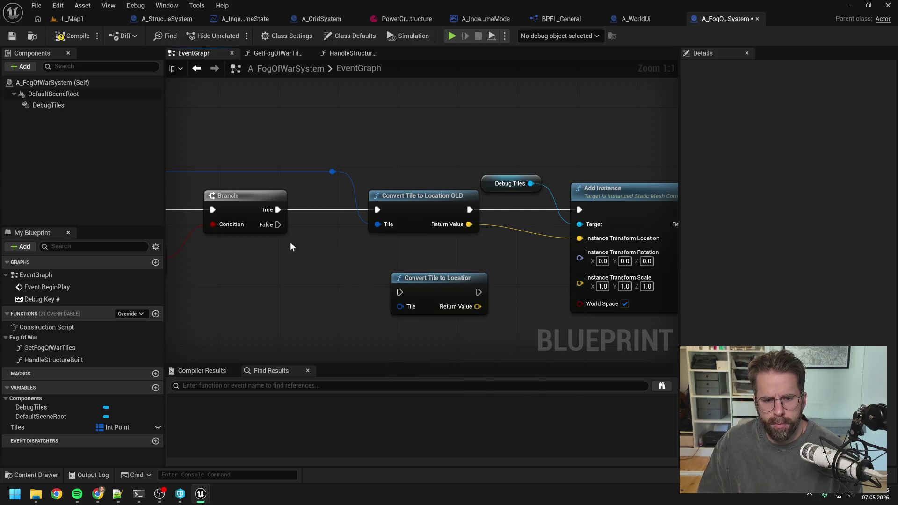
pyautogui.moveTo(277, 209); pyautogui.dragTo(400, 292)
pyautogui.moveTo(332, 171); pyautogui.dragTo(400, 307)
pyautogui.click(449, 299)
pyautogui.moveTo(478, 306)
pyautogui.mouseDown()
pyautogui.moveTo(579, 239)
pyautogui.moveTo(519, 295)
pyautogui.moveTo(579, 209)
pyautogui.mouseUp()
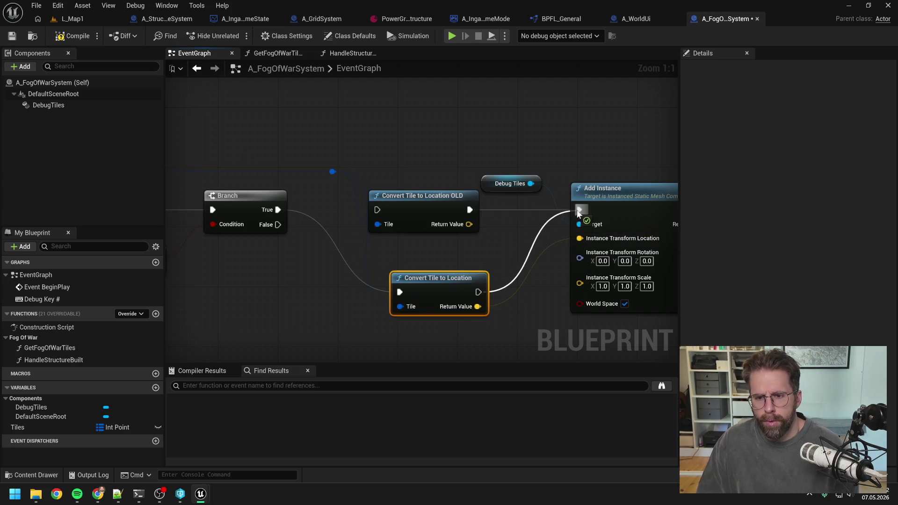
pyautogui.click(440, 197)
pyautogui.press('Delete')
pyautogui.moveTo(435, 277); pyautogui.dragTo(412, 195)
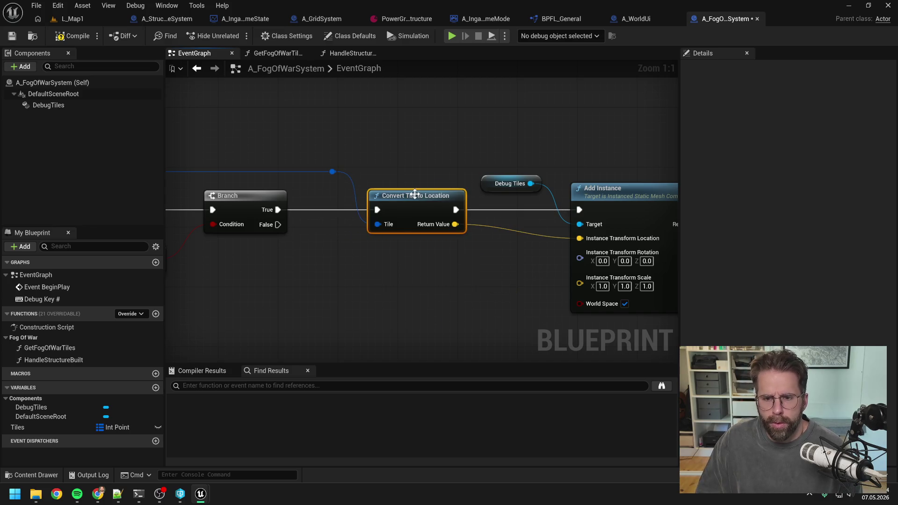
# In A_GridSystem, paste the new node, wire tile, execution and Spawn Transform Location, and delete the OLD node.
pyautogui.click(321, 19)
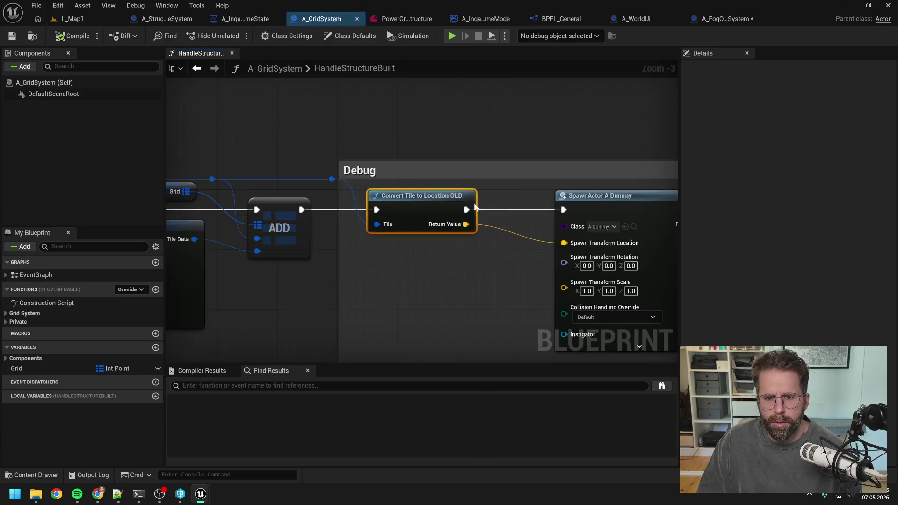
pyautogui.hotkey('ctrl', 'v')
pyautogui.moveTo(332, 179)
pyautogui.mouseDown()
pyautogui.moveTo(400, 157)
pyautogui.moveTo(405, 142)
pyautogui.mouseUp()
pyautogui.moveTo(301, 210); pyautogui.dragTo(406, 127)
pyautogui.moveTo(485, 127)
pyautogui.mouseDown()
pyautogui.moveTo(551, 209)
pyautogui.moveTo(563, 209)
pyautogui.mouseUp()
pyautogui.moveTo(485, 142); pyautogui.dragTo(564, 243)
pyautogui.click(435, 202)
pyautogui.press('Delete')
pyautogui.moveTo(441, 147); pyautogui.dragTo(426, 229)
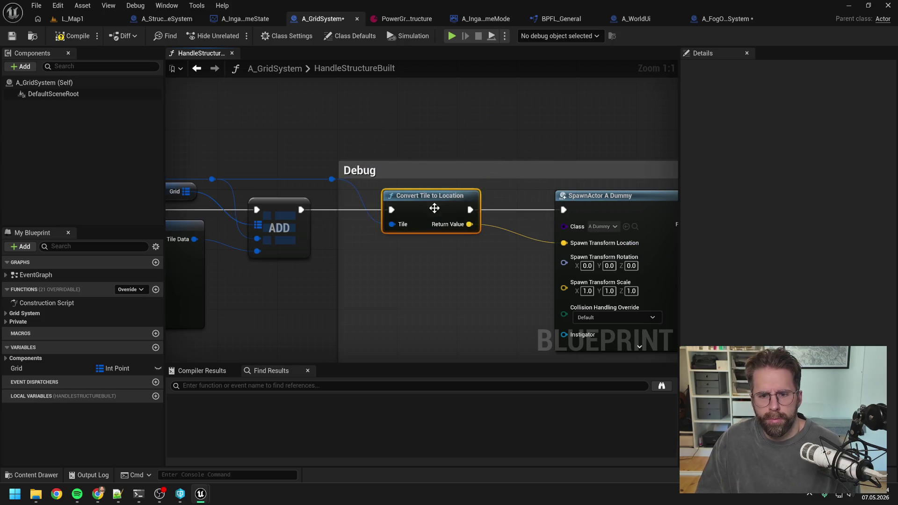
# In A_WorldUi, wire the new node to Selected Tile and Get Tiles in Radius, remove the OLD node, compile and save all.
pyautogui.click(636, 19)
pyautogui.scroll(4, 516, 217)
pyautogui.hotkey('ctrl', 'v')
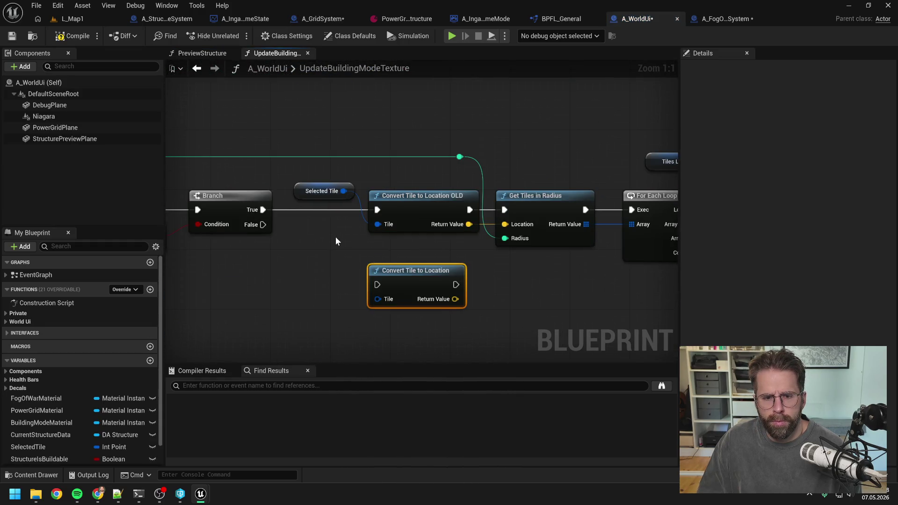
pyautogui.moveTo(344, 190); pyautogui.dragTo(376, 299)
pyautogui.moveTo(456, 284)
pyautogui.mouseDown()
pyautogui.moveTo(507, 207)
pyautogui.moveTo(505, 224)
pyautogui.mouseUp()
pyautogui.moveTo(262, 209); pyautogui.dragTo(377, 284)
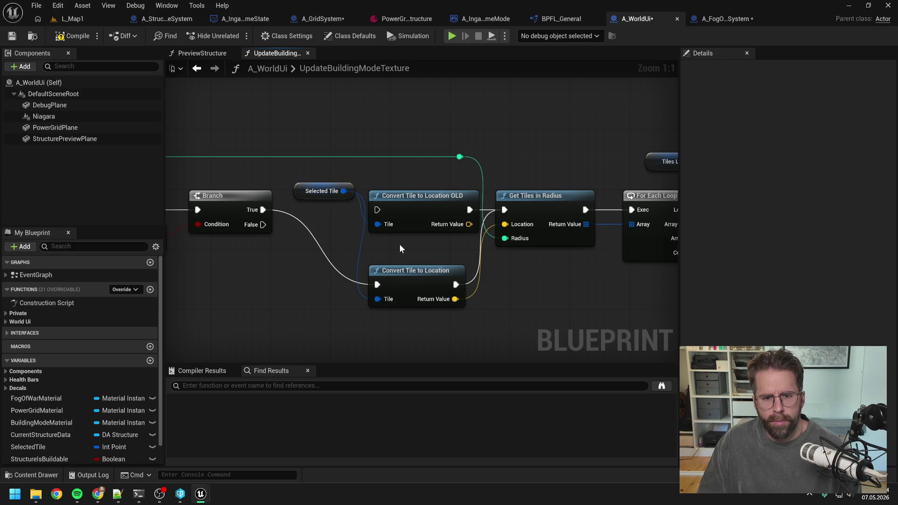
pyautogui.click(420, 223)
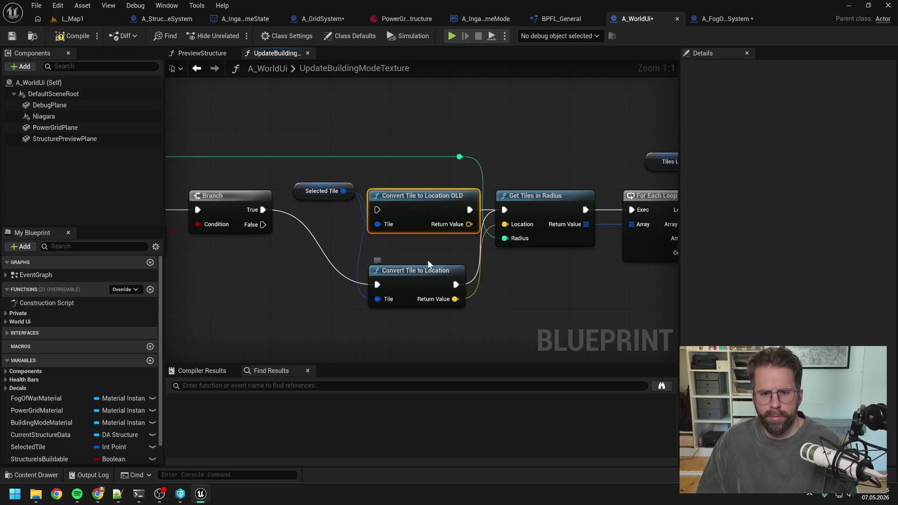
pyautogui.moveTo(428, 254); pyautogui.dragTo(394, 261)
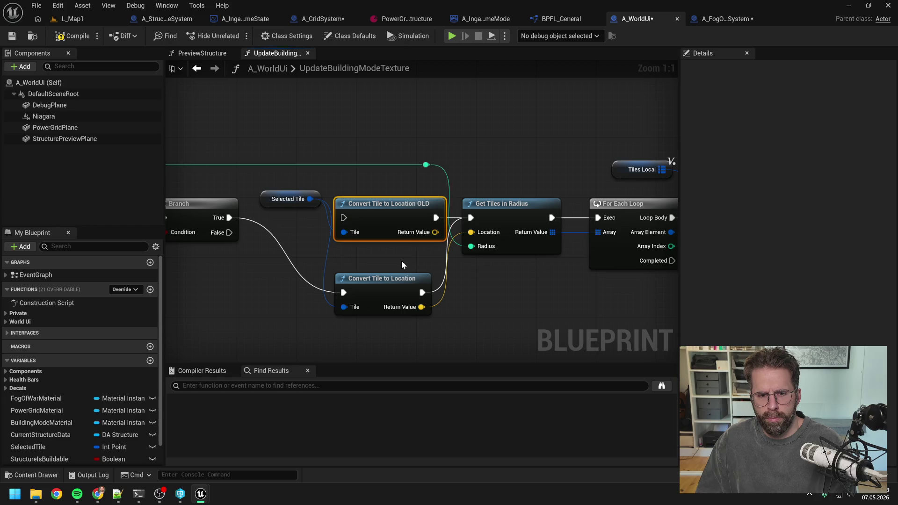
pyautogui.press('Delete')
pyautogui.moveTo(397, 291); pyautogui.dragTo(395, 212)
pyautogui.click(386, 268)
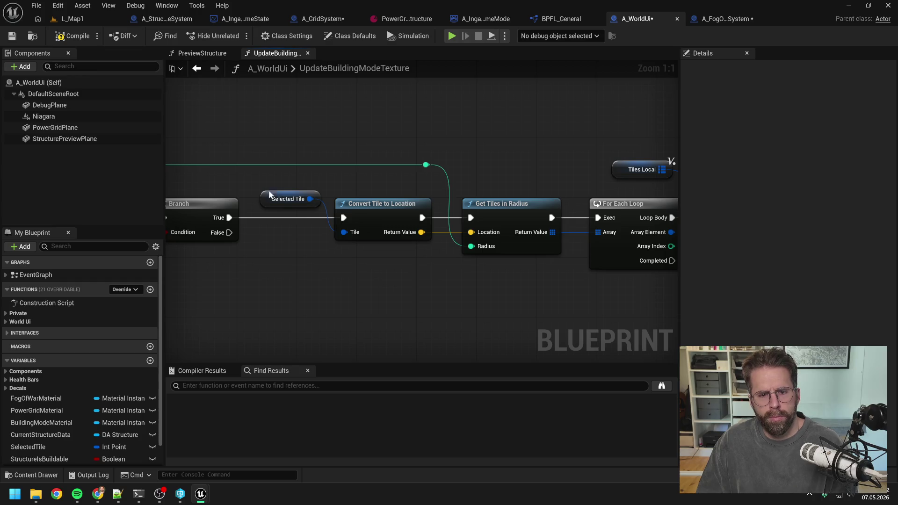
pyautogui.click(77, 37)
pyautogui.hotkey('ctrl', 'shift', 's')
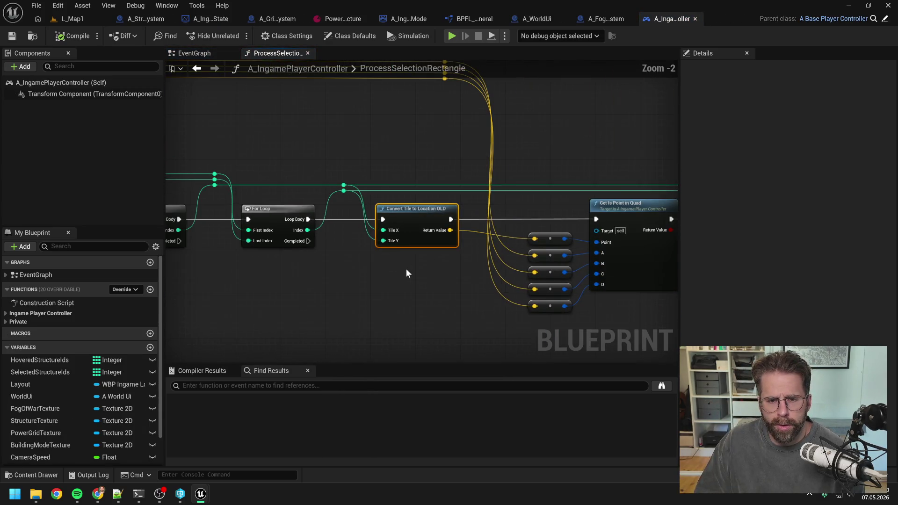
# In ProcessSelectionRectangle, replace the OLD node with a new one whose split Tile X/Y take the loop index.
pyautogui.scroll(1, 391, 273)
pyautogui.hotkey('ctrl', 'v')
pyautogui.moveTo(440, 265); pyautogui.dragTo(420, 260)
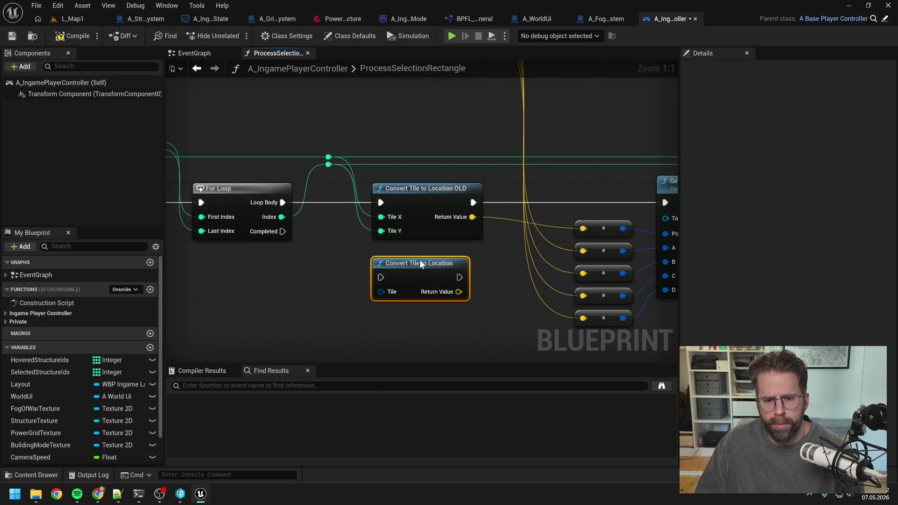
pyautogui.rightClick(381, 291)
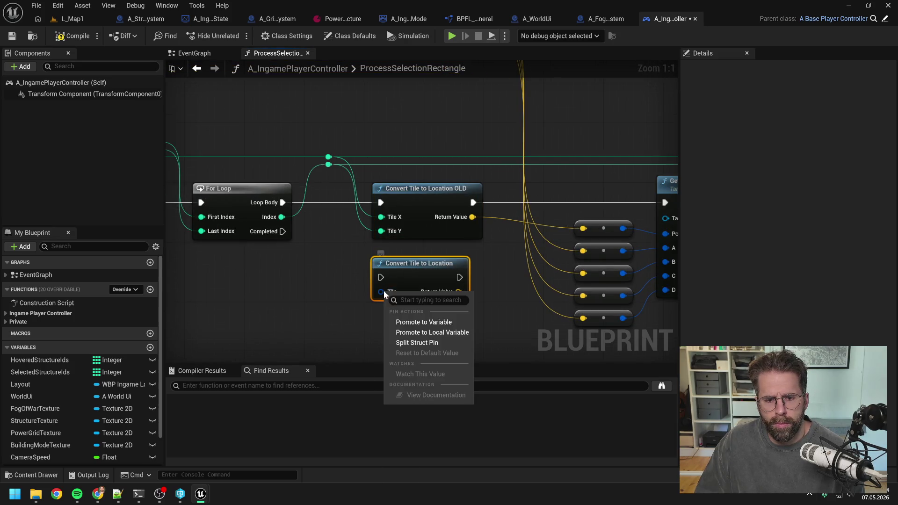
pyautogui.click(414, 343)
pyautogui.click(335, 266)
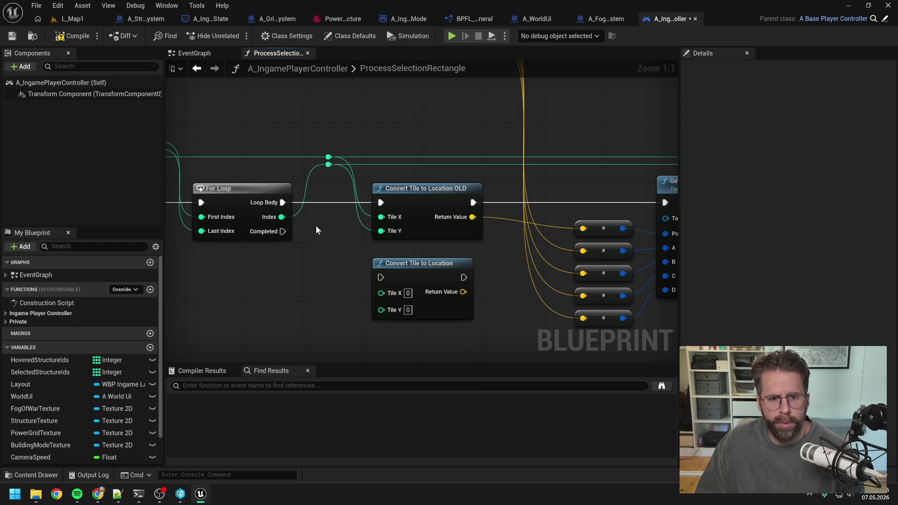
pyautogui.moveTo(328, 156); pyautogui.dragTo(381, 294)
pyautogui.moveTo(328, 164); pyautogui.dragTo(379, 309)
pyautogui.moveTo(282, 202)
pyautogui.mouseDown()
pyautogui.moveTo(380, 277)
pyautogui.moveTo(484, 240)
pyautogui.moveTo(489, 230)
pyautogui.mouseUp()
pyautogui.moveTo(365, 278); pyautogui.dragTo(543, 215)
pyautogui.moveTo(569, 206); pyautogui.dragTo(571, 204)
pyautogui.click(349, 202)
pyautogui.press('Delete')
pyautogui.moveTo(338, 270); pyautogui.dragTo(344, 195)
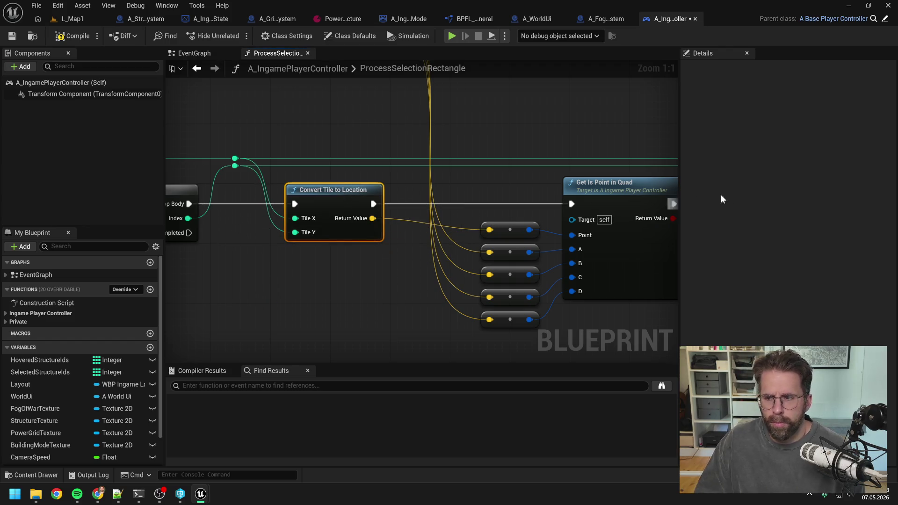
# In UpdateHoveredTiles, paste the new node, split Tile, wire loop index and execution, and delete the OLD node.
pyautogui.hotkey('ctrl', 'c')
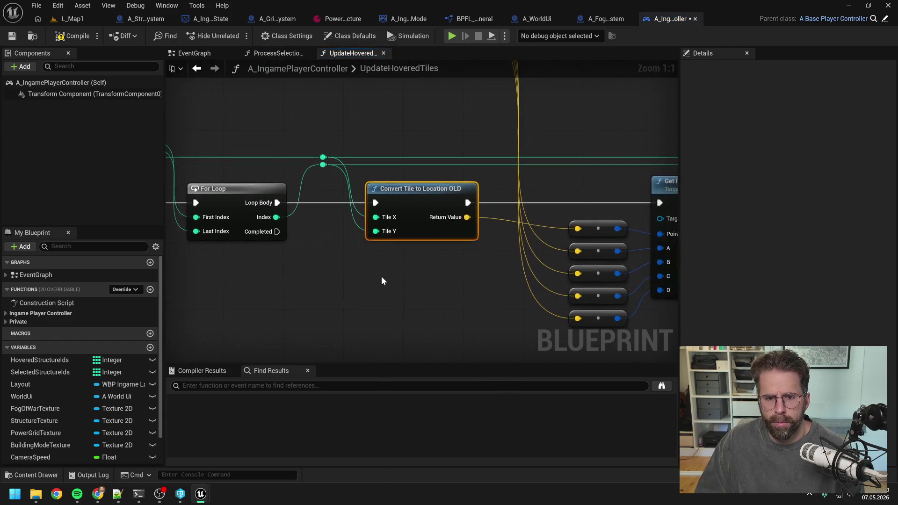
pyautogui.hotkey('ctrl', 'v')
pyautogui.moveTo(413, 276); pyautogui.dragTo(405, 263)
pyautogui.moveTo(322, 158)
pyautogui.mouseDown()
pyautogui.moveTo(378, 279)
pyautogui.moveTo(313, 268)
pyautogui.mouseUp()
pyautogui.press('Escape')
pyautogui.rightClick(374, 291)
pyautogui.click(403, 332)
pyautogui.moveTo(323, 159)
pyautogui.mouseDown()
pyautogui.moveTo(381, 295)
pyautogui.moveTo(327, 176)
pyautogui.moveTo(376, 308)
pyautogui.mouseUp()
pyautogui.moveTo(277, 203)
pyautogui.mouseDown()
pyautogui.moveTo(378, 277)
pyautogui.moveTo(487, 228)
pyautogui.mouseUp()
pyautogui.moveTo(366, 279); pyautogui.dragTo(567, 201)
pyautogui.click(345, 197)
pyautogui.press('Delete')
pyautogui.moveTo(339, 258)
pyautogui.mouseDown()
pyautogui.moveTo(336, 198)
pyautogui.moveTo(344, 183)
pyautogui.mouseUp()
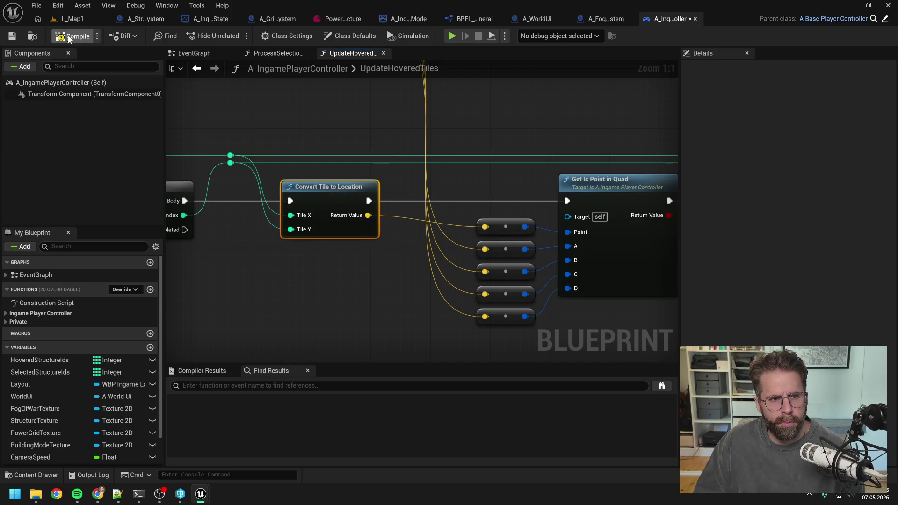
pyautogui.click(468, 19)
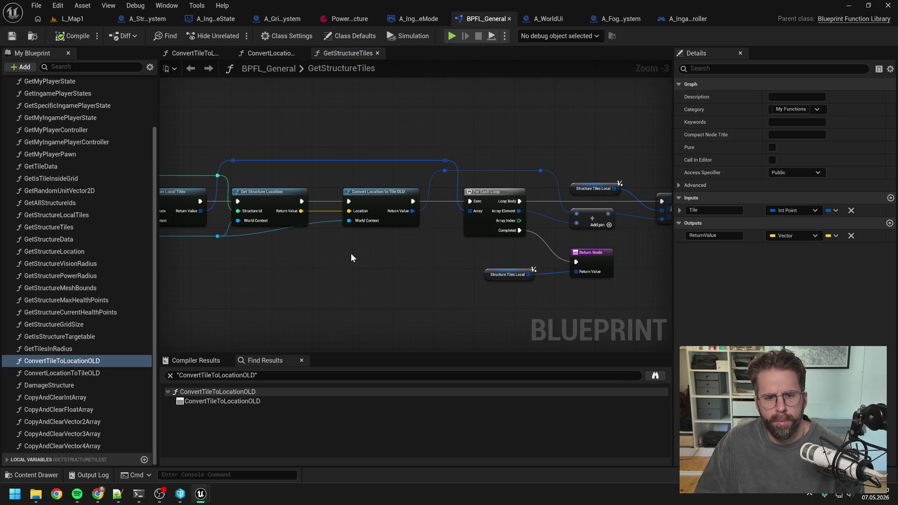
# Paste a conversion node into GetStructureTiles and wire it, then remove it as the wrong node type.
pyautogui.hotkey('ctrl', 'v')
pyautogui.moveTo(377, 259); pyautogui.dragTo(378, 248)
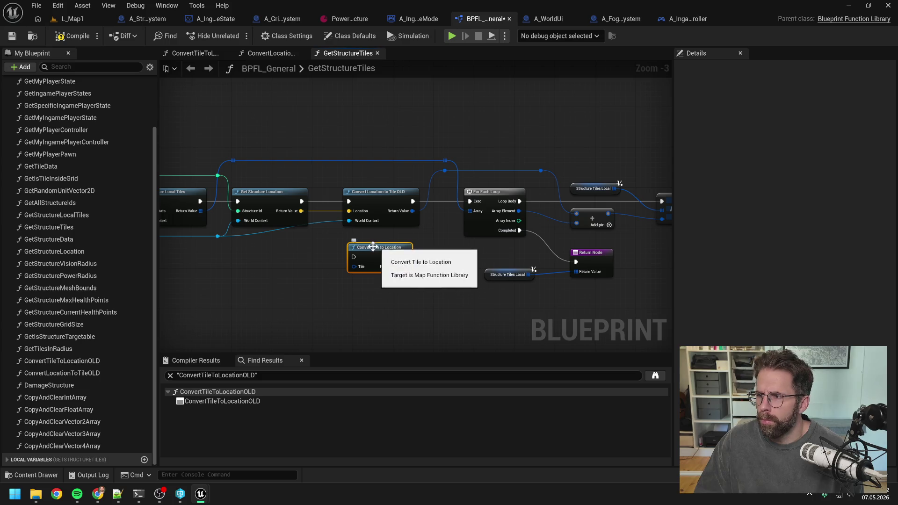
pyautogui.scroll(1, 347, 238)
pyautogui.click(276, 260)
pyautogui.moveTo(343, 196); pyautogui.dragTo(402, 257)
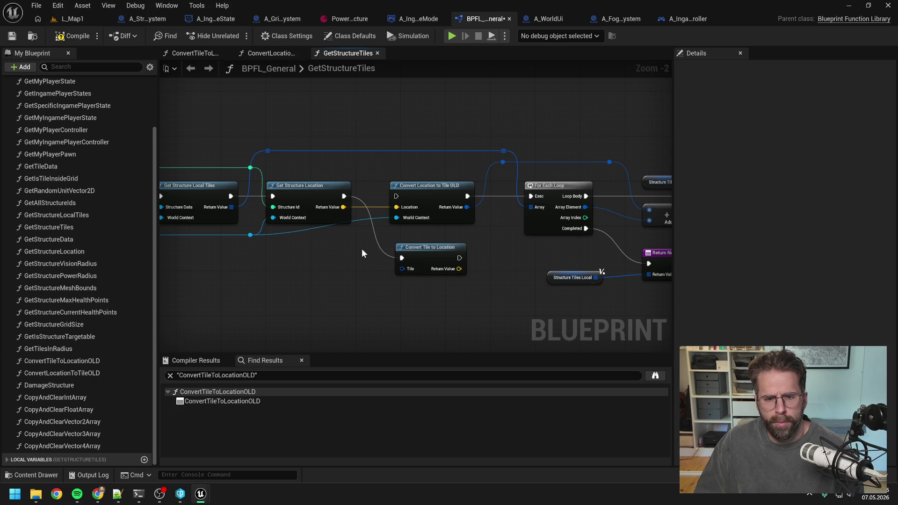
pyautogui.click(406, 260)
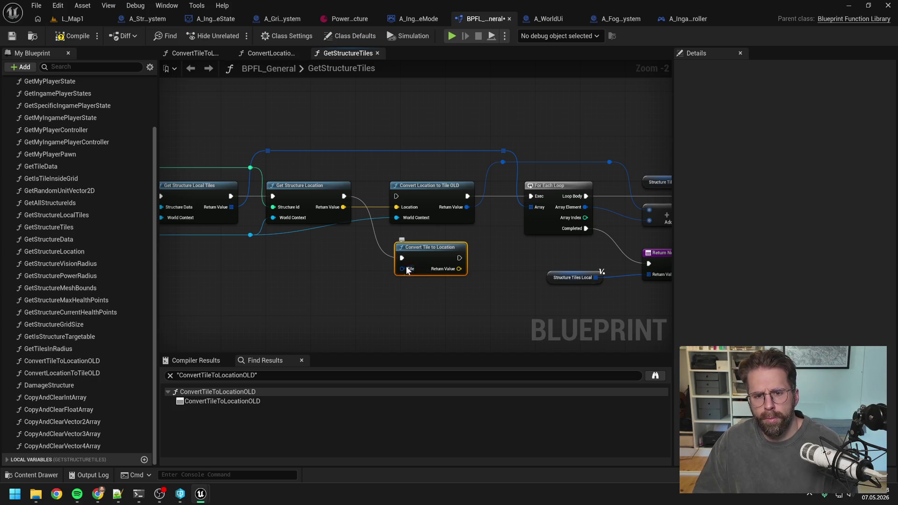
pyautogui.press('Delete')
# Add Convert Location to Tile fed by Get Structure Location, wire it to For Each Loop, and delete the OLD node.
pyautogui.rightClick(409, 277)
pyautogui.write('conver')
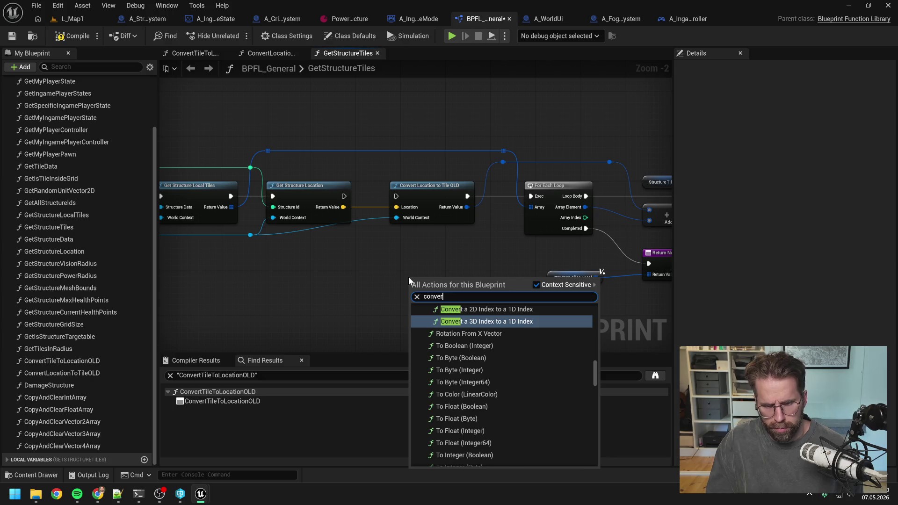
pyautogui.write('t location to tile')
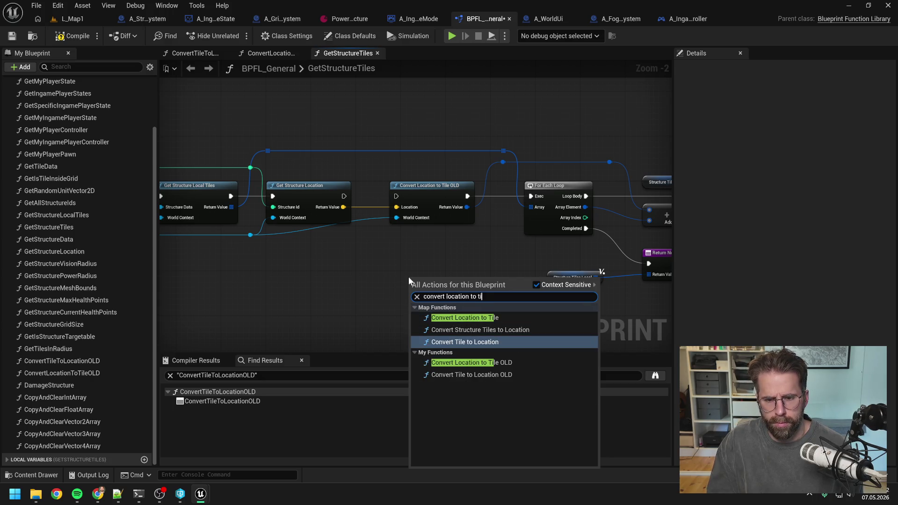
pyautogui.click(465, 317)
pyautogui.moveTo(459, 291)
pyautogui.mouseDown()
pyautogui.moveTo(437, 267)
pyautogui.moveTo(439, 245)
pyautogui.mouseUp()
pyautogui.moveTo(344, 206); pyautogui.dragTo(396, 258)
pyautogui.moveTo(344, 196)
pyautogui.mouseDown()
pyautogui.moveTo(415, 247)
pyautogui.moveTo(530, 197)
pyautogui.mouseUp()
pyautogui.moveTo(457, 257); pyautogui.dragTo(505, 163)
pyautogui.click(438, 189)
pyautogui.press('Delete')
pyautogui.moveTo(420, 237); pyautogui.dragTo(432, 186)
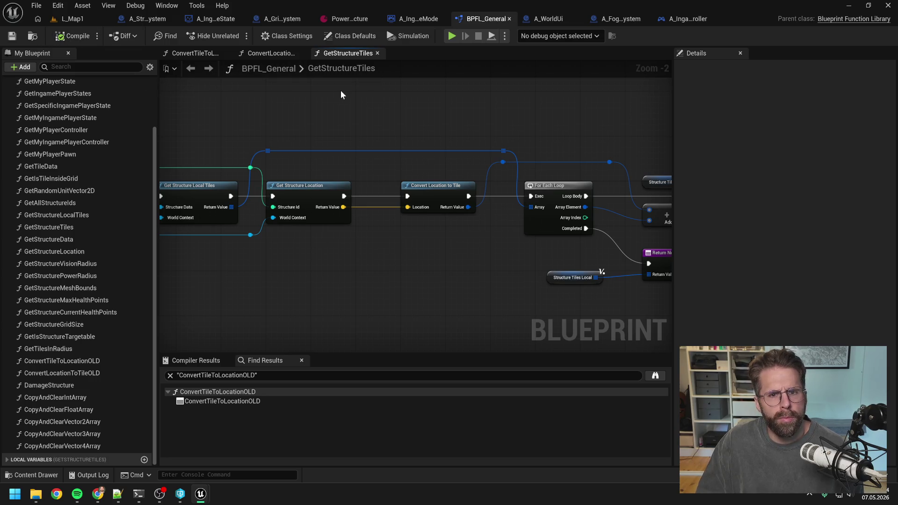
pyautogui.click(80, 67)
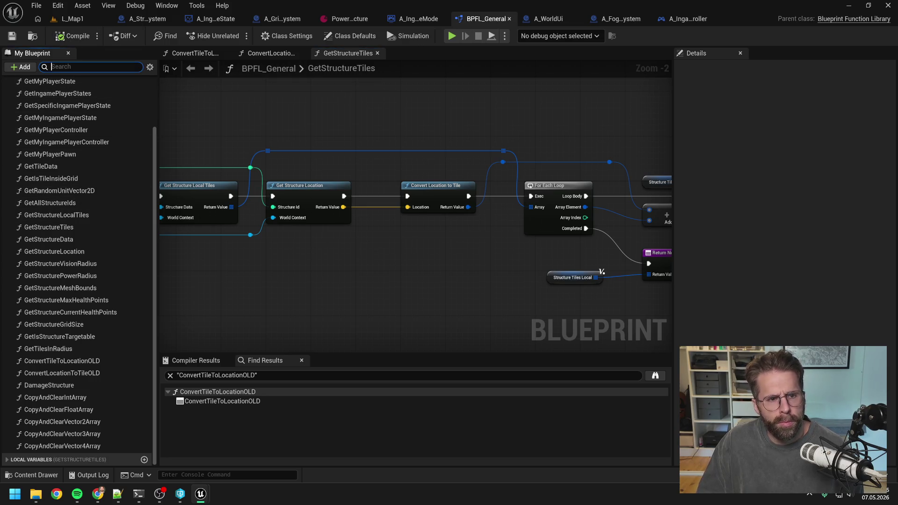
# Find references to ConvertLocationToTileOLD by name and jump to its remaining use in A_WorldUi.
pyautogui.write('convert')
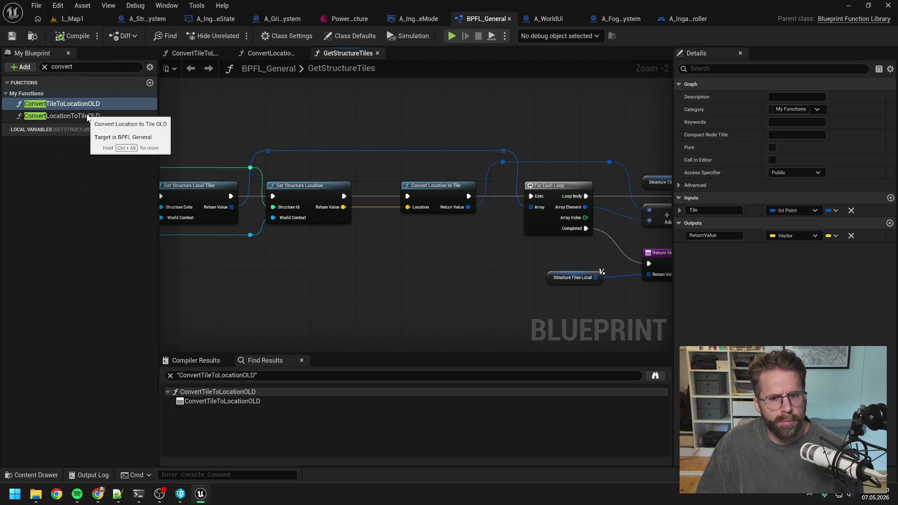
pyautogui.click(87, 116)
pyautogui.rightClick(75, 116)
pyautogui.moveTo(117, 169)
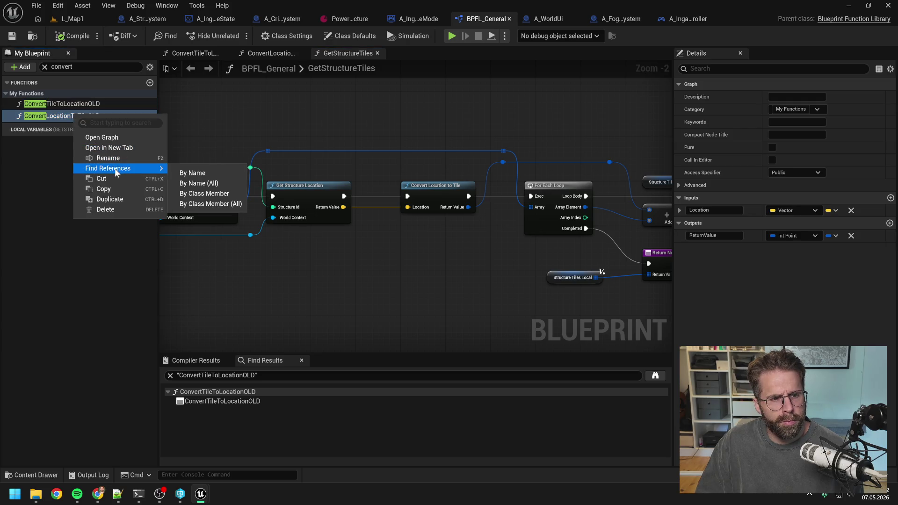
pyautogui.click(186, 173)
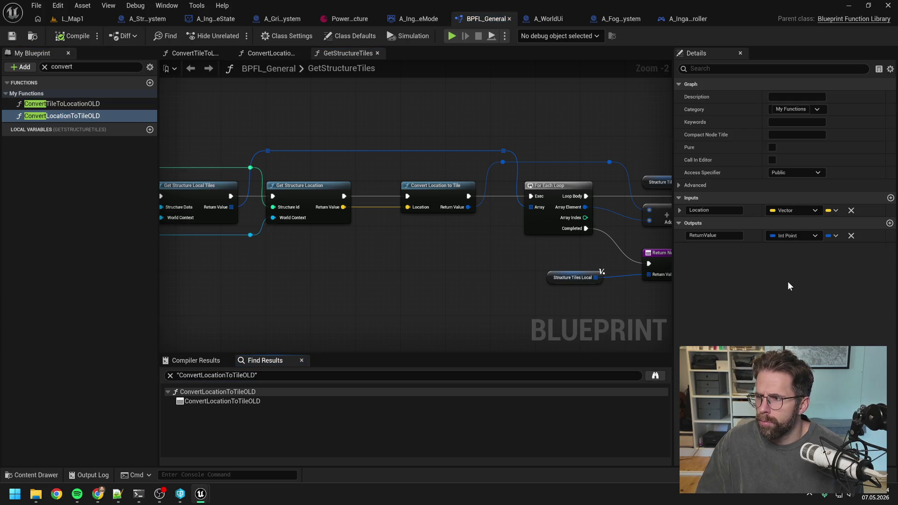
pyautogui.doubleClick(222, 400)
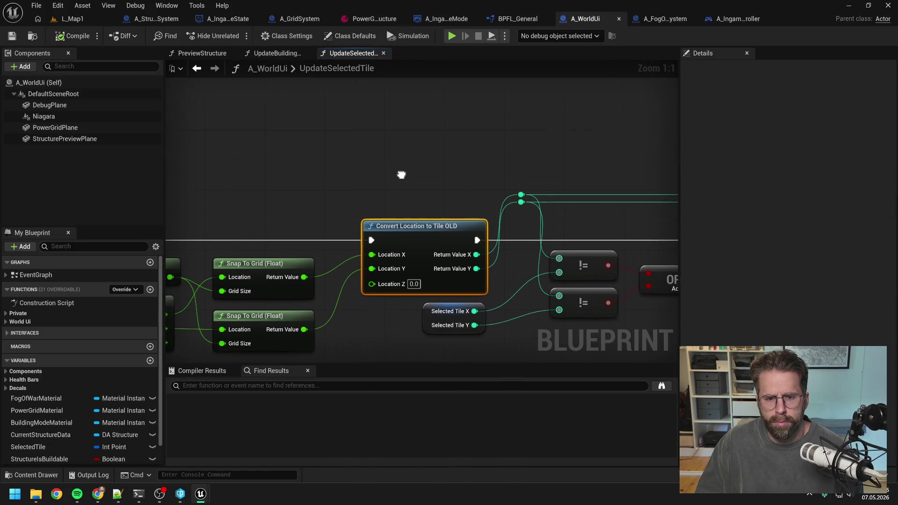
# Paste a new Convert Location to Tile node and feed both Snap To Grid results into split Location X and Y.
pyautogui.hotkey('ctrl', 'v')
pyautogui.moveTo(440, 172); pyautogui.dragTo(386, 162)
pyautogui.rightClick(357, 188)
pyautogui.click(383, 240)
pyautogui.moveTo(304, 294); pyautogui.dragTo(356, 182)
pyautogui.moveTo(303, 347); pyautogui.dragTo(360, 197)
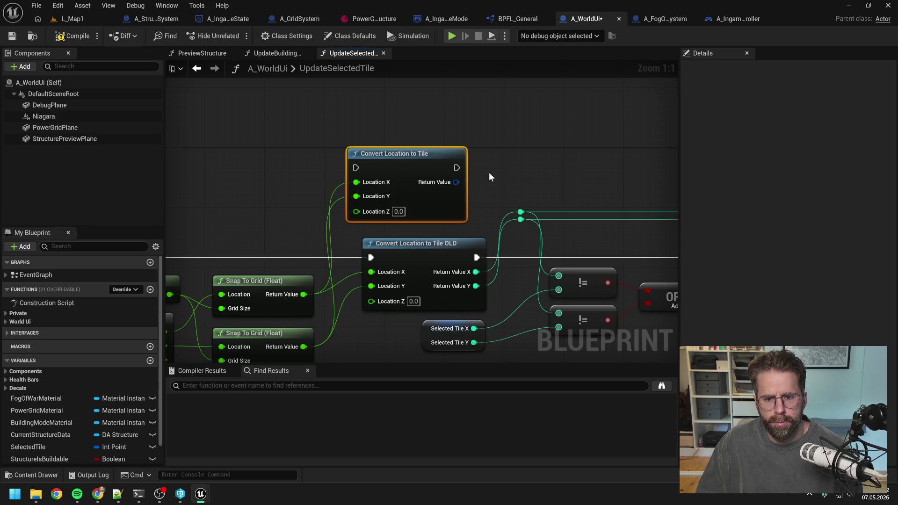
pyautogui.moveTo(473, 176); pyautogui.dragTo(412, 177)
# Split its Return Value into X/Y for the reroute knots and wire it between the two Branch nodes.
pyautogui.rightClick(397, 183)
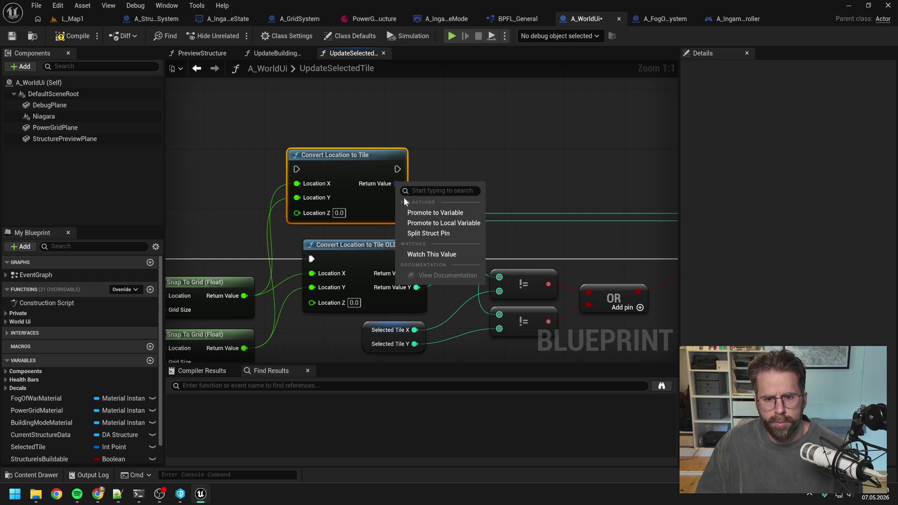
pyautogui.click(433, 236)
pyautogui.moveTo(401, 183); pyautogui.dragTo(462, 221)
pyautogui.moveTo(517, 193); pyautogui.dragTo(409, 187)
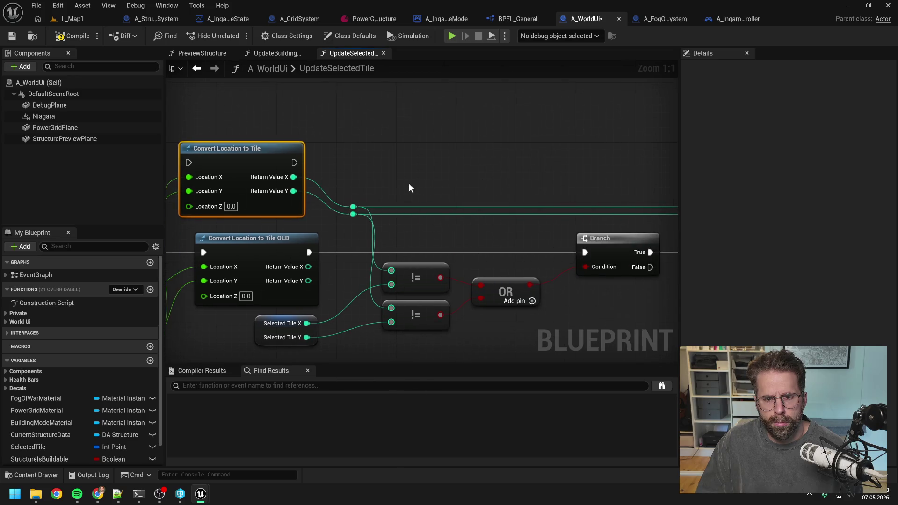
pyautogui.scroll(-1, 410, 185)
pyautogui.moveTo(307, 166); pyautogui.dragTo(563, 244)
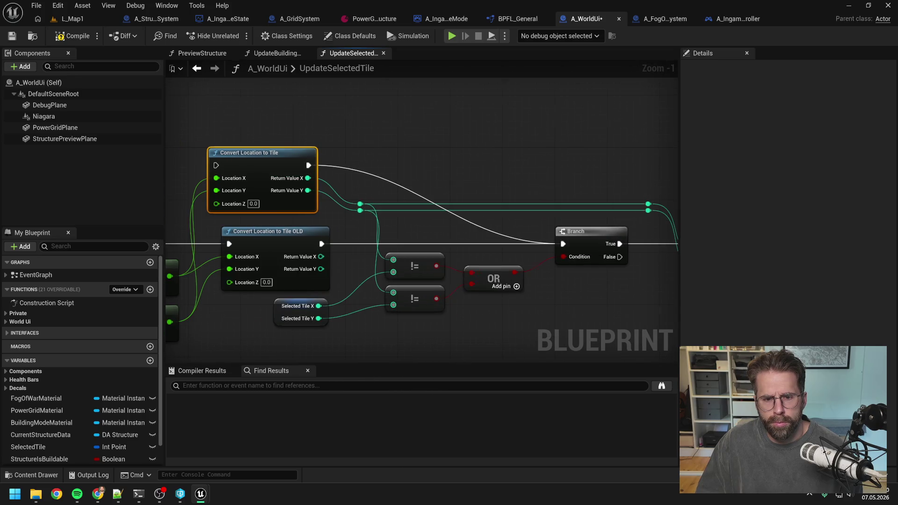
pyautogui.scroll(-1, 414, 170)
pyautogui.moveTo(360, 227); pyautogui.dragTo(579, 157)
pyautogui.moveTo(580, 157)
pyautogui.mouseDown()
pyautogui.moveTo(444, 154)
pyautogui.moveTo(487, 225)
pyautogui.moveTo(495, 220)
pyautogui.mouseUp()
# Delete the Convert Location to Tile OLD node, then compile and save A_WorldUi.
pyautogui.click(481, 215)
pyautogui.press('Delete')
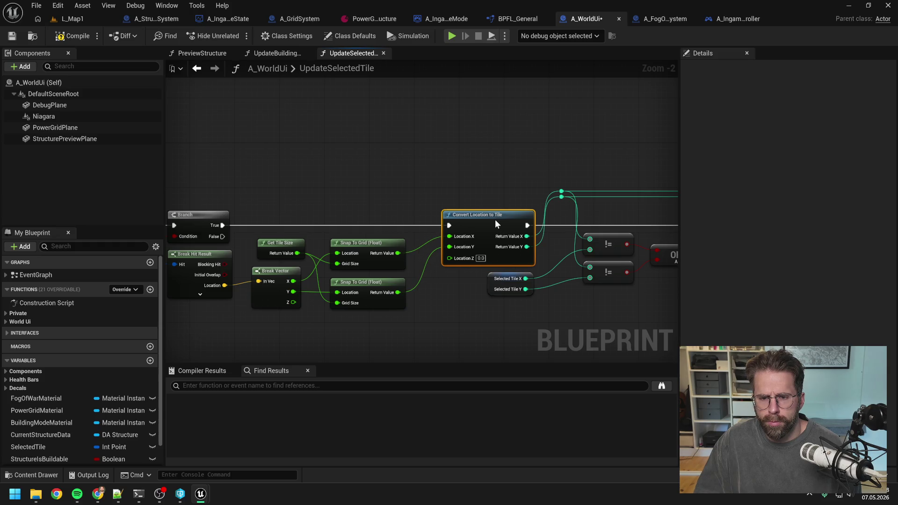
pyautogui.click(451, 180)
pyautogui.hotkey('ctrl', 's')
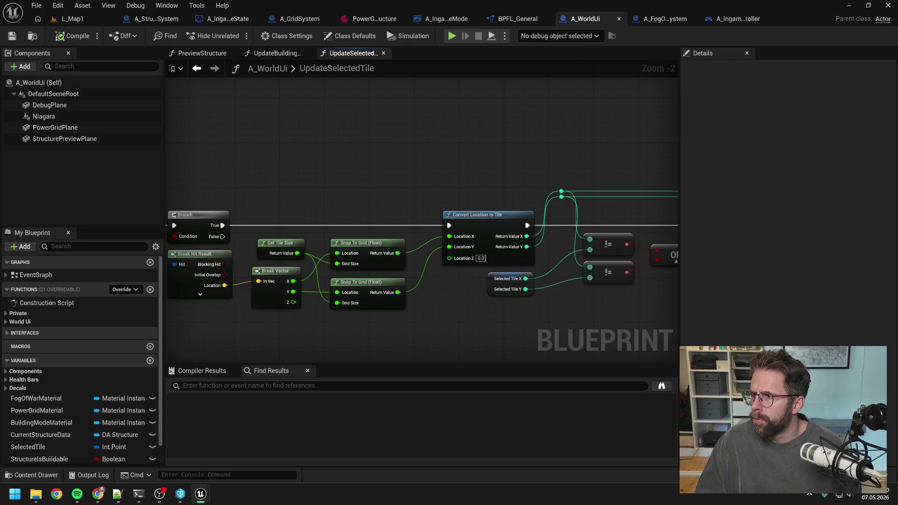
pyautogui.hotkey('ctrl', 'Tab')
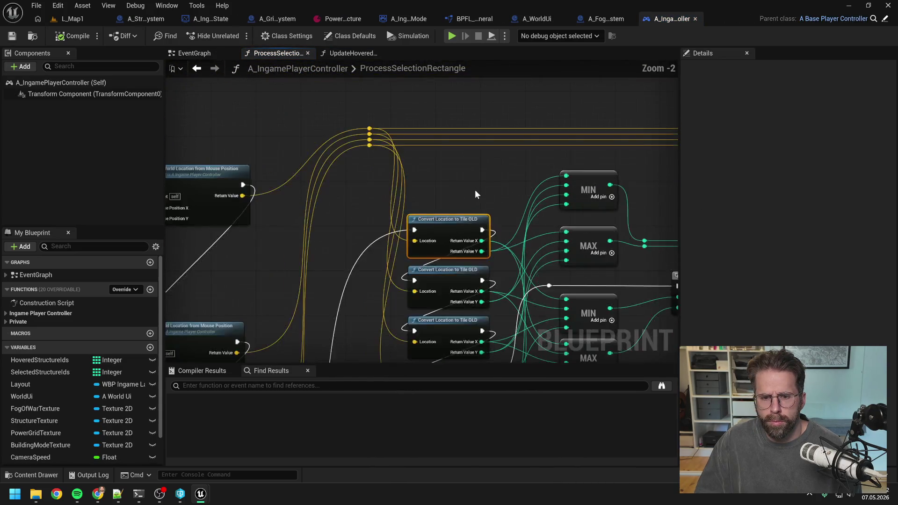
# Paste a new Convert Location to Tile node, split its Return Value, and move the MIN/MAX links onto its X/Y outputs.
pyautogui.moveTo(440, 65)
pyautogui.mouseDown()
pyautogui.moveTo(455, 113)
pyautogui.moveTo(442, 113)
pyautogui.mouseUp()
pyautogui.hotkey('ctrl', 'v')
pyautogui.rightClick(516, 123)
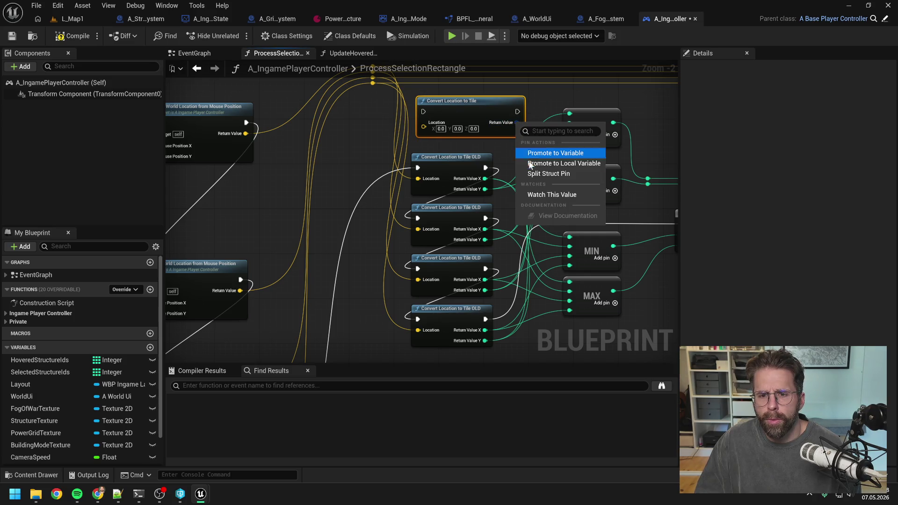
pyautogui.click(540, 174)
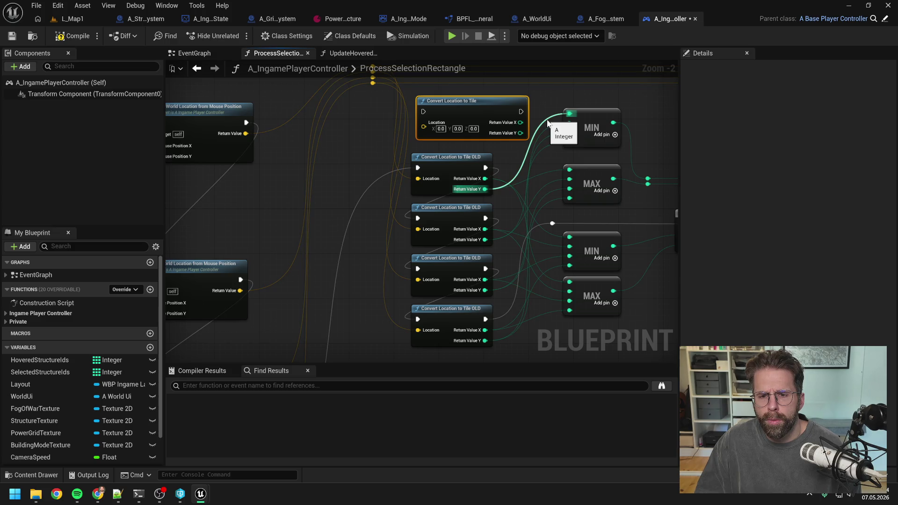
pyautogui.moveTo(521, 133); pyautogui.dragTo(569, 114)
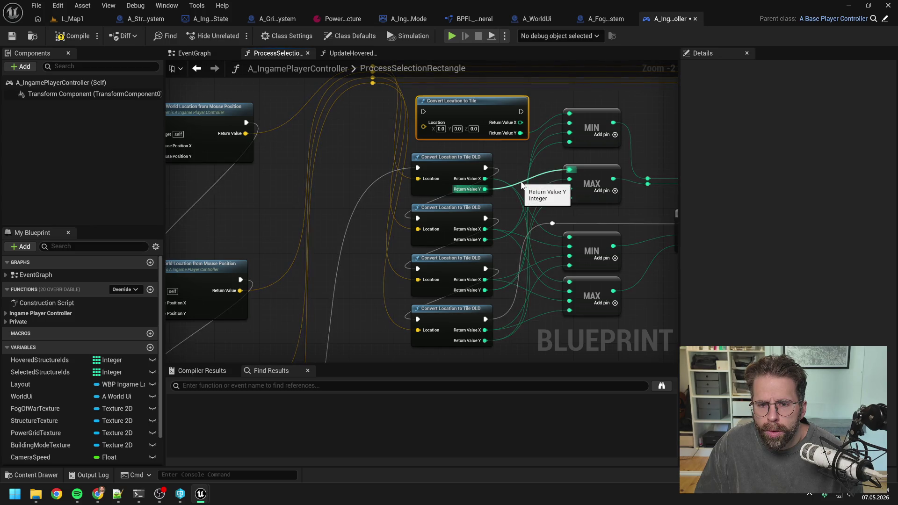
pyautogui.moveTo(522, 184)
pyautogui.mouseDown()
pyautogui.moveTo(276, 157)
pyautogui.moveTo(420, 185)
pyautogui.moveTo(316, 176)
pyautogui.moveTo(429, 184)
pyautogui.mouseUp()
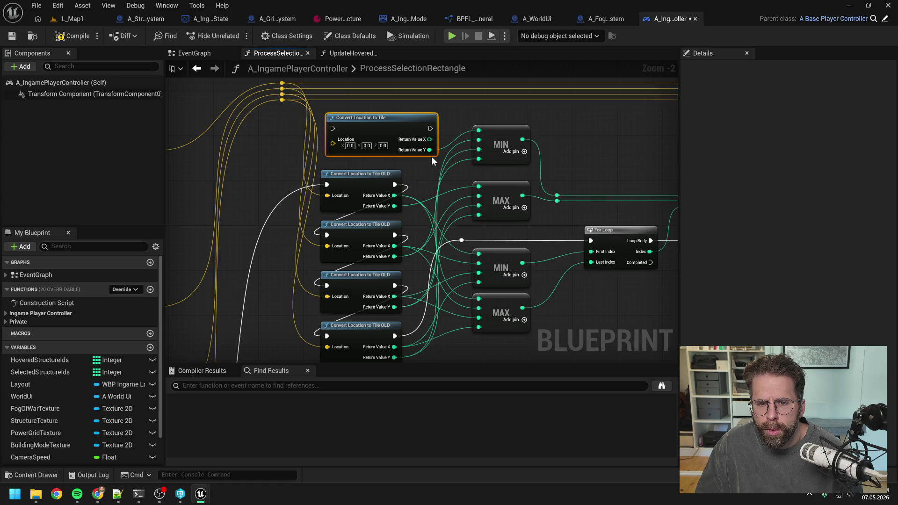
pyautogui.moveTo(429, 151); pyautogui.dragTo(479, 187)
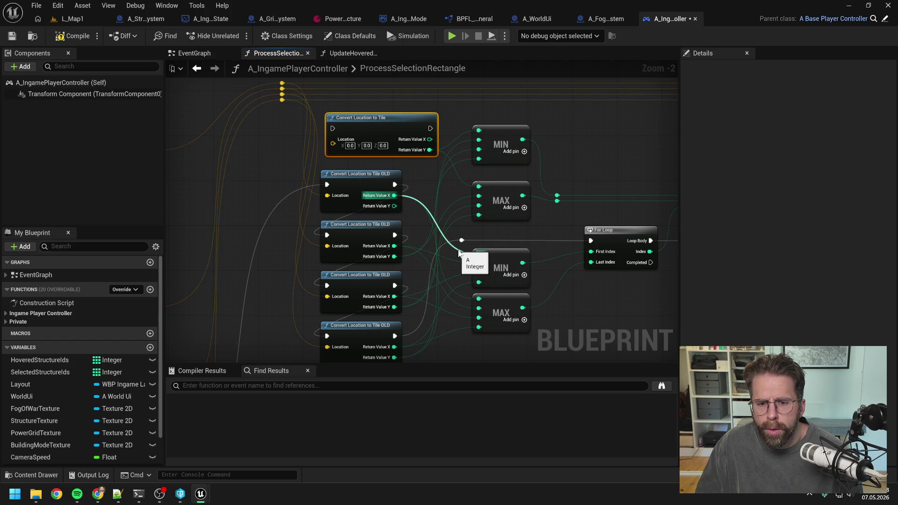
pyautogui.moveTo(430, 139)
pyautogui.mouseDown()
pyautogui.moveTo(442, 142)
pyautogui.moveTo(479, 253)
pyautogui.mouseUp()
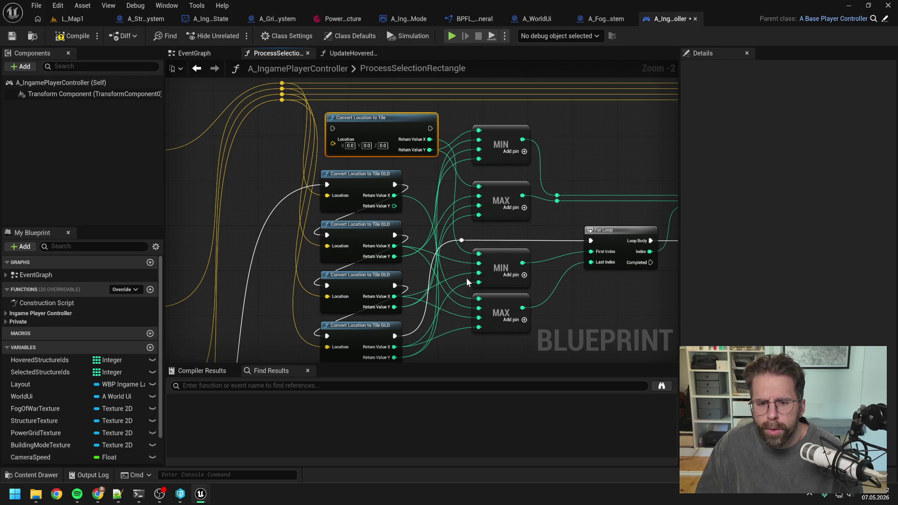
pyautogui.moveTo(427, 139); pyautogui.dragTo(479, 300)
# Feed the reroute's location into the new node's Location and wire execution from Get World Location.
pyautogui.moveTo(427, 211)
pyautogui.mouseDown()
pyautogui.moveTo(511, 193)
pyautogui.moveTo(523, 238)
pyautogui.mouseUp()
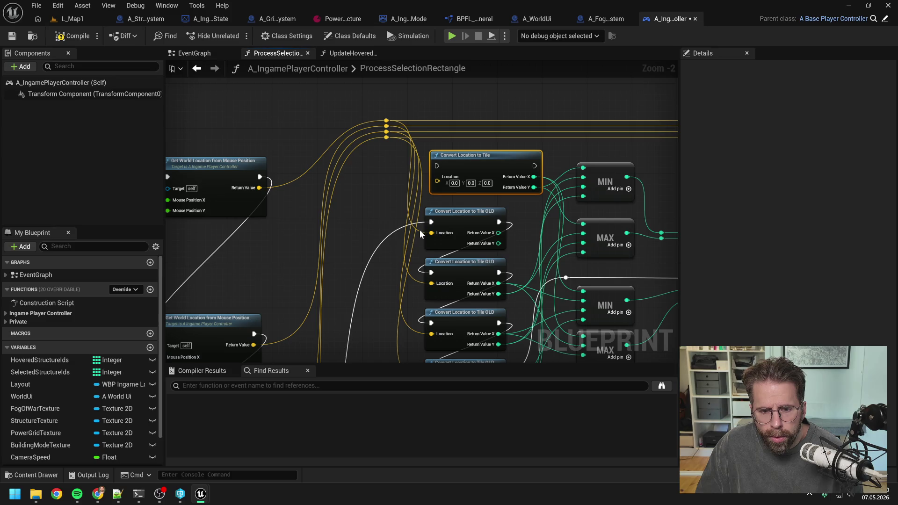
pyautogui.moveTo(386, 120); pyautogui.dragTo(438, 179)
pyautogui.moveTo(327, 338); pyautogui.dragTo(385, 218)
pyautogui.scroll(-3, 386, 218)
pyautogui.moveTo(357, 318)
pyautogui.mouseDown()
pyautogui.moveTo(450, 103)
pyautogui.moveTo(473, 163)
pyautogui.moveTo(514, 160)
pyautogui.mouseUp()
pyautogui.scroll(2, 470, 139)
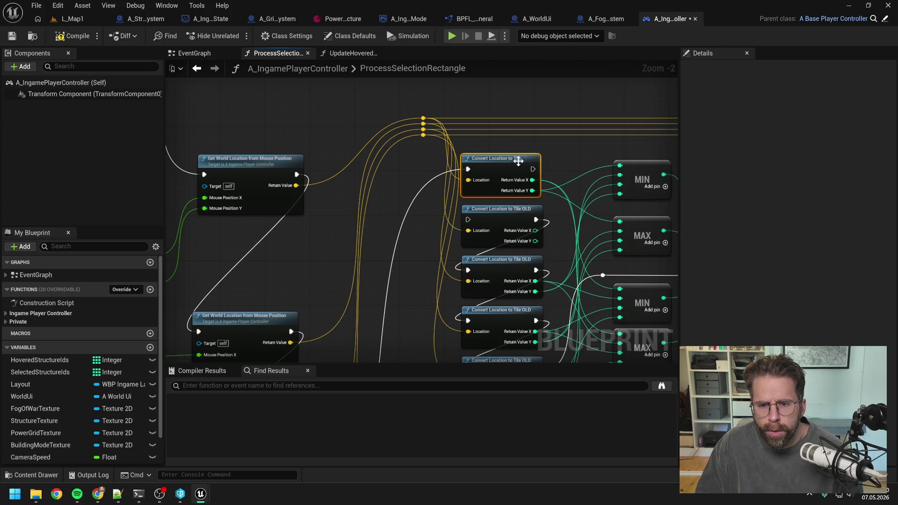
pyautogui.scroll(-1, 514, 160)
# Paste three Convert Location to Tile nodes, stack them and chain their execution pins.
pyautogui.hotkey('ctrl', 'v')
pyautogui.hotkey('ctrl', 'v')
pyautogui.hotkey('ctrl', 'v')
pyautogui.moveTo(495, 284); pyautogui.dragTo(474, 278)
pyautogui.moveTo(516, 333); pyautogui.dragTo(485, 318)
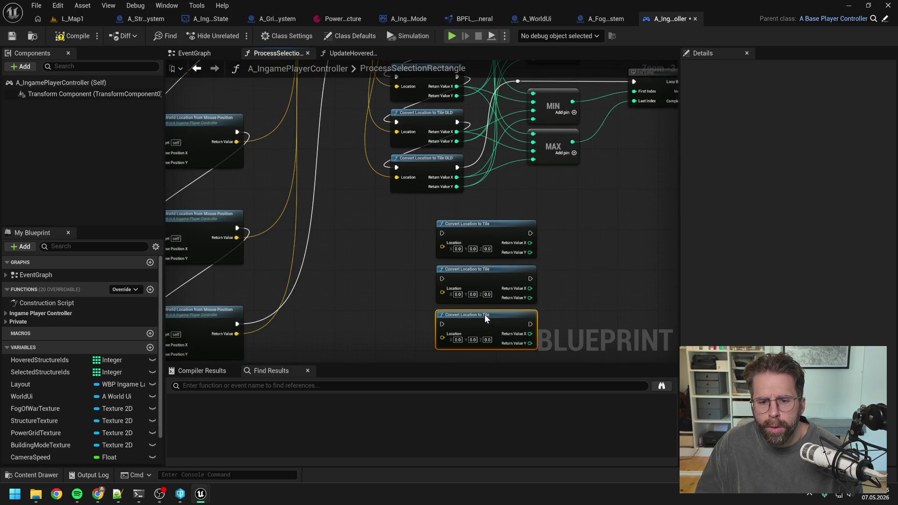
pyautogui.scroll(-1, 486, 318)
pyautogui.moveTo(527, 243); pyautogui.dragTo(463, 277)
pyautogui.moveTo(526, 279); pyautogui.dragTo(462, 310)
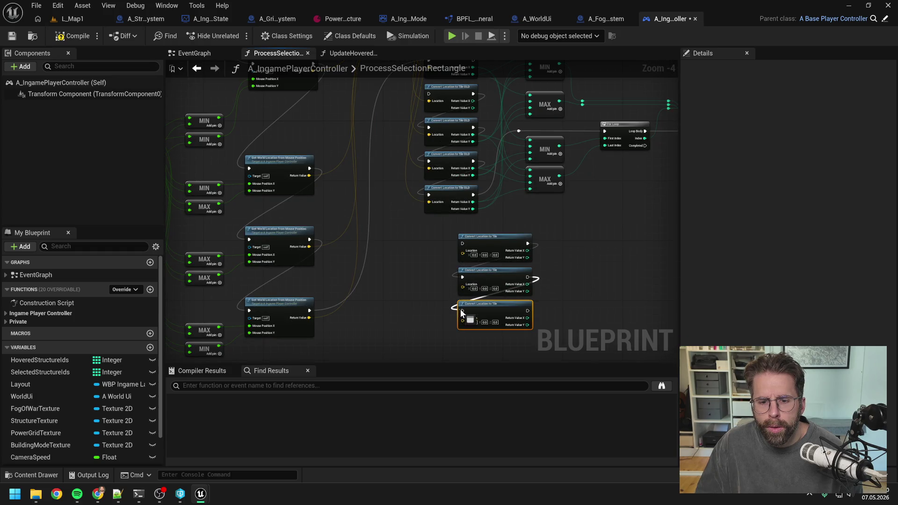
pyautogui.moveTo(451, 82)
pyautogui.mouseDown()
pyautogui.moveTo(453, 118)
pyautogui.moveTo(479, 137)
pyautogui.moveTo(463, 279)
pyautogui.mouseUp()
pyautogui.moveTo(553, 272)
pyautogui.mouseDown()
pyautogui.moveTo(538, 218)
pyautogui.moveTo(442, 311)
pyautogui.mouseUp()
pyautogui.moveTo(482, 225)
pyautogui.mouseDown()
pyautogui.moveTo(468, 215)
pyautogui.moveTo(476, 208)
pyautogui.mouseUp()
pyautogui.moveTo(390, 114); pyautogui.dragTo(389, 187)
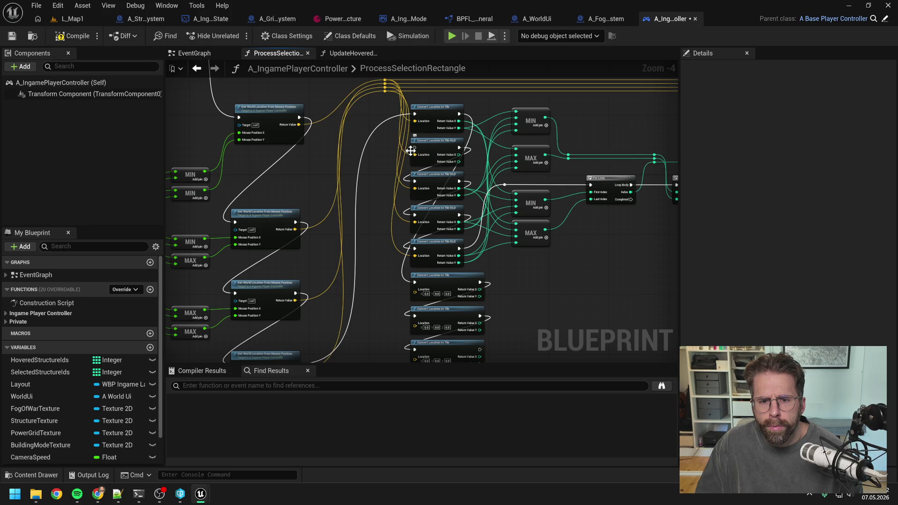
# Feed the reroute location into a new node and wire its Return Value X/Y to MIN and MAX.
pyautogui.click(427, 146)
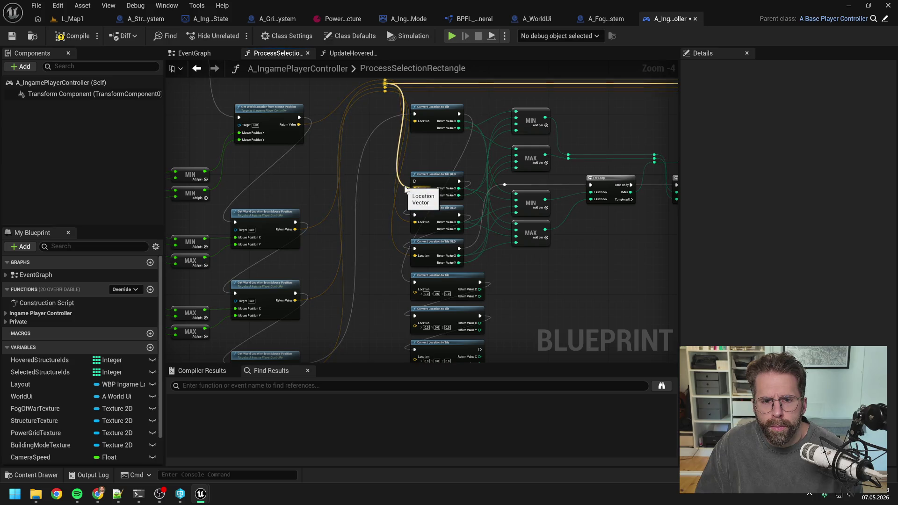
pyautogui.moveTo(384, 84)
pyautogui.mouseDown()
pyautogui.moveTo(402, 256)
pyautogui.moveTo(416, 294)
pyautogui.mouseUp()
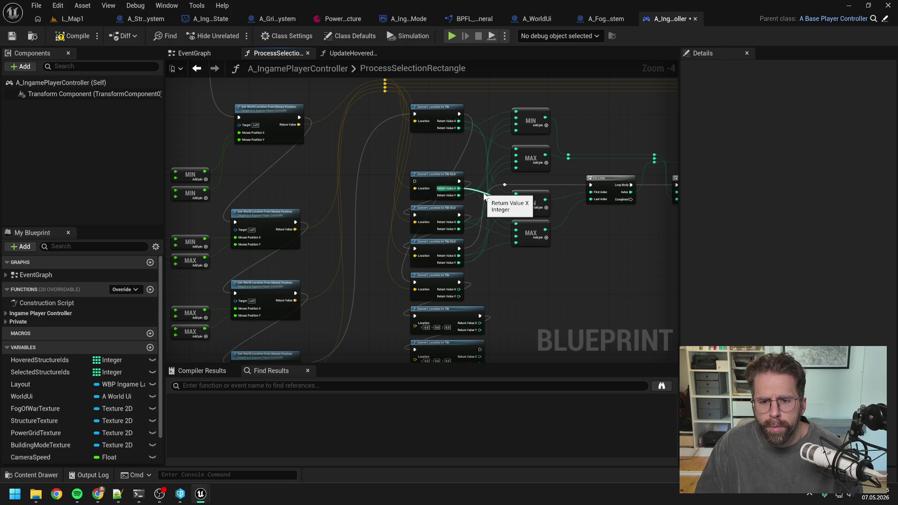
pyautogui.moveTo(480, 323); pyautogui.dragTo(517, 200)
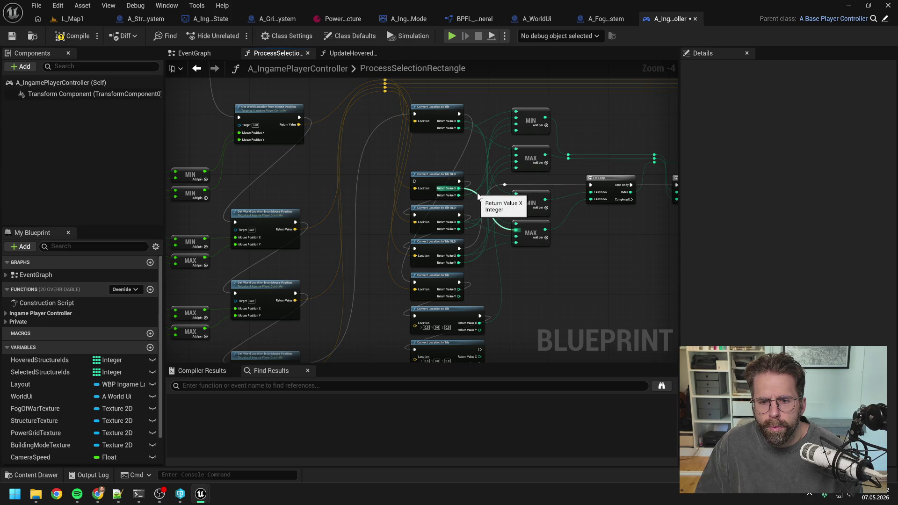
pyautogui.moveTo(480, 323)
pyautogui.mouseDown()
pyautogui.moveTo(514, 299)
pyautogui.moveTo(517, 232)
pyautogui.mouseUp()
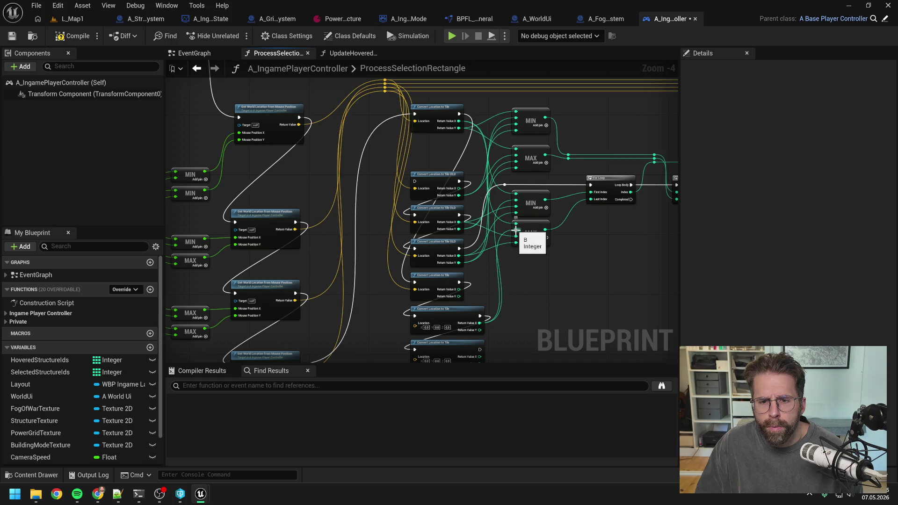
pyautogui.moveTo(515, 118)
pyautogui.mouseDown()
pyautogui.moveTo(496, 177)
pyautogui.moveTo(486, 311)
pyautogui.moveTo(516, 118)
pyautogui.mouseUp()
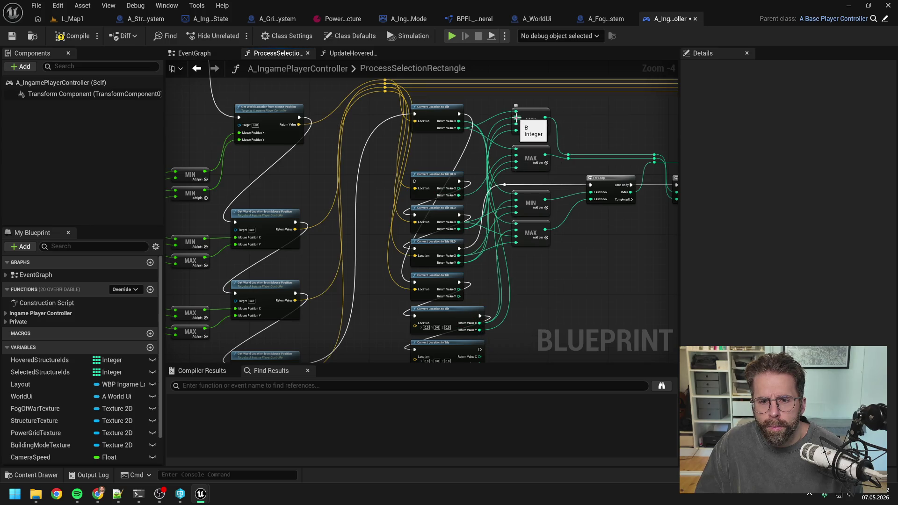
pyautogui.moveTo(515, 201)
pyautogui.mouseDown()
pyautogui.moveTo(488, 192)
pyautogui.moveTo(474, 308)
pyautogui.moveTo(506, 178)
pyautogui.mouseUp()
pyautogui.moveTo(517, 158); pyautogui.dragTo(516, 156)
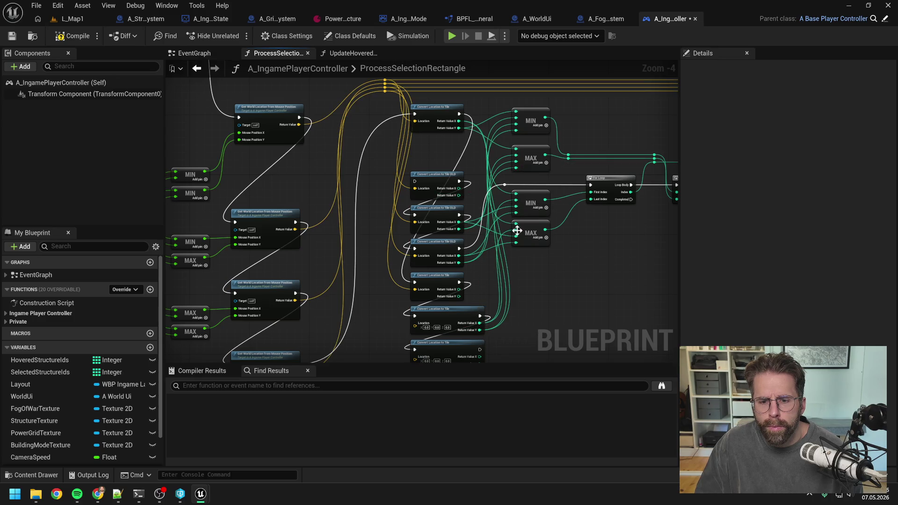
# Delete the second Convert Location to Tile OLD node and move a new node into its spot.
pyautogui.moveTo(547, 277); pyautogui.dragTo(549, 235)
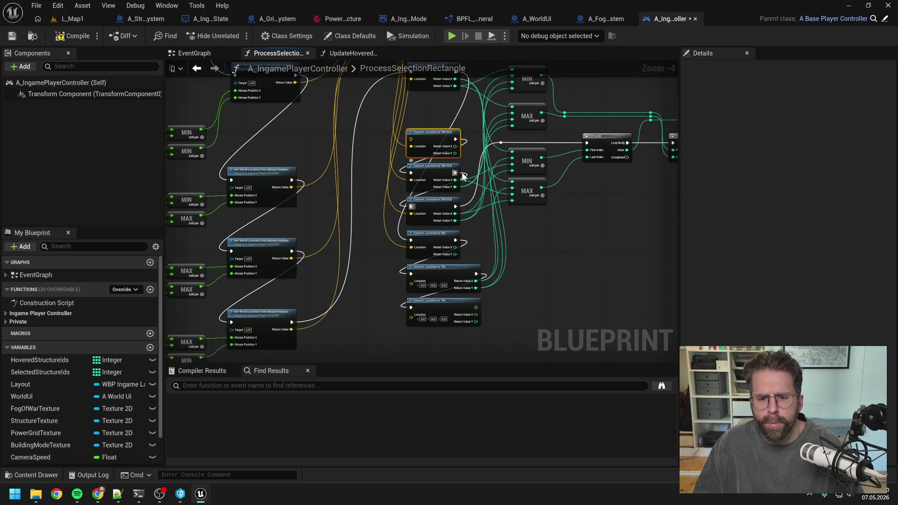
pyautogui.press('Delete')
pyautogui.moveTo(456, 270)
pyautogui.mouseDown()
pyautogui.moveTo(457, 102)
pyautogui.moveTo(459, 271)
pyautogui.mouseUp()
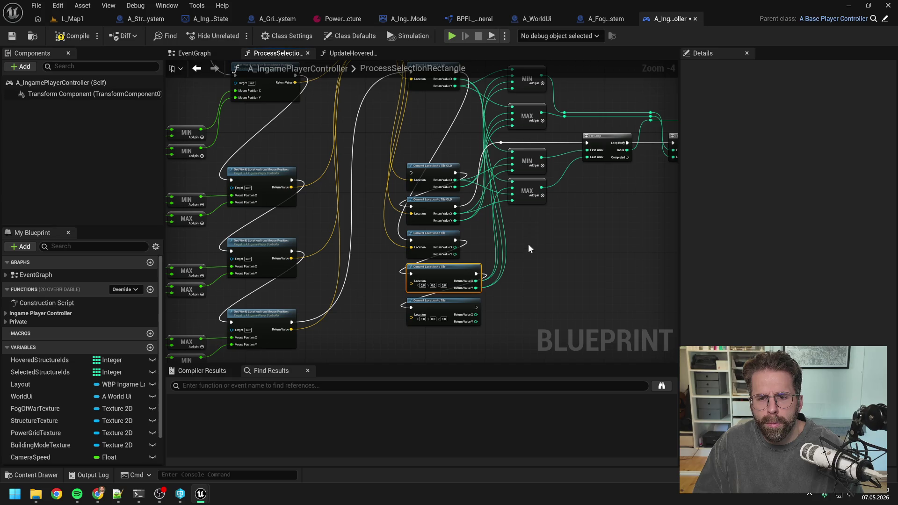
pyautogui.moveTo(529, 244); pyautogui.dragTo(514, 286)
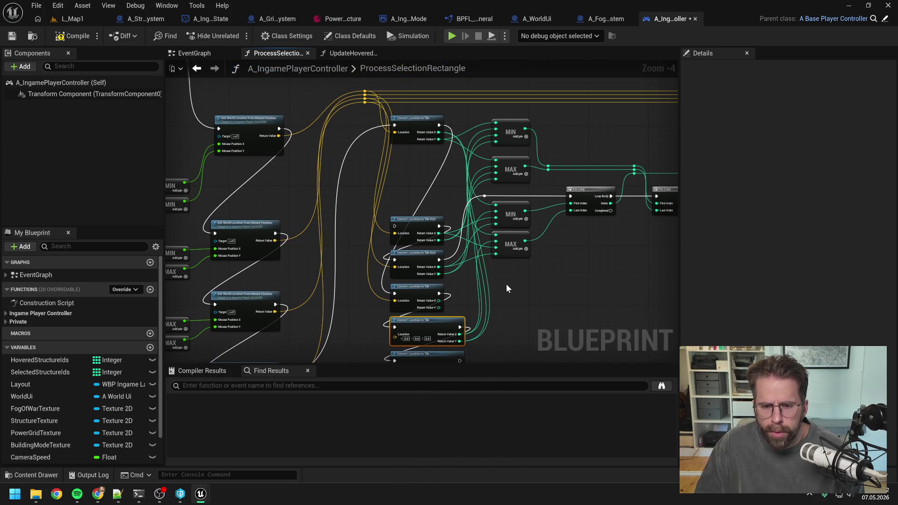
# Connect the new nodes' X and Y results to the MIN and MAX inputs.
pyautogui.scroll(1, 507, 289)
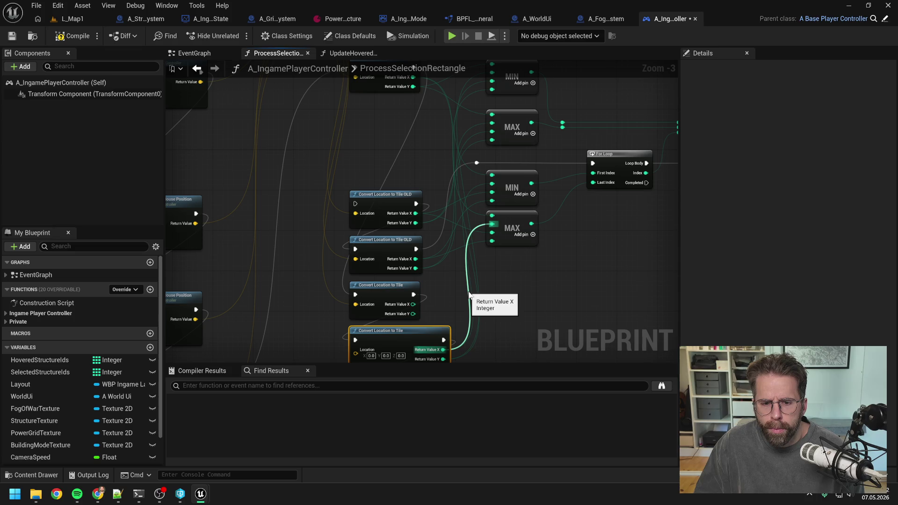
pyautogui.moveTo(453, 280)
pyautogui.mouseDown()
pyautogui.moveTo(459, 315)
pyautogui.moveTo(447, 216)
pyautogui.moveTo(473, 267)
pyautogui.mouseUp()
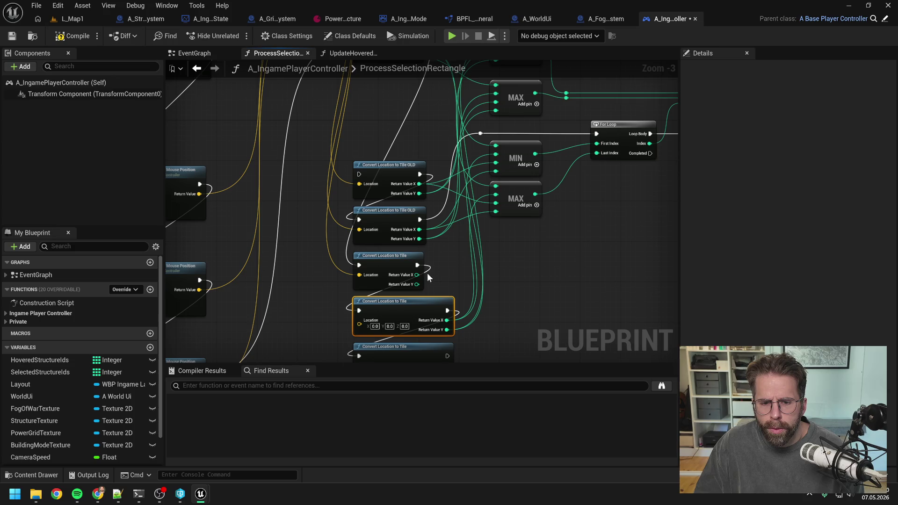
pyautogui.moveTo(417, 275); pyautogui.dragTo(499, 194)
pyautogui.moveTo(478, 285); pyautogui.dragTo(468, 312)
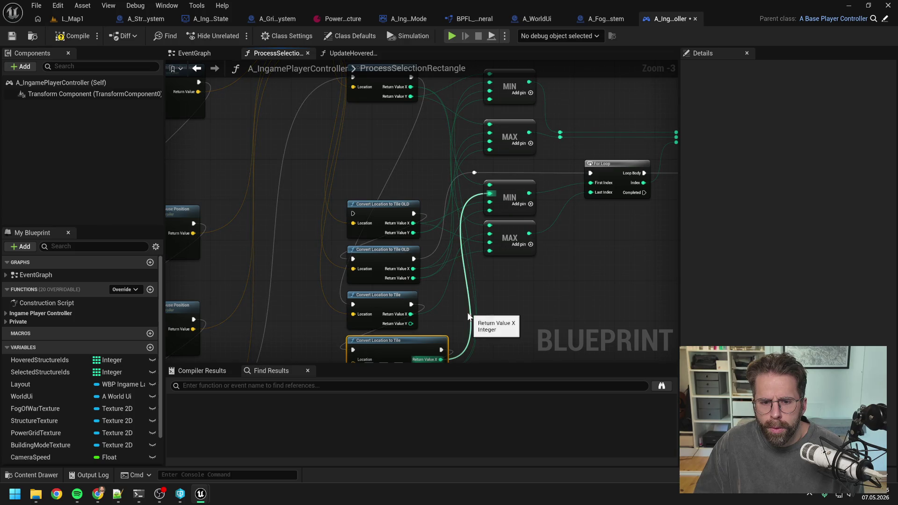
pyautogui.moveTo(410, 314)
pyautogui.mouseDown()
pyautogui.moveTo(487, 219)
pyautogui.moveTo(490, 194)
pyautogui.mouseUp()
pyautogui.moveTo(487, 279); pyautogui.dragTo(486, 270)
pyautogui.moveTo(475, 237); pyautogui.dragTo(475, 293)
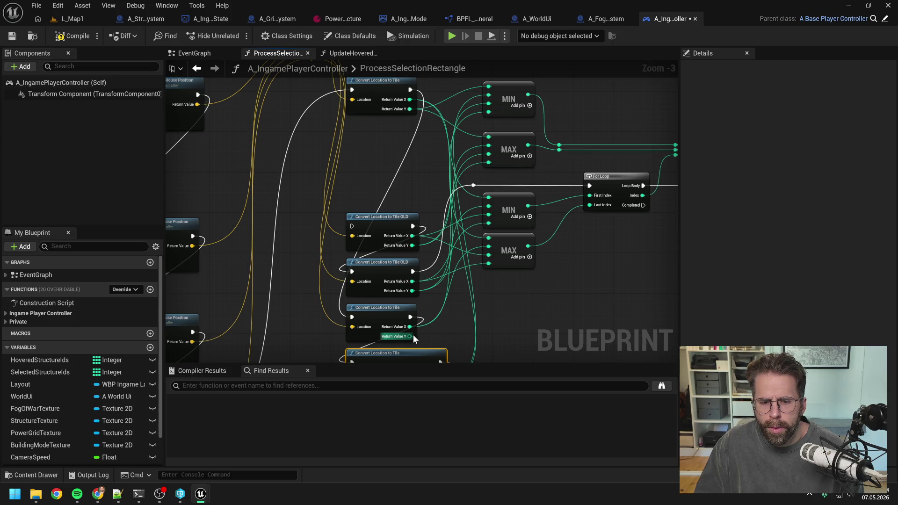
pyautogui.moveTo(411, 336); pyautogui.dragTo(489, 87)
pyautogui.moveTo(410, 336); pyautogui.dragTo(488, 148)
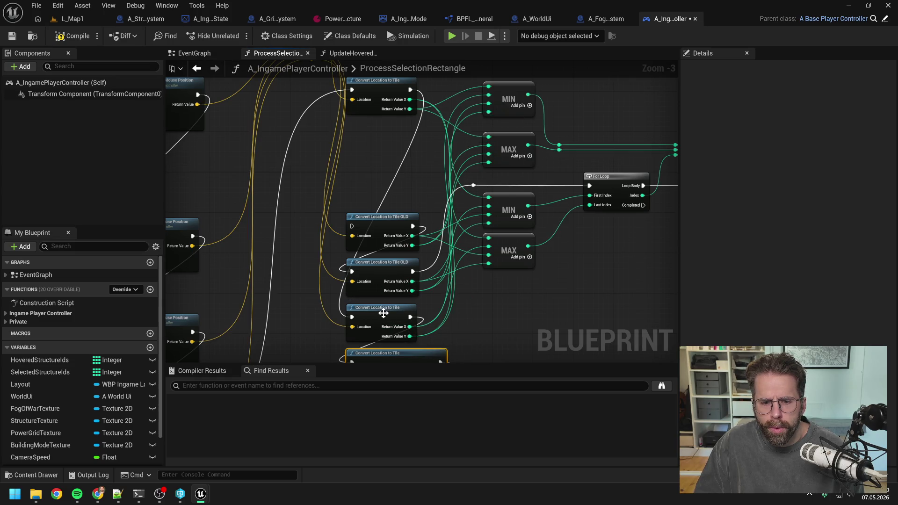
pyautogui.moveTo(383, 316); pyautogui.dragTo(383, 130)
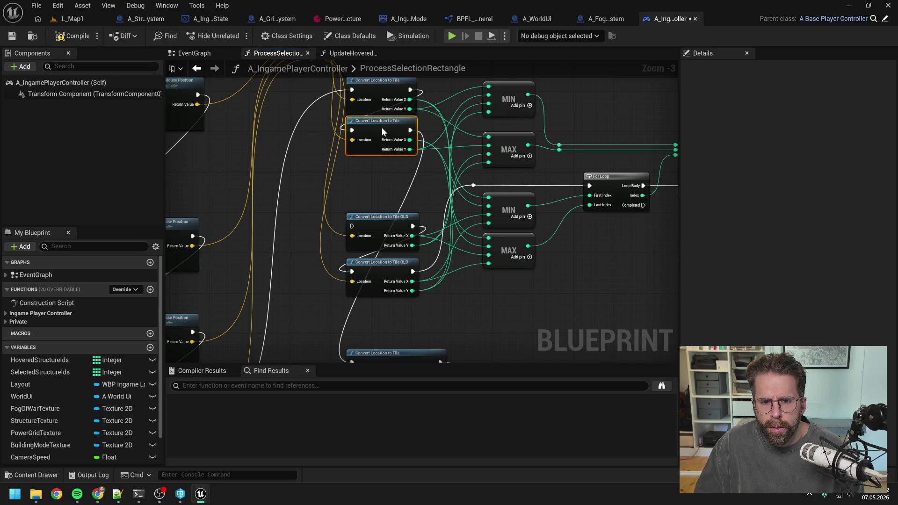
pyautogui.click(379, 192)
# Feed the mouse world locations into the new nodes and move the bottom node into the group.
pyautogui.moveTo(348, 191); pyautogui.dragTo(399, 279)
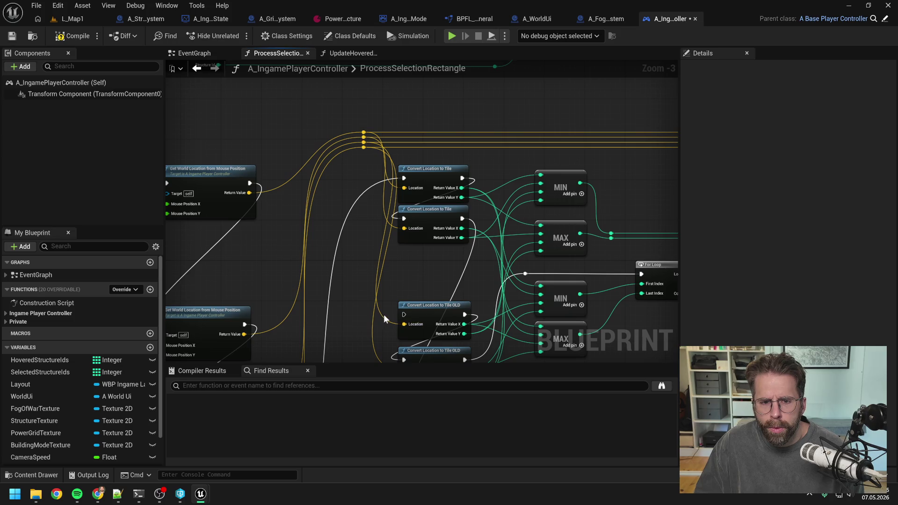
pyautogui.moveTo(363, 148)
pyautogui.mouseDown()
pyautogui.moveTo(401, 347)
pyautogui.moveTo(401, 204)
pyautogui.mouseUp()
pyautogui.scroll(-1, 358, 307)
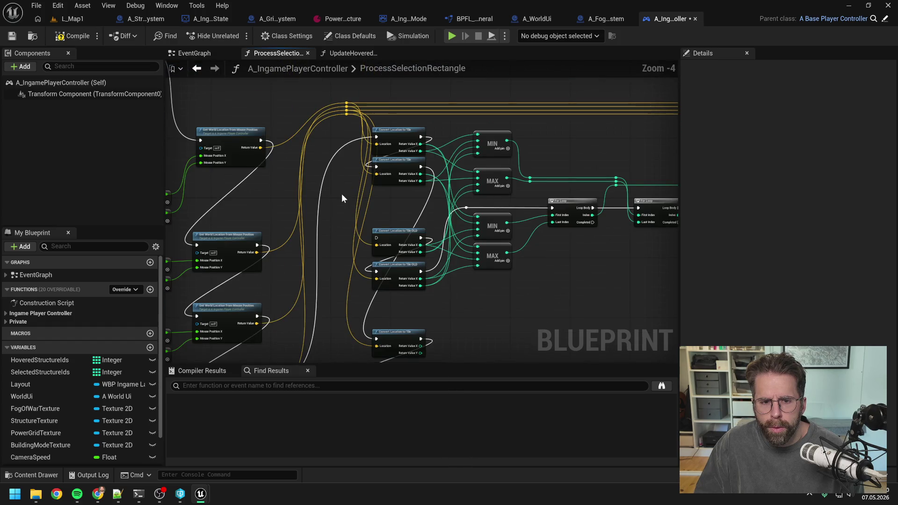
pyautogui.moveTo(347, 114)
pyautogui.mouseDown()
pyautogui.moveTo(377, 311)
pyautogui.moveTo(375, 277)
pyautogui.mouseUp()
pyautogui.moveTo(452, 227); pyautogui.dragTo(436, 287)
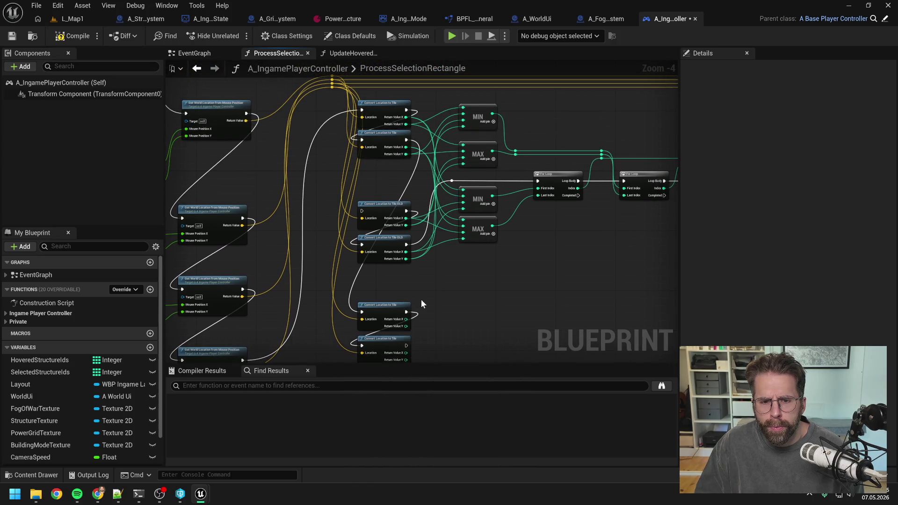
pyautogui.moveTo(387, 309); pyautogui.dragTo(387, 169)
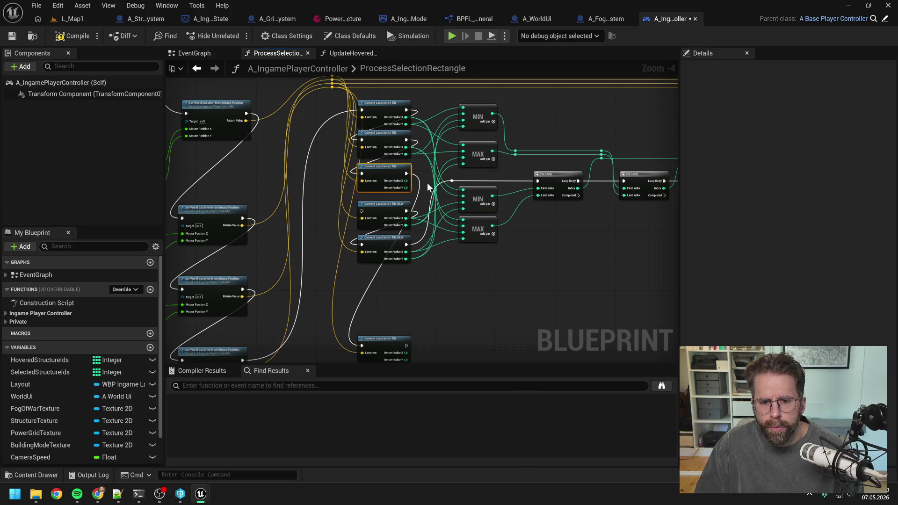
pyautogui.scroll(1, 425, 186)
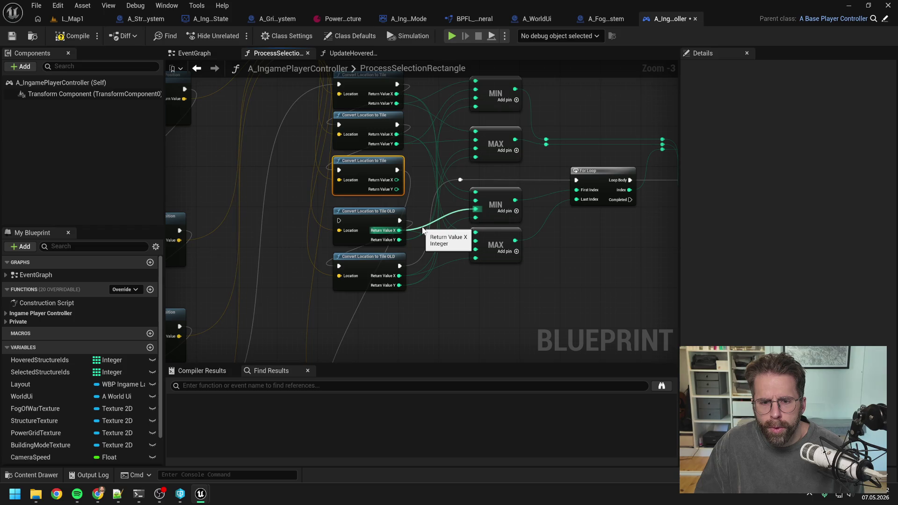
# Wire the fourth new node's X and Y results into the upper and lower MIN/MAX nodes.
pyautogui.moveTo(396, 180)
pyautogui.mouseDown()
pyautogui.moveTo(478, 208)
pyautogui.moveTo(468, 243)
pyautogui.moveTo(476, 244)
pyautogui.moveTo(425, 274)
pyautogui.mouseUp()
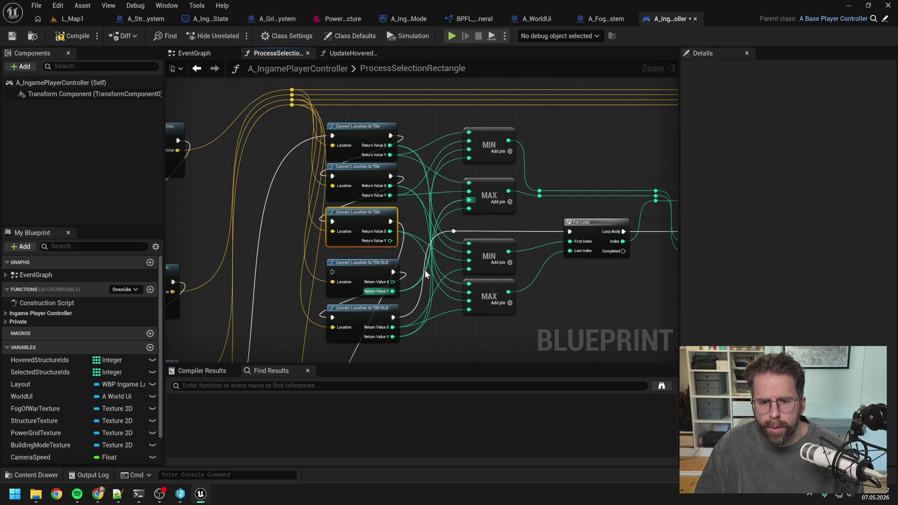
pyautogui.moveTo(390, 241)
pyautogui.mouseDown()
pyautogui.moveTo(417, 190)
pyautogui.moveTo(479, 161)
pyautogui.moveTo(456, 220)
pyautogui.moveTo(393, 243)
pyautogui.moveTo(428, 212)
pyautogui.moveTo(469, 199)
pyautogui.mouseUp()
pyautogui.moveTo(363, 197)
pyautogui.mouseDown()
pyautogui.moveTo(405, 294)
pyautogui.moveTo(382, 306)
pyautogui.moveTo(374, 125)
pyautogui.mouseUp()
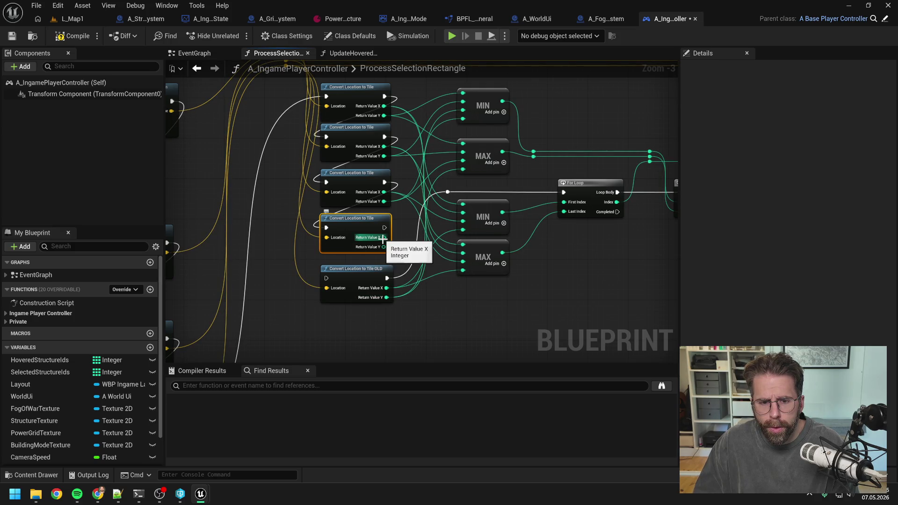
pyautogui.moveTo(383, 238)
pyautogui.mouseDown()
pyautogui.moveTo(465, 229)
pyautogui.moveTo(451, 262)
pyautogui.moveTo(463, 270)
pyautogui.mouseUp()
pyautogui.moveTo(384, 247)
pyautogui.mouseDown()
pyautogui.moveTo(395, 251)
pyautogui.moveTo(463, 121)
pyautogui.mouseUp()
pyautogui.moveTo(383, 243)
pyautogui.mouseDown()
pyautogui.moveTo(393, 247)
pyautogui.moveTo(451, 151)
pyautogui.moveTo(465, 171)
pyautogui.mouseUp()
pyautogui.moveTo(388, 247)
pyautogui.mouseDown()
pyautogui.moveTo(442, 118)
pyautogui.moveTo(463, 118)
pyautogui.mouseUp()
# Hook the fourth node into the For Loop's execution and delete the leftover OLD node.
pyautogui.moveTo(383, 229); pyautogui.dragTo(447, 192)
pyautogui.click(370, 268)
pyautogui.press('Delete')
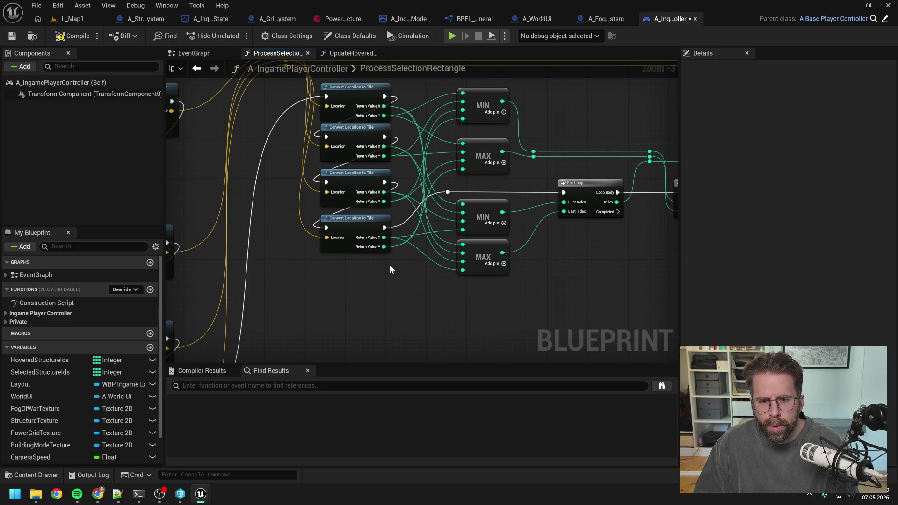
pyautogui.scroll(-2, 390, 270)
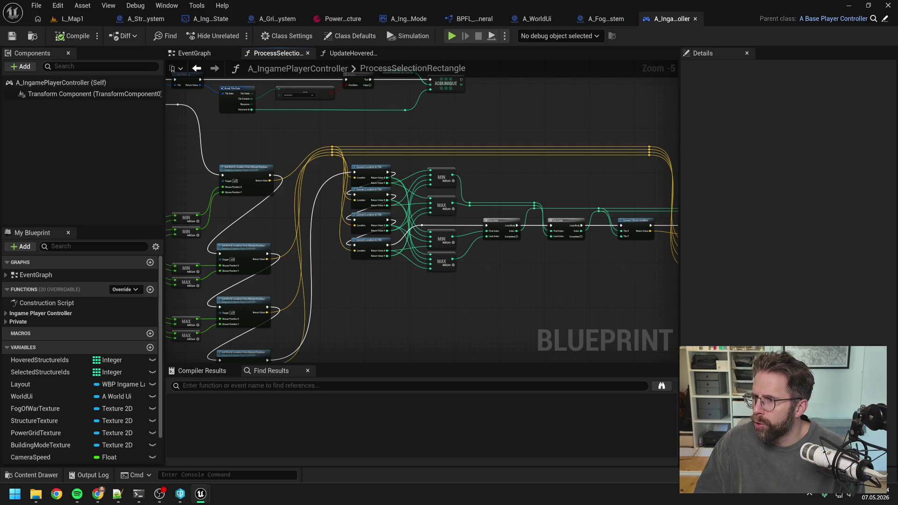
# In UpdateHoveredTiles, paste a Convert Location to Tile node, recombine its return pin, and feed Get Tile Data.
pyautogui.click(353, 53)
pyautogui.hotkey('ctrl', 'v')
pyautogui.moveTo(425, 269); pyautogui.dragTo(413, 260)
pyautogui.click(507, 266)
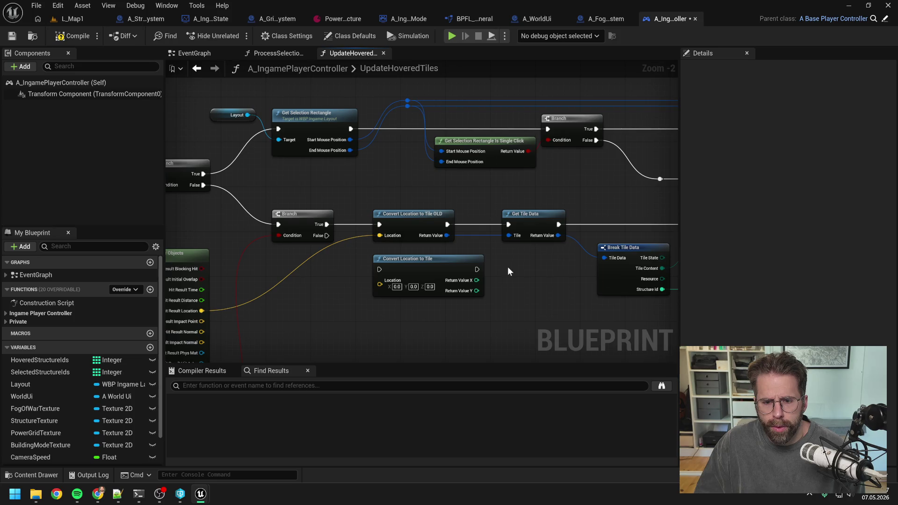
pyautogui.rightClick(482, 276)
pyautogui.click(509, 328)
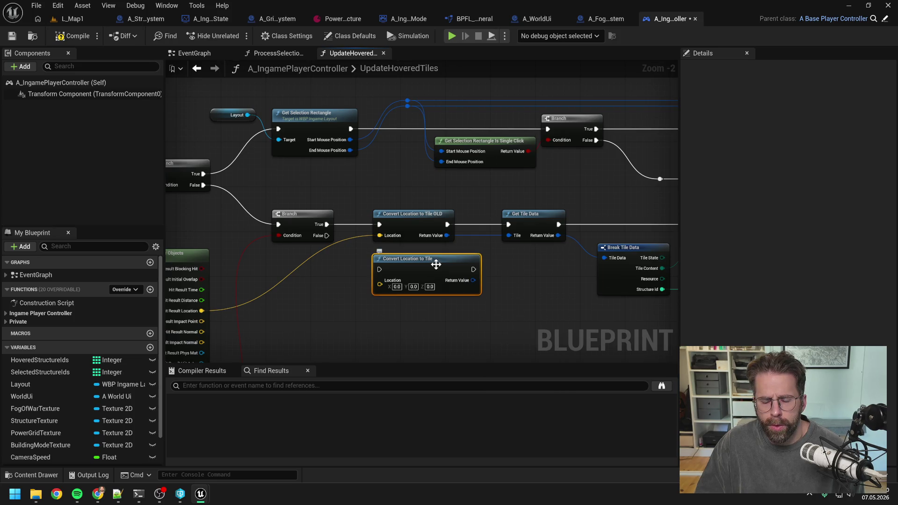
pyautogui.moveTo(473, 281)
pyautogui.mouseDown()
pyautogui.moveTo(501, 250)
pyautogui.moveTo(509, 225)
pyautogui.mouseUp()
# Feed the hit location and Branch True path into the new node, delete the OLD node, and compile.
pyautogui.moveTo(287, 300); pyautogui.dragTo(464, 271)
pyautogui.moveTo(410, 214)
pyautogui.mouseDown()
pyautogui.moveTo(463, 258)
pyautogui.moveTo(502, 208)
pyautogui.mouseUp()
pyautogui.click(491, 206)
pyautogui.press('Delete')
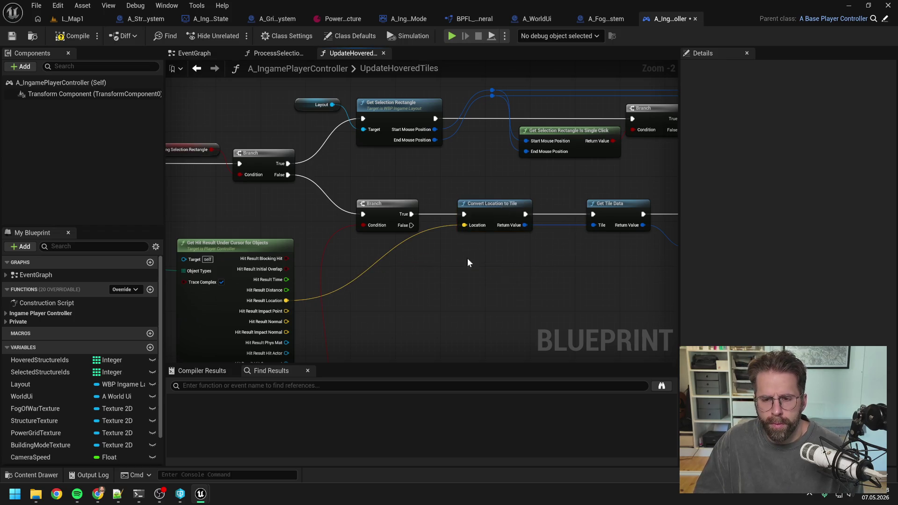
pyautogui.click(89, 36)
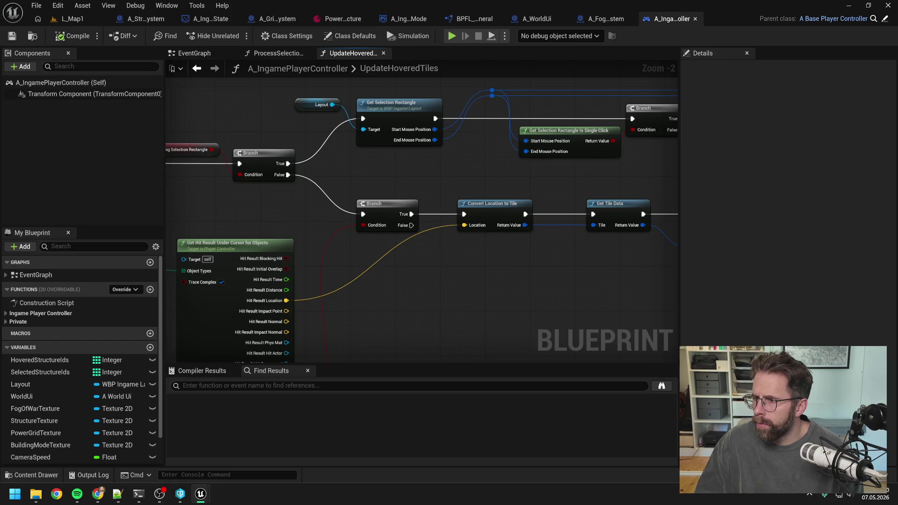
# Rewire the new node's execution and result into Get Tile Data, replacing the other OLD node.
pyautogui.hotkey('ctrl', 'z')
pyautogui.scroll(2, 507, 244)
pyautogui.hotkey('ctrl', 'z')
pyautogui.moveTo(415, 139); pyautogui.dragTo(408, 139)
pyautogui.moveTo(307, 210)
pyautogui.mouseDown()
pyautogui.moveTo(375, 142)
pyautogui.moveTo(378, 162)
pyautogui.mouseUp()
pyautogui.moveTo(459, 157); pyautogui.dragTo(548, 225)
pyautogui.moveTo(459, 142); pyautogui.dragTo(550, 208)
pyautogui.click(421, 196)
pyautogui.press('Delete')
pyautogui.moveTo(434, 129)
pyautogui.mouseDown()
pyautogui.moveTo(440, 204)
pyautogui.moveTo(440, 193)
pyautogui.mouseUp()
pyautogui.scroll(-3, 477, 176)
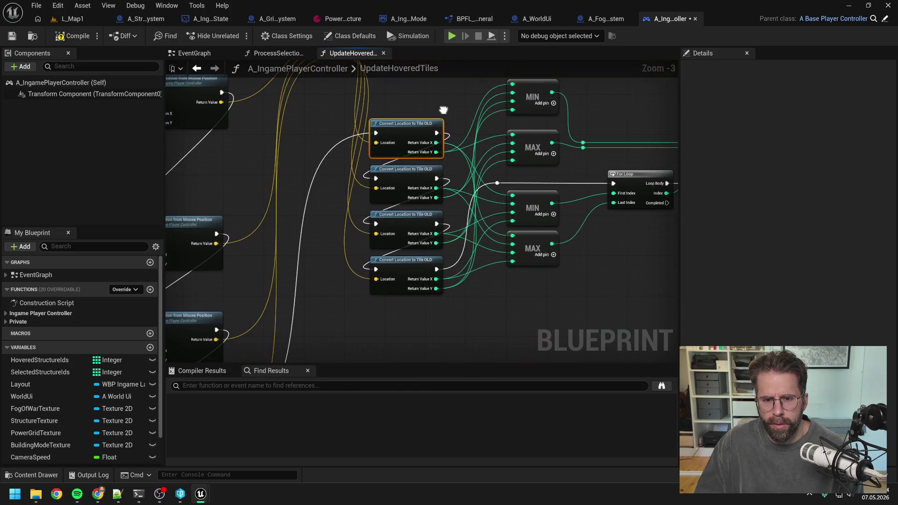
# Paste a new Convert Location to Tile node fed by a world location and Get World Location's execution.
pyautogui.click(445, 167)
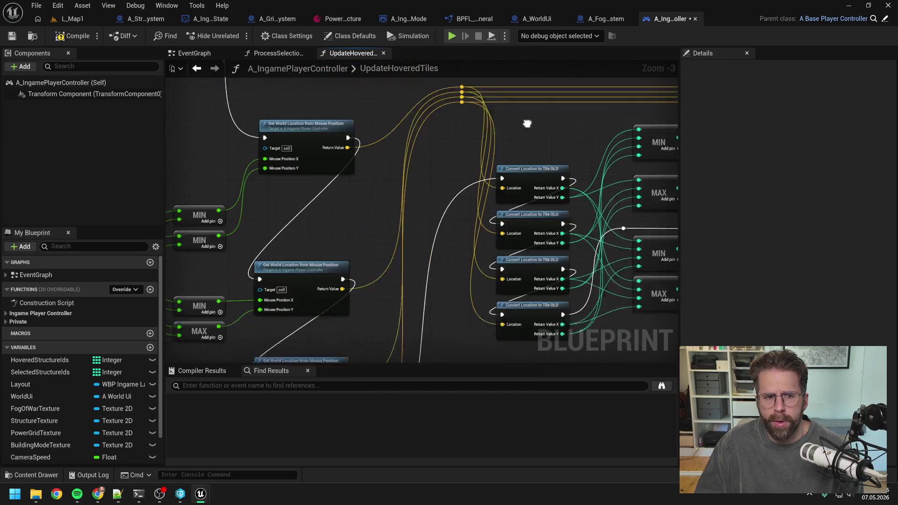
pyautogui.scroll(-1, 574, 105)
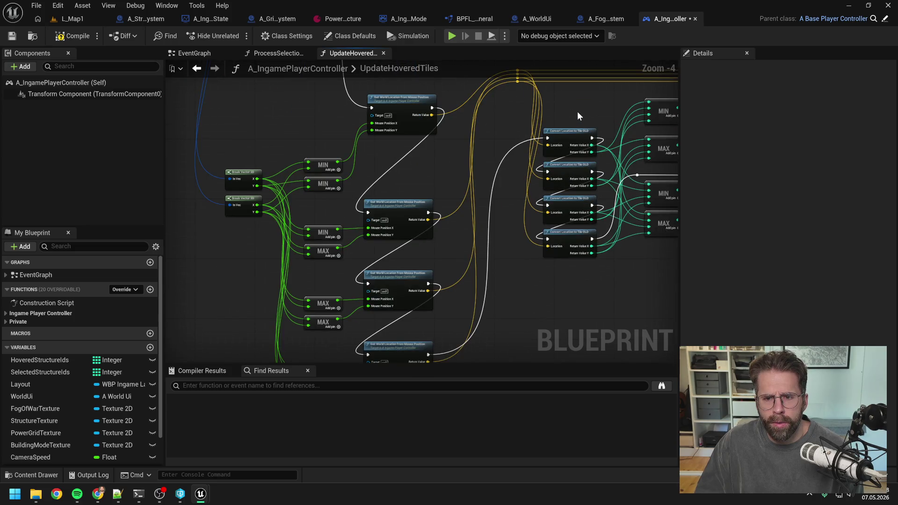
pyautogui.moveTo(588, 111)
pyautogui.mouseDown()
pyautogui.moveTo(388, 132)
pyautogui.moveTo(577, 221)
pyautogui.mouseUp()
pyautogui.scroll(-5, 387, 128)
pyautogui.scroll(6, 576, 221)
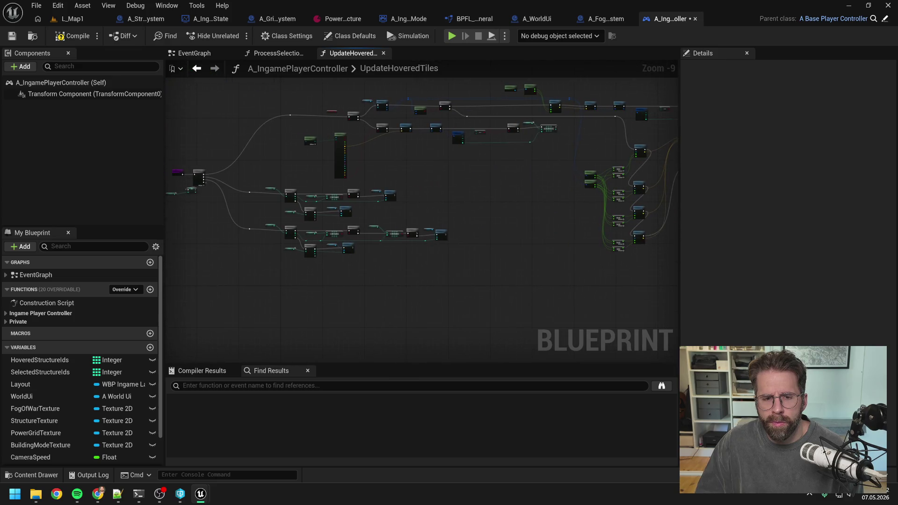
pyautogui.moveTo(477, 166)
pyautogui.mouseDown()
pyautogui.moveTo(453, 195)
pyautogui.moveTo(448, 182)
pyautogui.moveTo(415, 171)
pyautogui.mouseUp()
pyautogui.hotkey('ctrl', 'v')
pyautogui.moveTo(366, 136)
pyautogui.mouseDown()
pyautogui.moveTo(407, 196)
pyautogui.moveTo(343, 245)
pyautogui.moveTo(388, 158)
pyautogui.mouseUp()
pyautogui.moveTo(297, 296)
pyautogui.mouseDown()
pyautogui.moveTo(374, 152)
pyautogui.moveTo(453, 232)
pyautogui.mouseUp()
# Split the node's return pin into X and Y and paste copies lined up beneath it.
pyautogui.moveTo(520, 237); pyautogui.dragTo(496, 122)
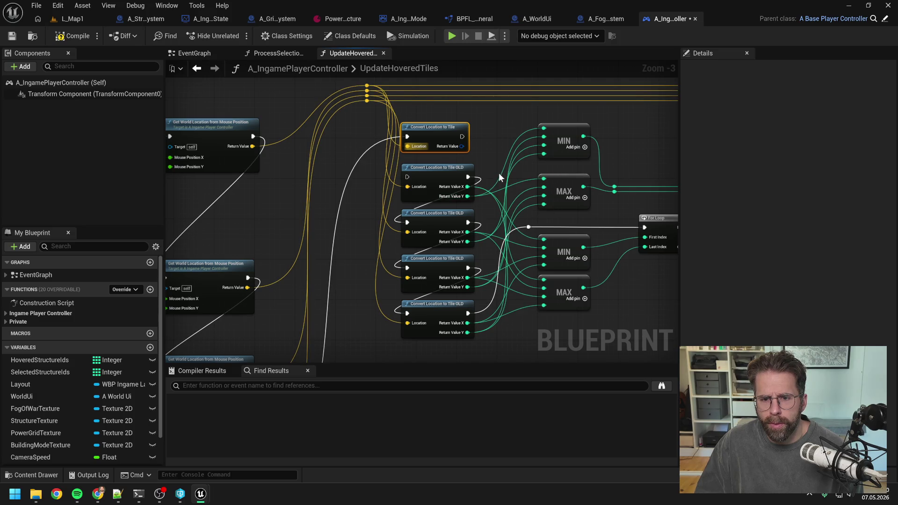
pyautogui.rightClick(462, 146)
pyautogui.press('Escape')
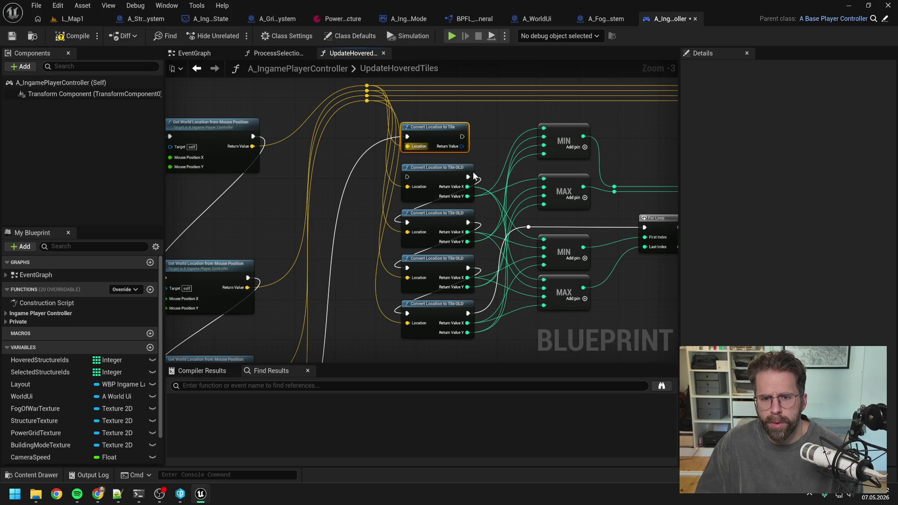
pyautogui.moveTo(437, 134); pyautogui.dragTo(447, 73)
pyautogui.hotkey('ctrl', 'v')
pyautogui.moveTo(453, 304)
pyautogui.mouseDown()
pyautogui.moveTo(435, 287)
pyautogui.moveTo(441, 282)
pyautogui.mouseUp()
pyautogui.hotkey('ctrl', 'v')
pyautogui.hotkey('ctrl', 'v')
pyautogui.moveTo(485, 333); pyautogui.dragTo(447, 328)
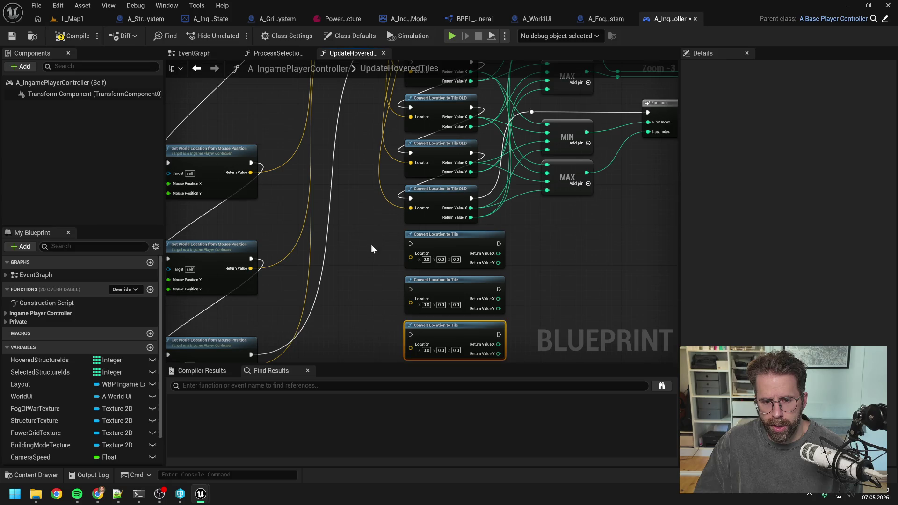
# Feed world locations into the copies, link execution to the loop reroute, and delete the OLD nodes.
pyautogui.scroll(-1, 371, 244)
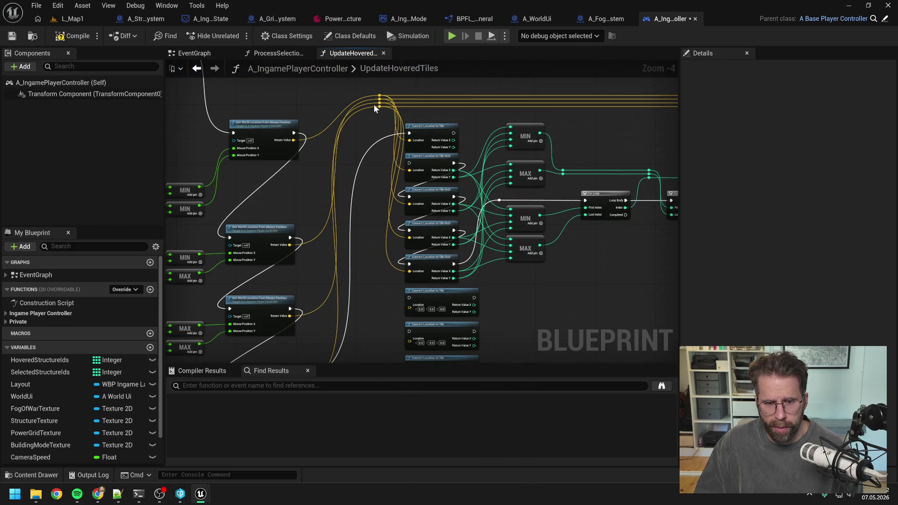
pyautogui.moveTo(379, 99); pyautogui.dragTo(409, 338)
pyautogui.moveTo(380, 108)
pyautogui.mouseDown()
pyautogui.moveTo(418, 349)
pyautogui.moveTo(411, 336)
pyautogui.moveTo(498, 182)
pyautogui.moveTo(499, 163)
pyautogui.mouseUp()
pyautogui.click(431, 218)
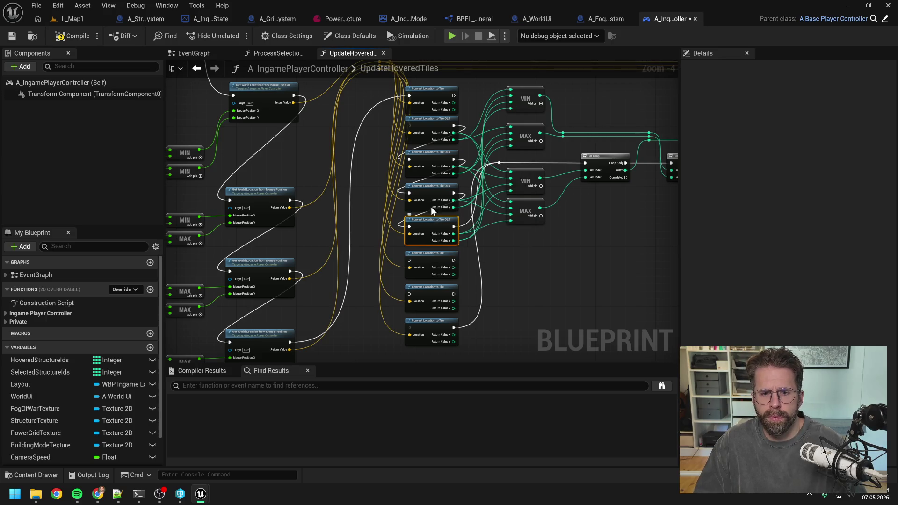
pyautogui.press('Delete')
pyautogui.click(432, 187)
pyautogui.press('Delete')
pyautogui.click(434, 154)
pyautogui.moveTo(433, 136)
pyautogui.mouseDown()
pyautogui.moveTo(464, 323)
pyautogui.moveTo(444, 284)
pyautogui.moveTo(445, 228)
pyautogui.mouseUp()
pyautogui.hotkey('ctrl', 'z')
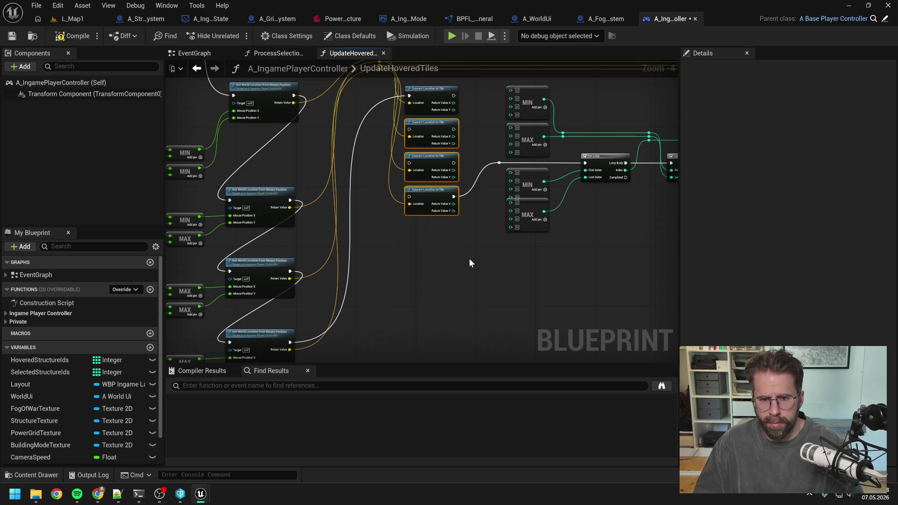
# Chain execution through the four new Convert Location to Tile nodes.
pyautogui.click(482, 131)
pyautogui.scroll(2, 467, 159)
pyautogui.moveTo(446, 139); pyautogui.dragTo(381, 189)
pyautogui.moveTo(446, 189); pyautogui.dragTo(381, 239)
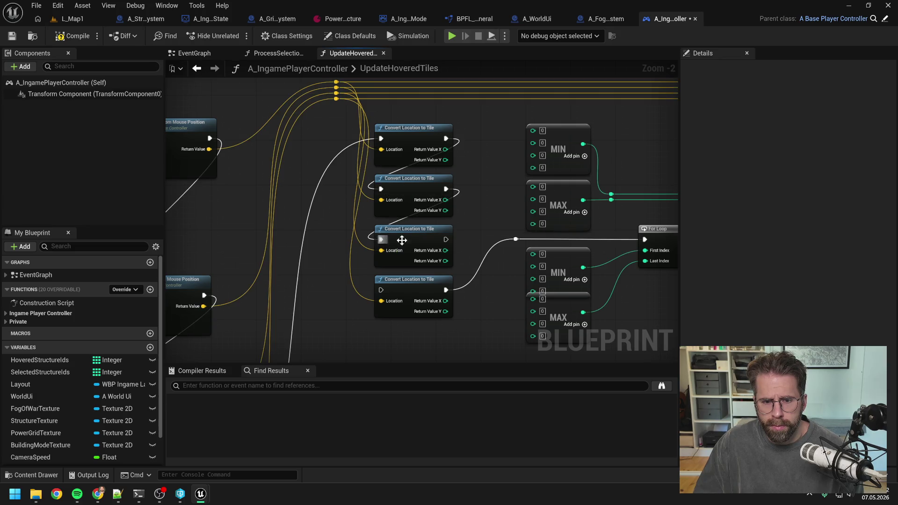
pyautogui.moveTo(446, 239); pyautogui.dragTo(381, 290)
# Connect the first and second nodes' X and Y values to the upper and lower MIN/MAX nodes.
pyautogui.moveTo(463, 221); pyautogui.dragTo(435, 220)
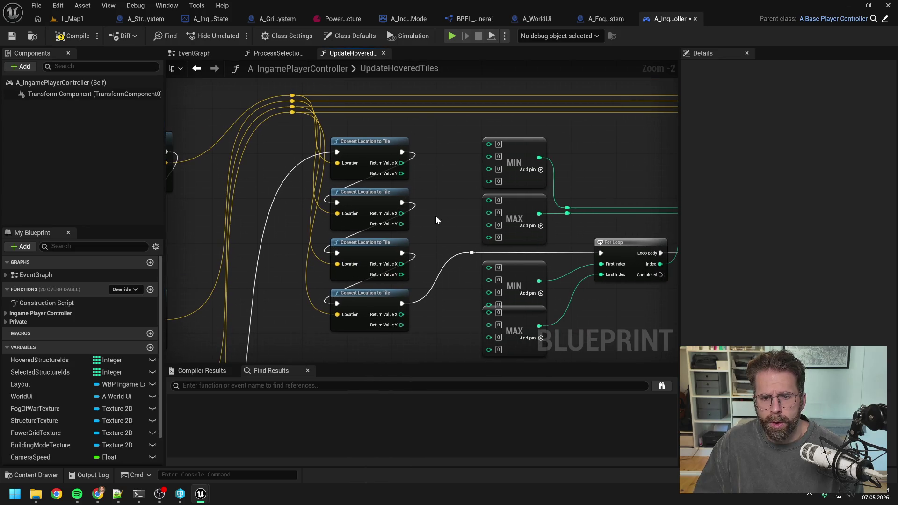
pyautogui.moveTo(401, 173); pyautogui.dragTo(489, 143)
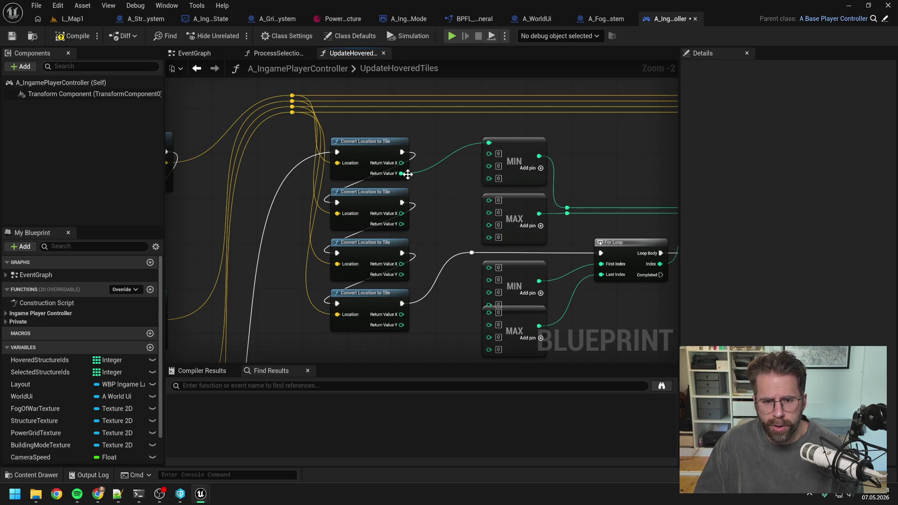
pyautogui.moveTo(403, 173); pyautogui.dragTo(492, 201)
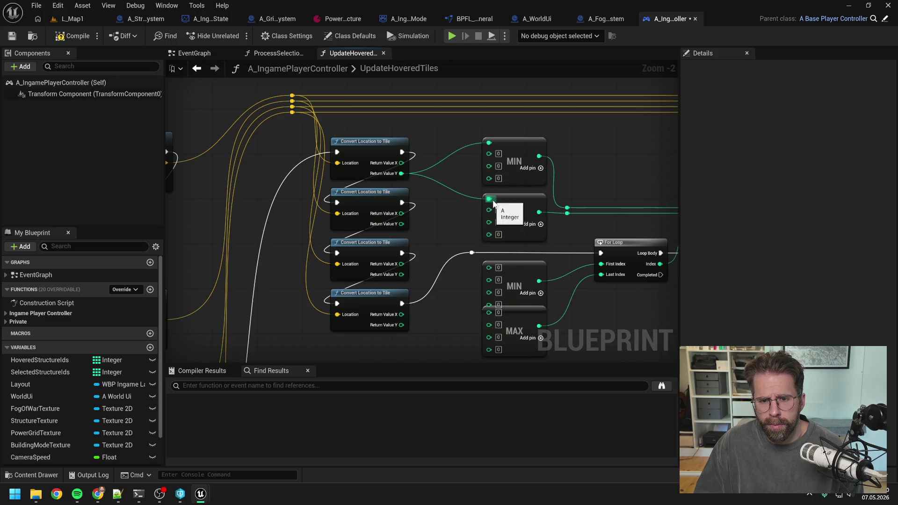
pyautogui.moveTo(401, 163)
pyautogui.mouseDown()
pyautogui.moveTo(493, 266)
pyautogui.moveTo(403, 174)
pyautogui.moveTo(467, 284)
pyautogui.moveTo(518, 331)
pyautogui.mouseUp()
pyautogui.click(518, 321)
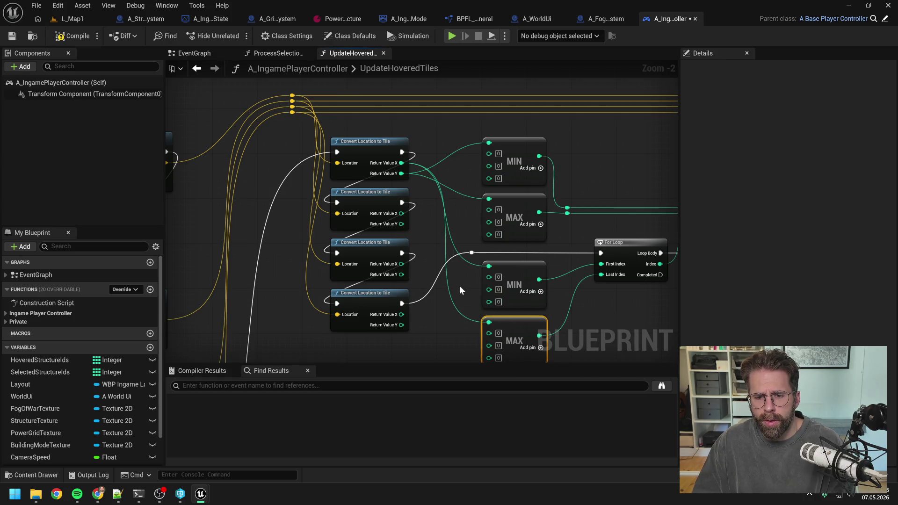
pyautogui.click(468, 282)
pyautogui.moveTo(393, 192)
pyautogui.mouseDown()
pyautogui.moveTo(438, 171)
pyautogui.moveTo(479, 130)
pyautogui.moveTo(440, 207)
pyautogui.moveTo(484, 132)
pyautogui.moveTo(481, 188)
pyautogui.mouseUp()
pyautogui.press('Escape')
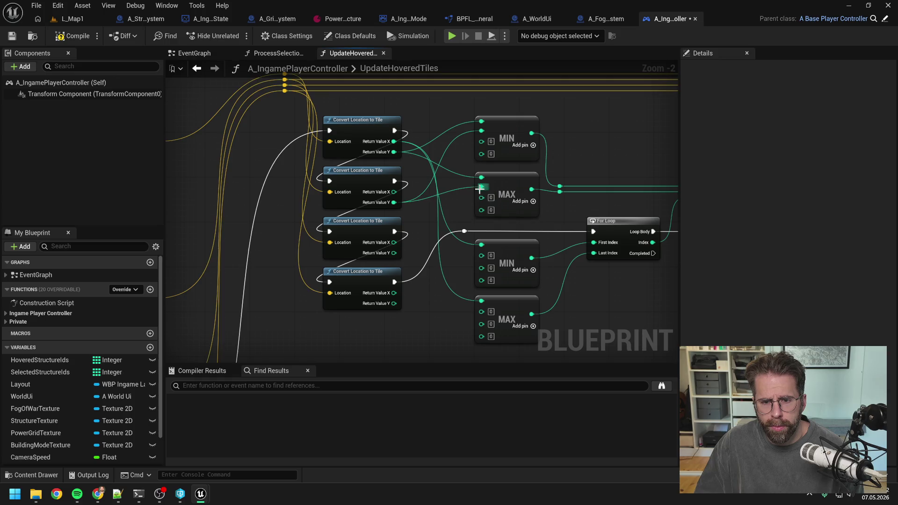
pyautogui.moveTo(397, 192); pyautogui.dragTo(481, 255)
pyautogui.moveTo(394, 191); pyautogui.dragTo(484, 313)
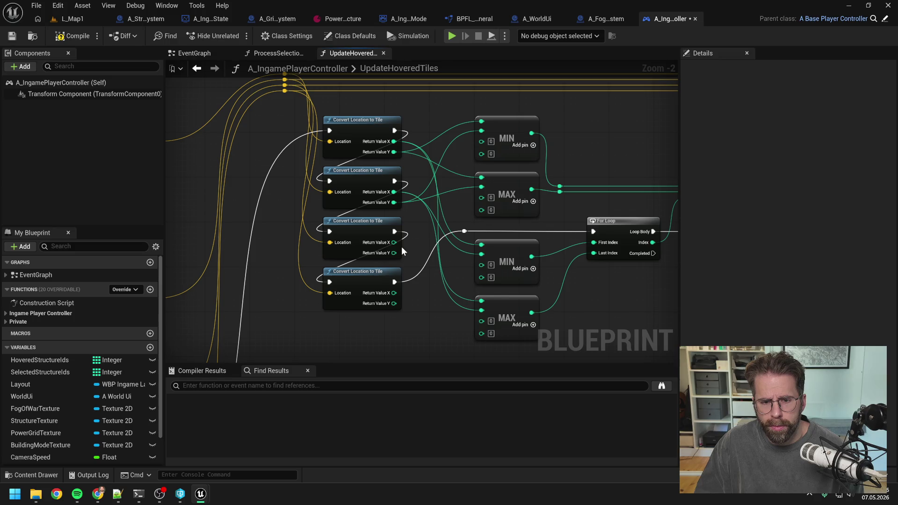
# Connect the third and fourth nodes' X and Y values to the MIN/MAX nodes.
pyautogui.moveTo(394, 253); pyautogui.dragTo(482, 140)
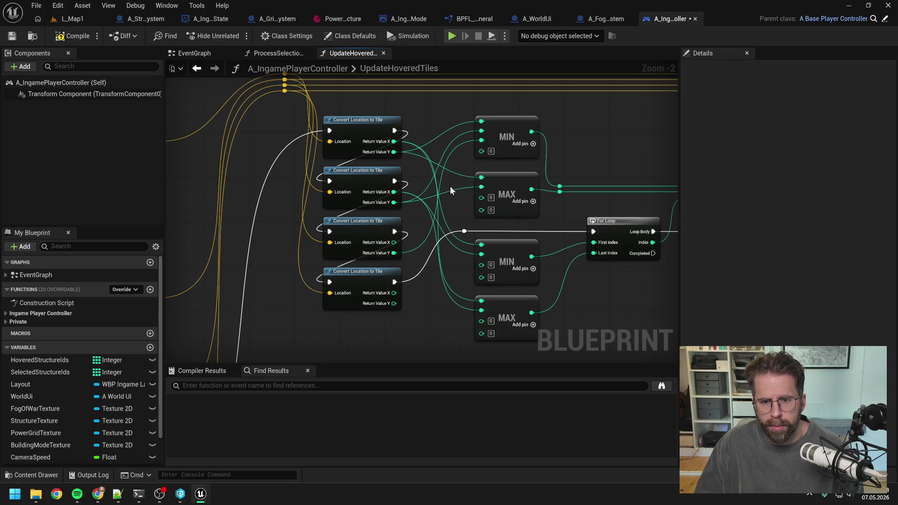
pyautogui.moveTo(394, 253)
pyautogui.mouseDown()
pyautogui.moveTo(481, 201)
pyautogui.moveTo(465, 185)
pyautogui.moveTo(482, 197)
pyautogui.mouseUp()
pyautogui.moveTo(394, 242)
pyautogui.mouseDown()
pyautogui.moveTo(486, 264)
pyautogui.moveTo(482, 319)
pyautogui.mouseUp()
pyautogui.moveTo(394, 293)
pyautogui.mouseDown()
pyautogui.moveTo(481, 320)
pyautogui.moveTo(482, 328)
pyautogui.mouseUp()
pyautogui.moveTo(394, 303)
pyautogui.mouseDown()
pyautogui.moveTo(410, 302)
pyautogui.moveTo(486, 209)
pyautogui.moveTo(416, 256)
pyautogui.moveTo(481, 149)
pyautogui.mouseUp()
# Compile and save the player controller, then inspect ConvertLocationToTileOLD in BPFL_General.
pyautogui.click(69, 36)
pyautogui.hotkey('ctrl', 's')
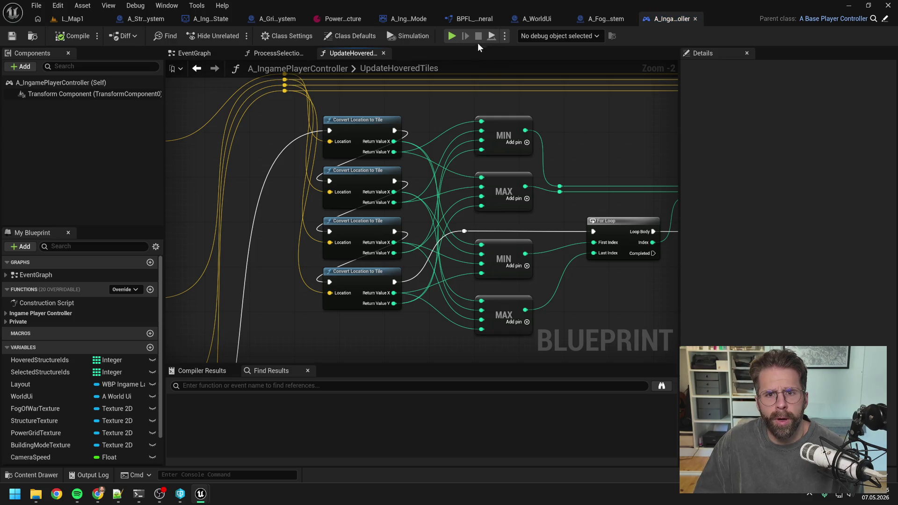
pyautogui.click(468, 19)
pyautogui.rightClick(79, 117)
# Find the remaining ConvertLocationToTileOLD reference and jump to it in ProcessSelectionRectangle.
pyautogui.moveTo(117, 158)
pyautogui.click(192, 173)
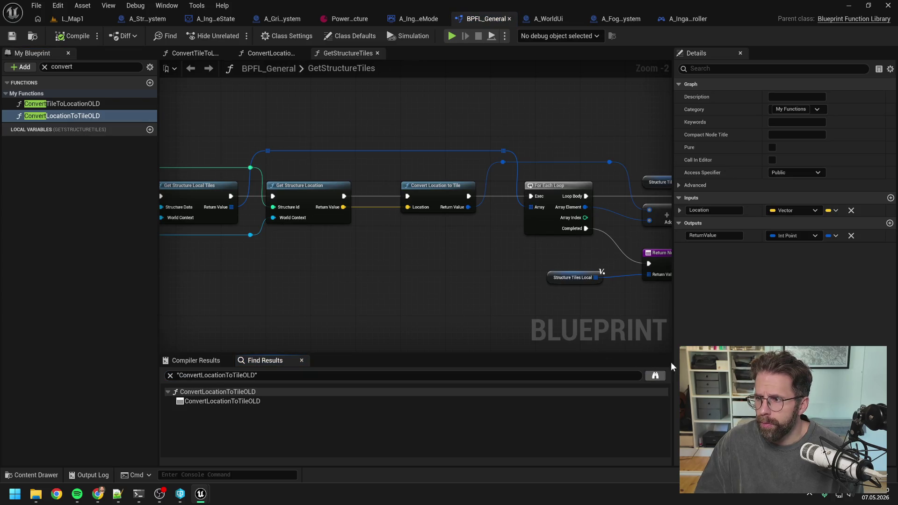
pyautogui.click(688, 19)
pyautogui.scroll(5, 583, 159)
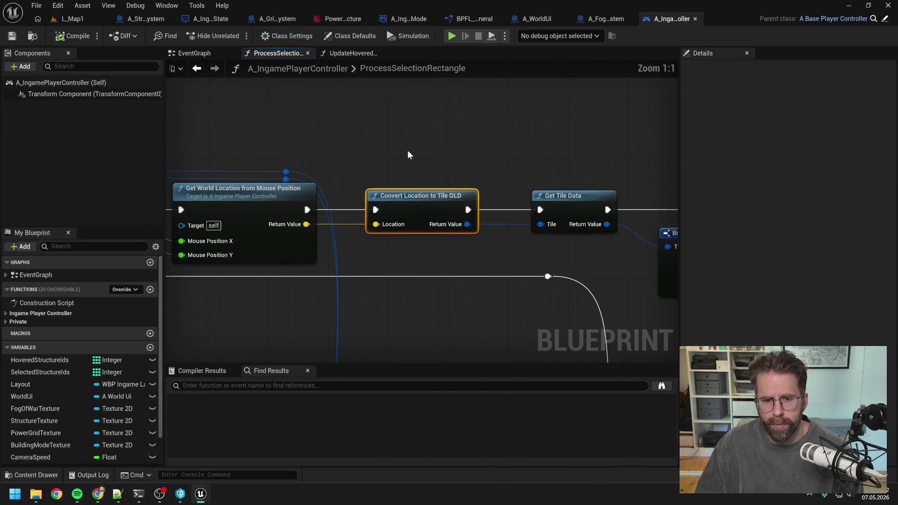
# Paste a new Convert Location to Tile node, recombine its result, and wire it to Get Tile Data.
pyautogui.hotkey('ctrl', 'v')
pyautogui.moveTo(438, 155); pyautogui.dragTo(417, 136)
pyautogui.rightClick(488, 155)
pyautogui.click(513, 209)
pyautogui.moveTo(306, 224)
pyautogui.mouseDown()
pyautogui.moveTo(375, 162)
pyautogui.moveTo(342, 166)
pyautogui.moveTo(376, 142)
pyautogui.mouseUp()
pyautogui.moveTo(458, 157)
pyautogui.mouseDown()
pyautogui.moveTo(536, 226)
pyautogui.moveTo(540, 209)
pyautogui.mouseUp()
# Delete the OLD conversion node and move the new node into its place.
pyautogui.click(411, 196)
pyautogui.press('Delete')
pyautogui.moveTo(419, 133); pyautogui.dragTo(427, 200)
pyautogui.click(196, 87)
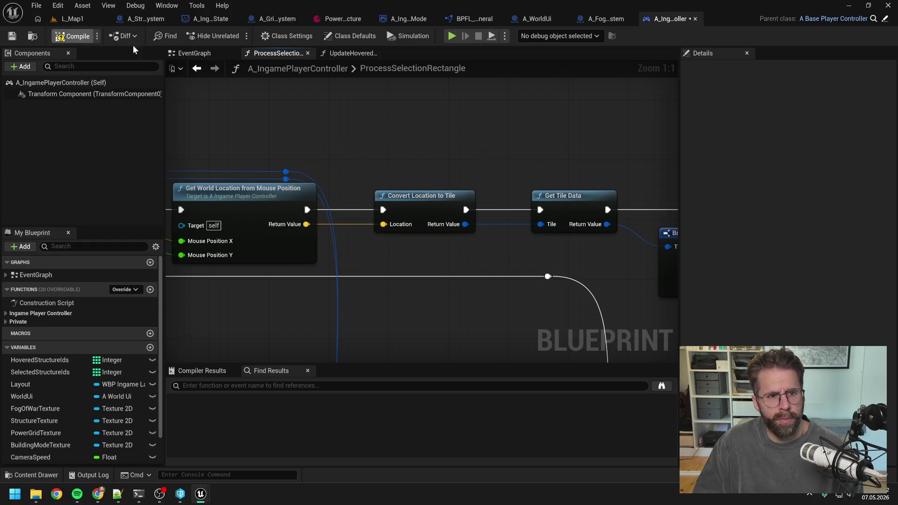
# In BPFL_General, confirm ConvertLocationToTileOLD has no references and delete the function.
pyautogui.click(474, 19)
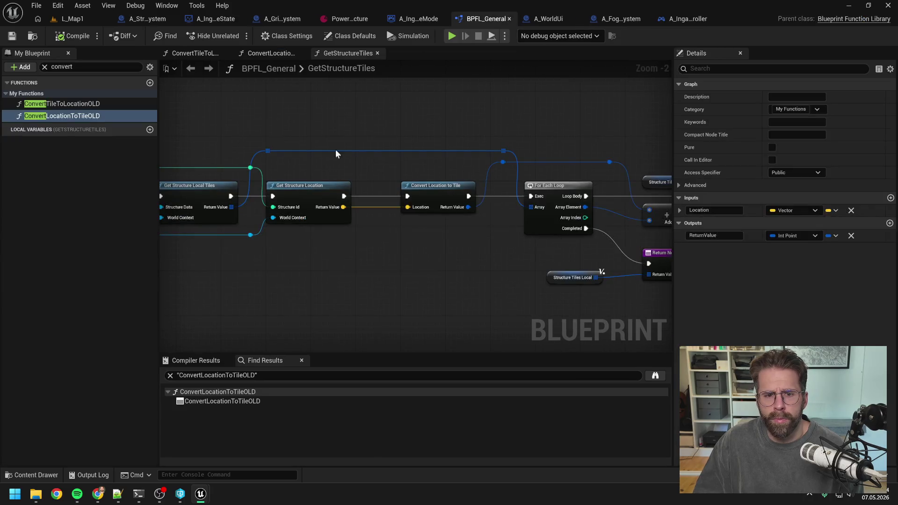
pyautogui.rightClick(87, 116)
pyautogui.moveTo(120, 170)
pyautogui.click(209, 173)
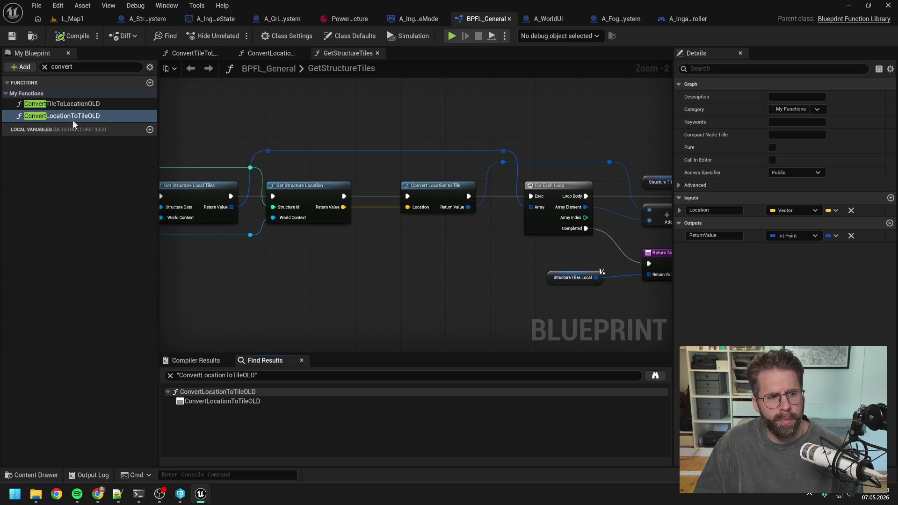
pyautogui.click(75, 123)
pyautogui.press('Delete')
# Check references to ConvertTileToLocationOLD and delete that function as well.
pyautogui.rightClick(75, 104)
pyautogui.moveTo(122, 156)
pyautogui.click(197, 161)
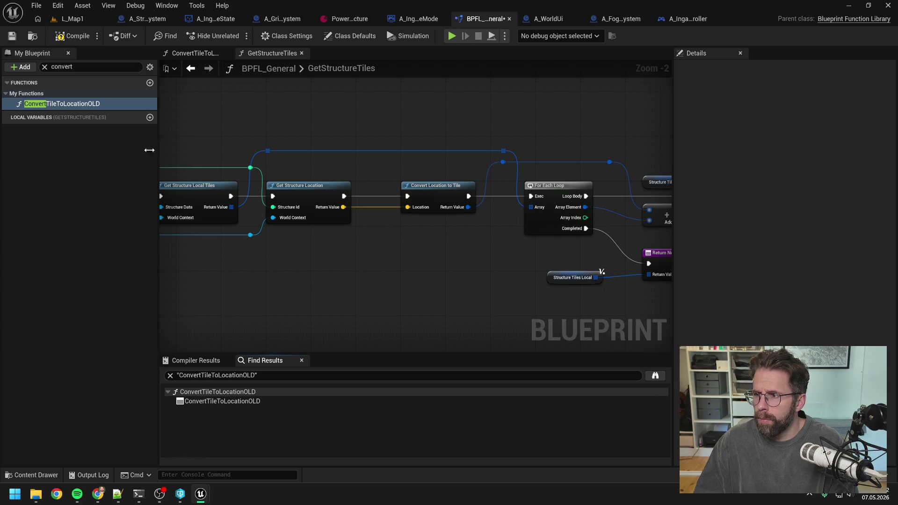
pyautogui.click(55, 103)
pyautogui.press('Delete')
# Compile BPFL_General and play-test L_Map1 by placing a building.
pyautogui.click(77, 34)
pyautogui.click(77, 20)
pyautogui.click(232, 36)
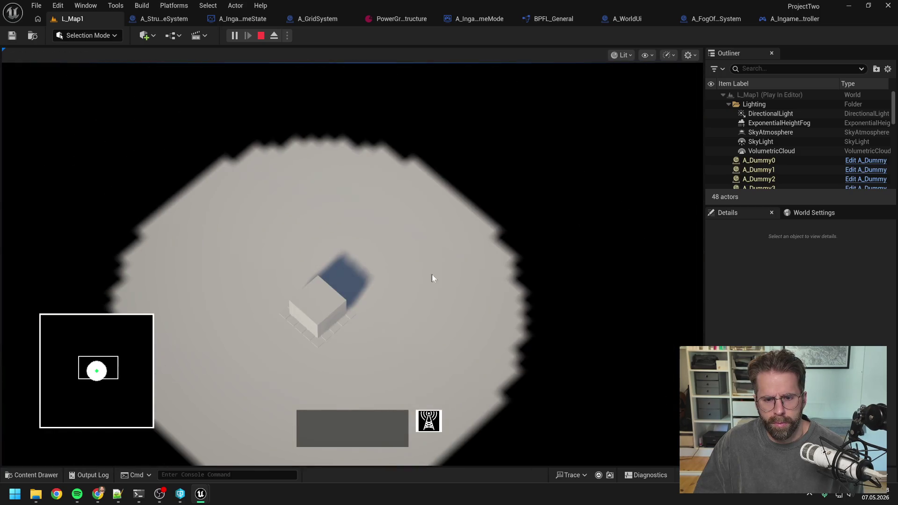
pyautogui.click(408, 327)
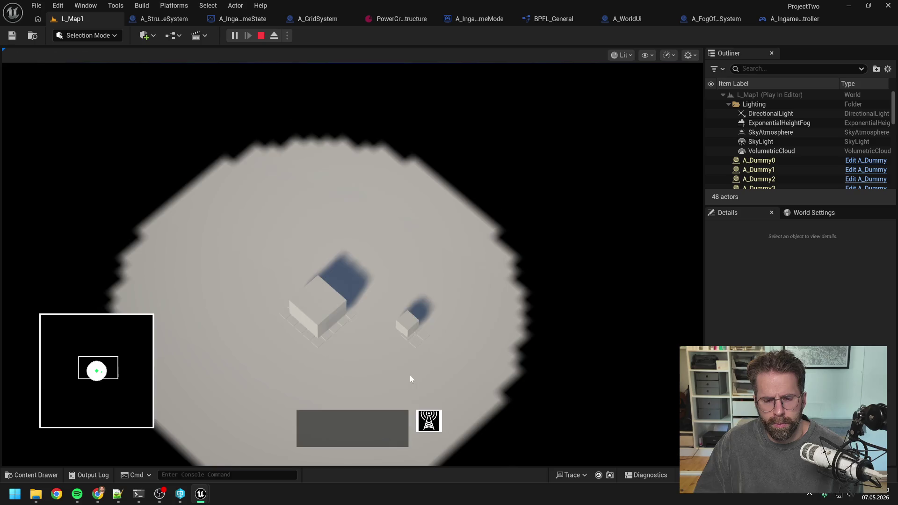
# Stop the play session and bring up the A_WorldUi blueprint's UpdateSelectedTile graph.
pyautogui.scroll(3, 397, 351)
pyautogui.press('Escape')
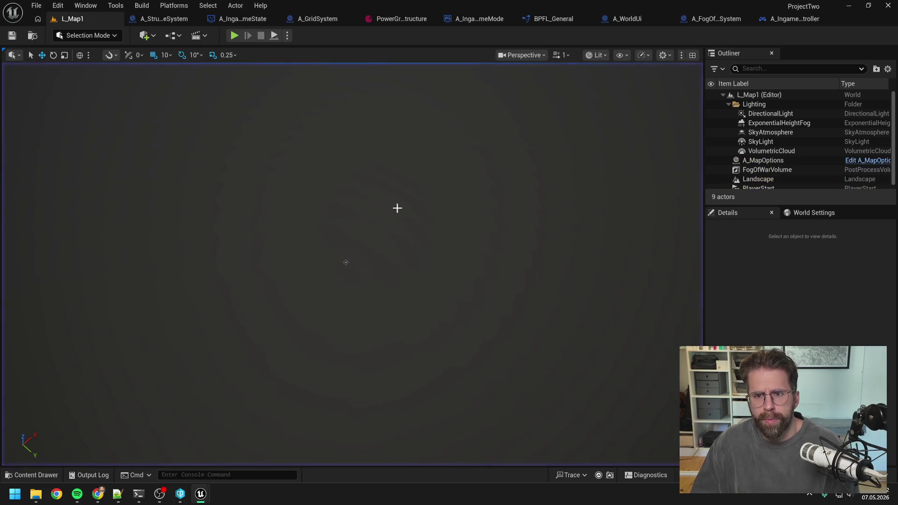
pyautogui.click(795, 19)
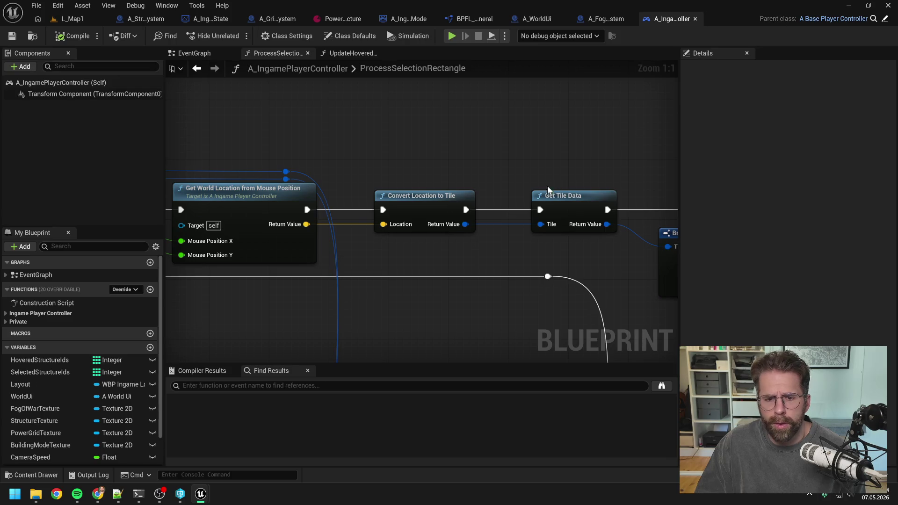
pyautogui.click(536, 18)
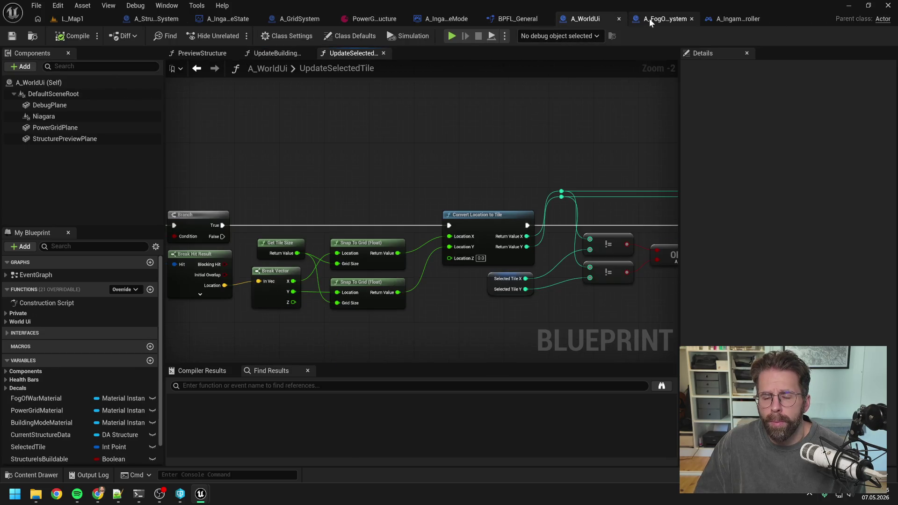
# In A_IngameGameMode, wire the conversion result straight to the Return Node and delete the reroute and 0.0 nodes.
pyautogui.click(442, 19)
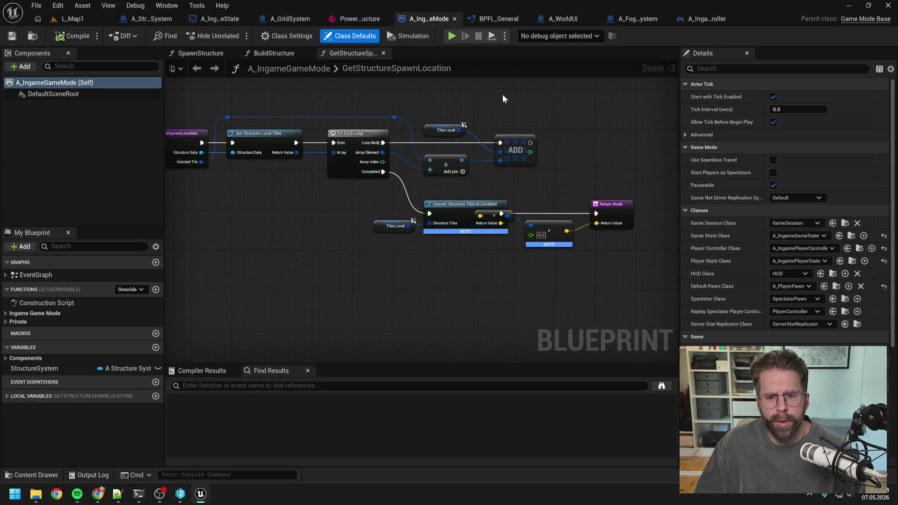
pyautogui.moveTo(538, 183); pyautogui.dragTo(605, 244)
pyautogui.moveTo(531, 224); pyautogui.dragTo(571, 224)
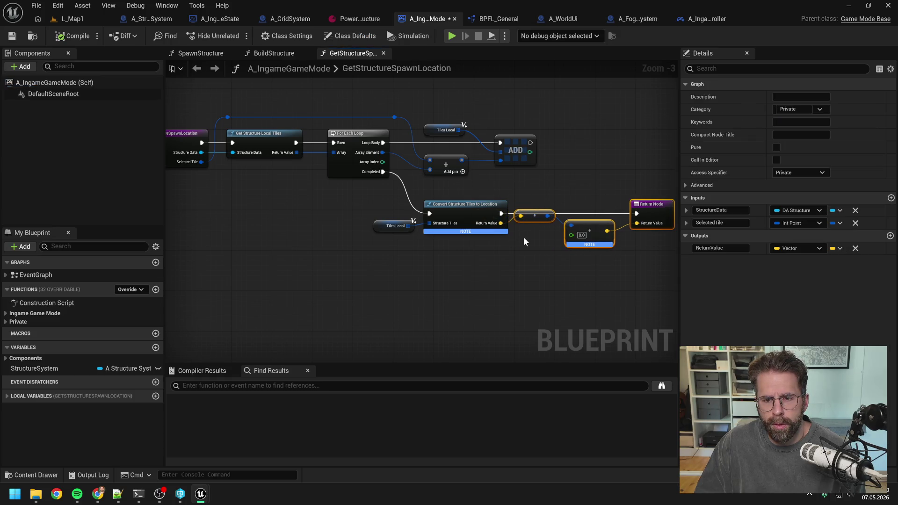
pyautogui.moveTo(501, 223); pyautogui.dragTo(637, 223)
pyautogui.moveTo(526, 193); pyautogui.dragTo(585, 246)
pyautogui.press('Delete')
pyautogui.moveTo(640, 208); pyautogui.dragTo(559, 207)
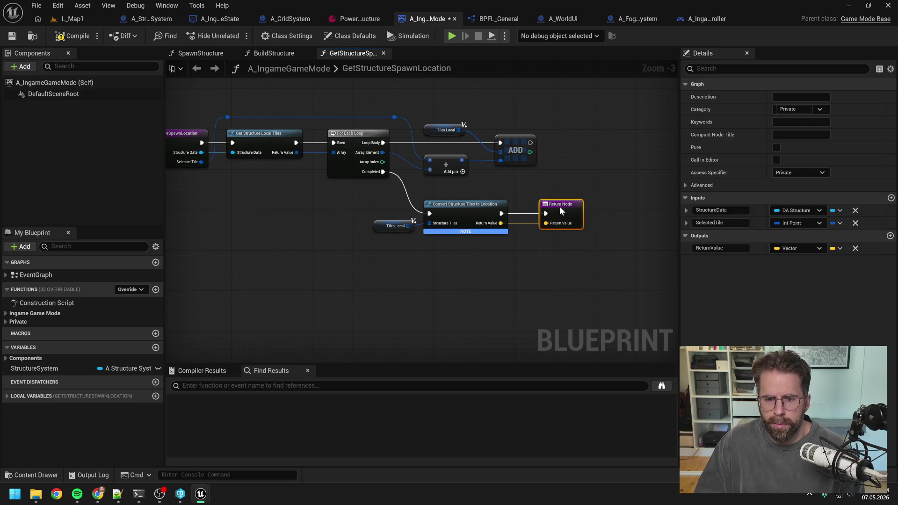
pyautogui.click(223, 78)
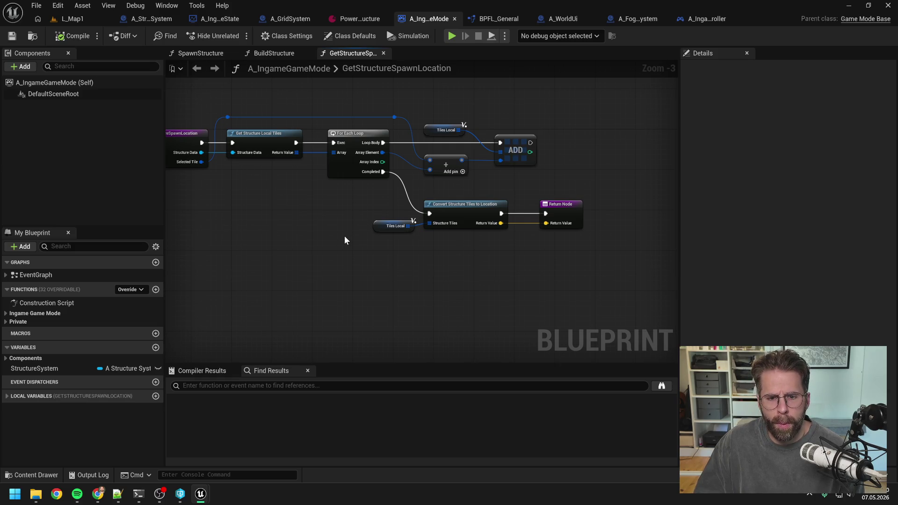
# Open A_GridSystem's HandleStructureBuilt graph and center the Debug comment with Convert Tile to Location.
pyautogui.moveTo(344, 236); pyautogui.dragTo(404, 239)
pyautogui.click(295, 21)
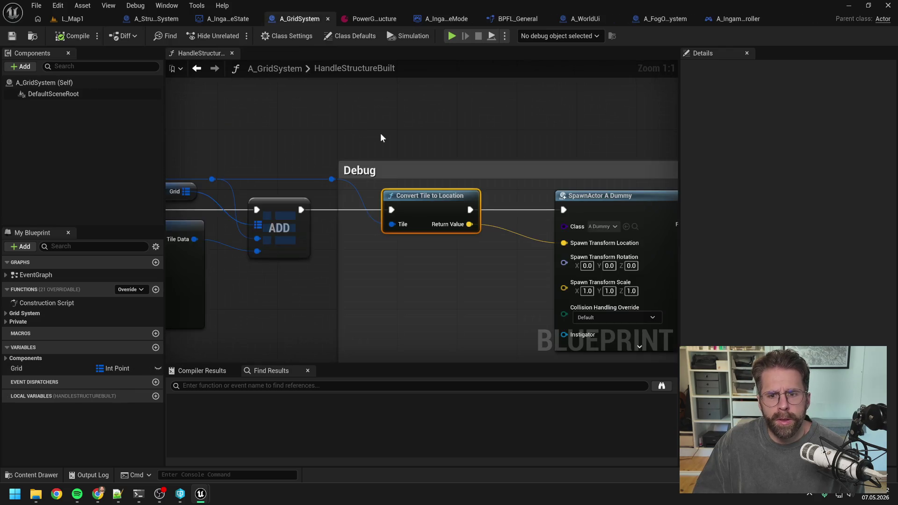
pyautogui.scroll(-2, 391, 114)
pyautogui.moveTo(391, 114); pyautogui.dragTo(501, 109)
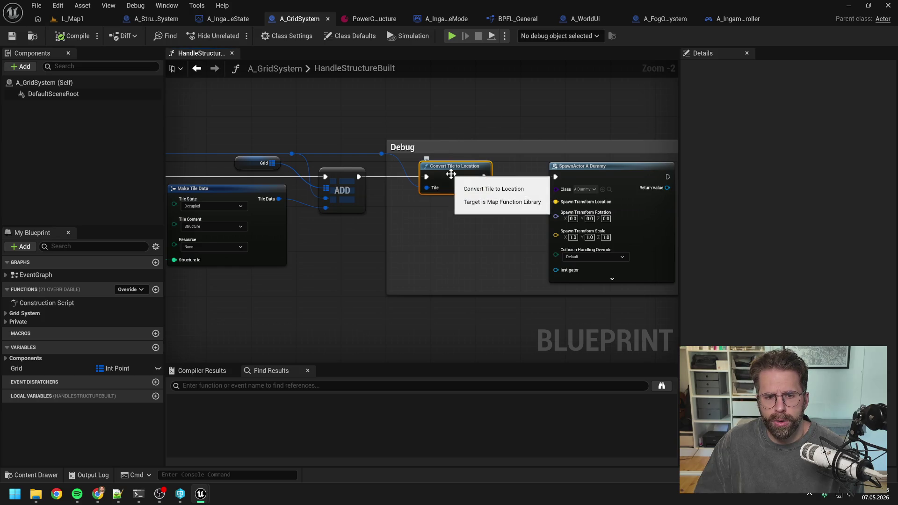
pyautogui.click(430, 100)
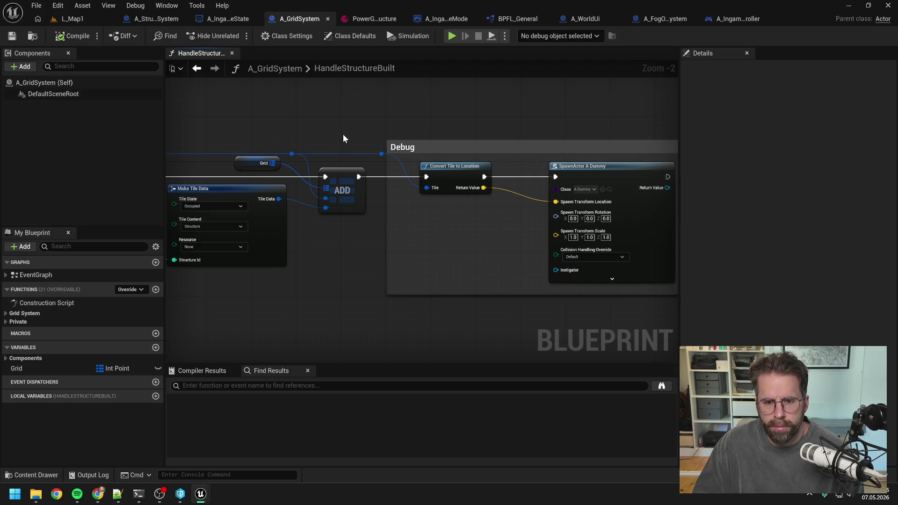
pyautogui.scroll(-1, 300, 136)
pyautogui.moveTo(300, 136)
pyautogui.mouseDown()
pyautogui.moveTo(539, 141)
pyautogui.moveTo(388, 129)
pyautogui.mouseUp()
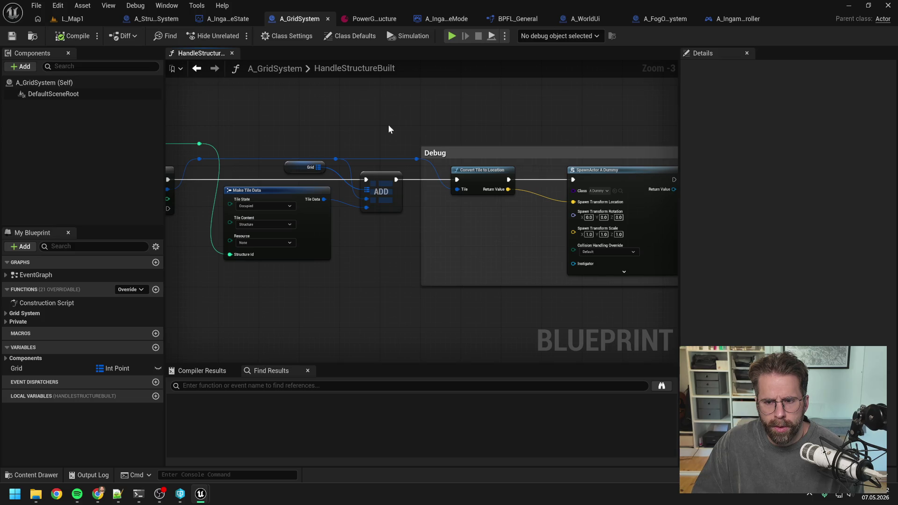
pyautogui.moveTo(522, 124); pyautogui.dragTo(408, 130)
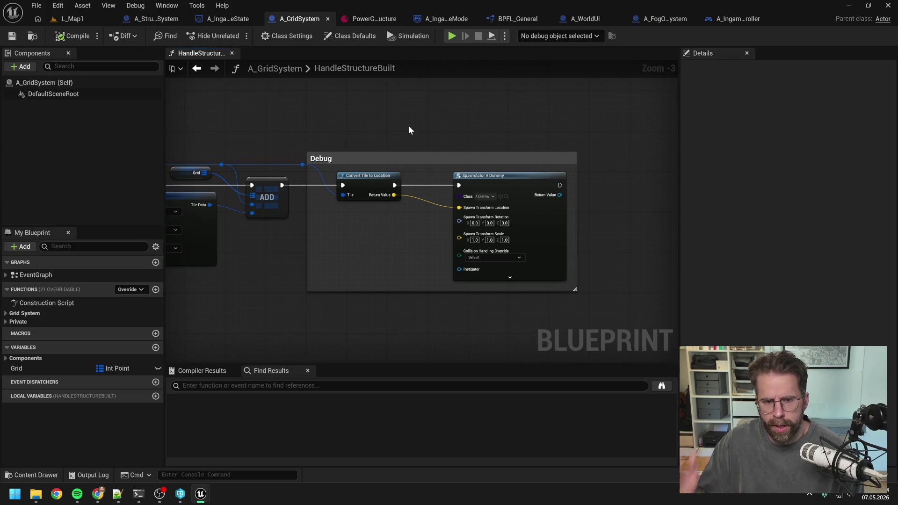
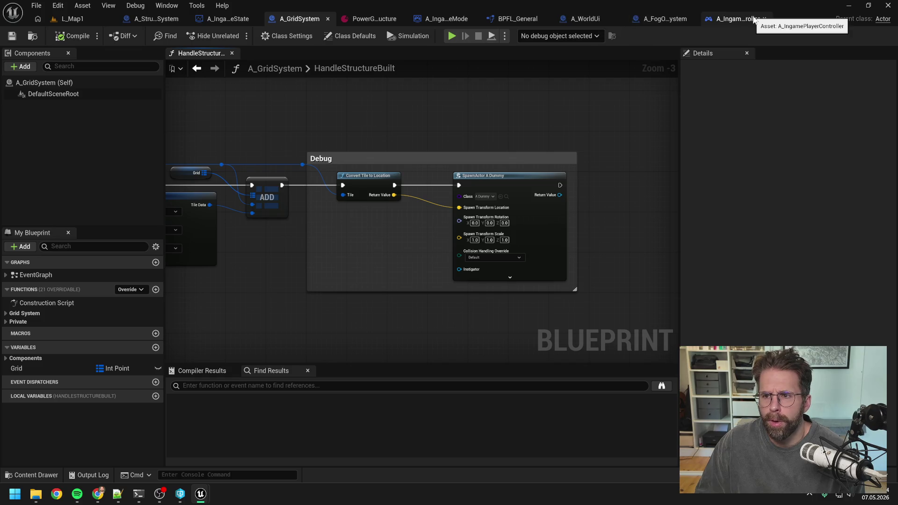
# Look over A_StructureSystem, then A_IngameGameMode's GetStructureSpawnLocation graph.
pyautogui.click(158, 21)
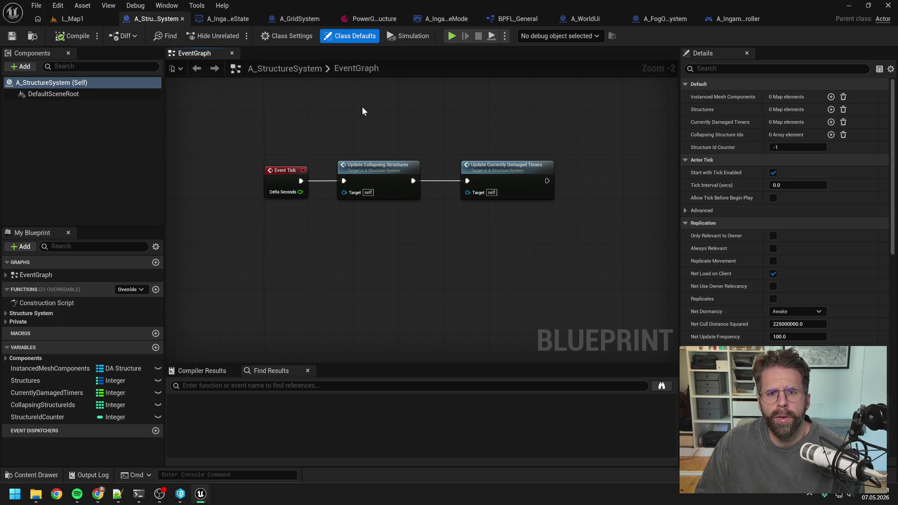
pyautogui.click(449, 19)
pyautogui.moveTo(466, 103)
pyautogui.mouseDown()
pyautogui.moveTo(482, 126)
pyautogui.moveTo(482, 119)
pyautogui.mouseUp()
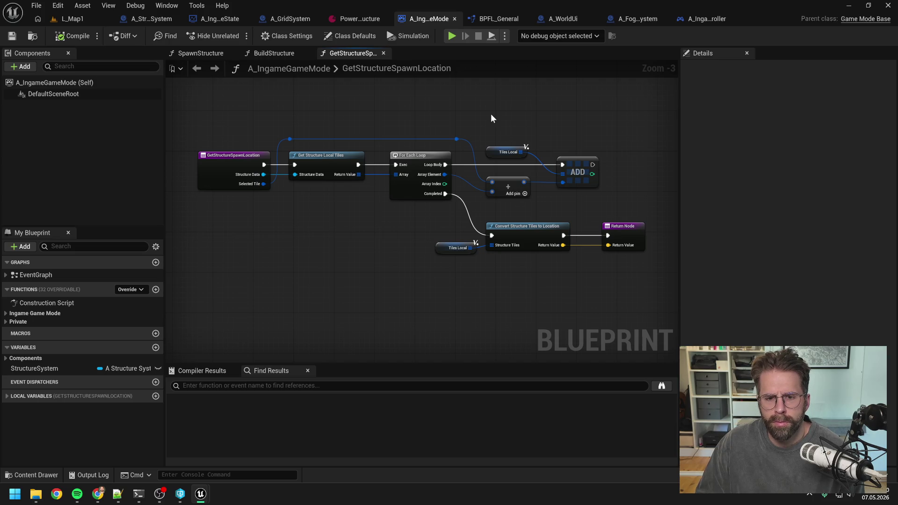
# From A_GridSystem's HandleStructureBuilt graph, open the Get Structure Tiles function definition.
pyautogui.click(298, 19)
pyautogui.click(377, 126)
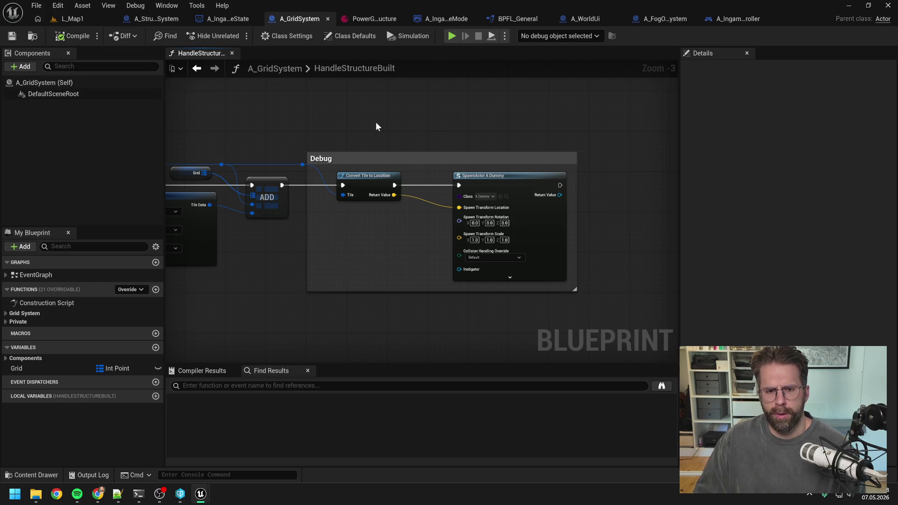
pyautogui.moveTo(377, 126)
pyautogui.mouseDown()
pyautogui.moveTo(589, 132)
pyautogui.moveTo(423, 134)
pyautogui.moveTo(571, 146)
pyautogui.moveTo(558, 142)
pyautogui.mouseUp()
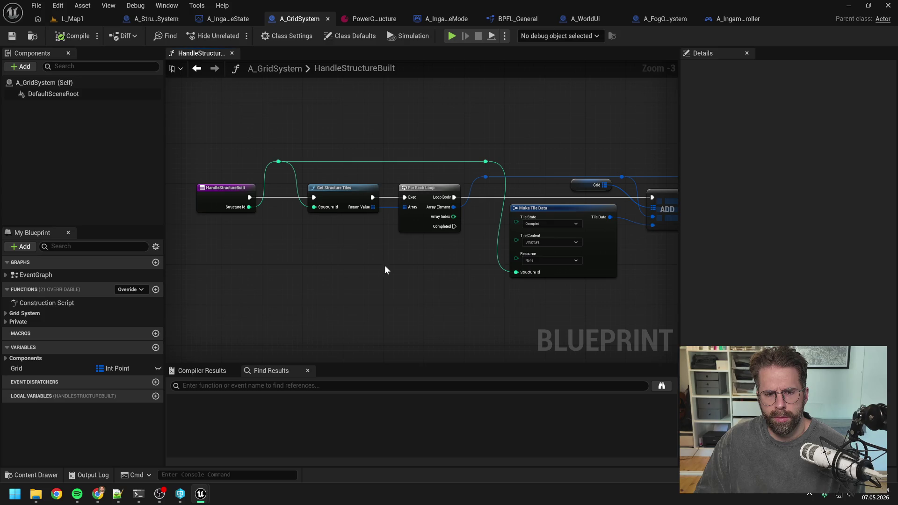
pyautogui.moveTo(407, 272)
pyautogui.mouseDown()
pyautogui.moveTo(361, 265)
pyautogui.moveTo(324, 272)
pyautogui.mouseUp()
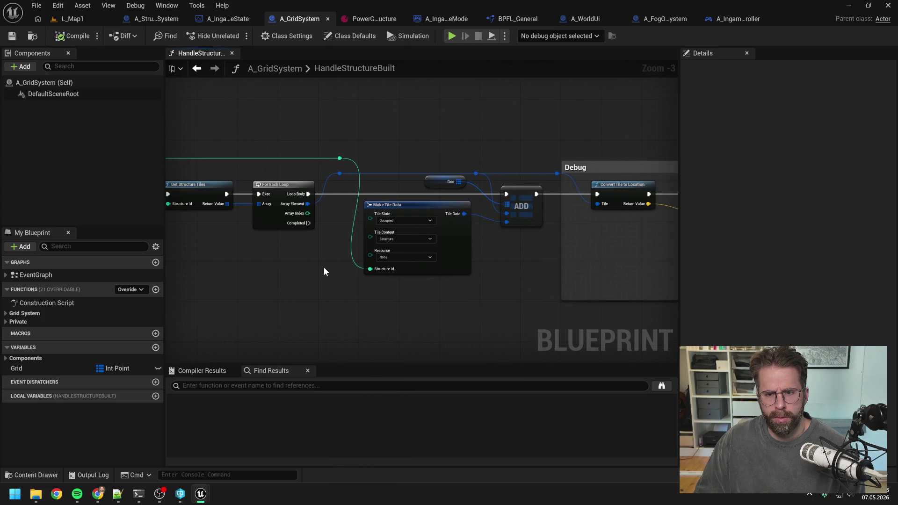
pyautogui.scroll(-1, 328, 272)
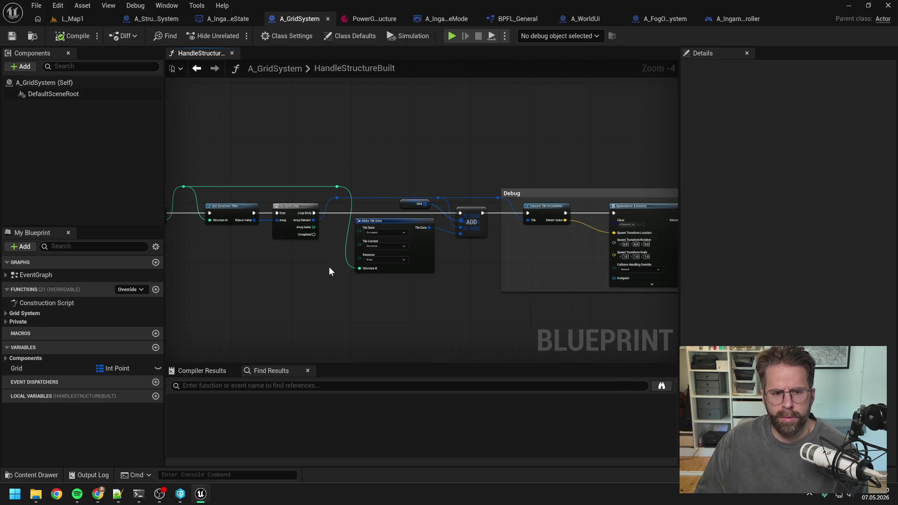
pyautogui.moveTo(329, 271)
pyautogui.mouseDown()
pyautogui.moveTo(338, 265)
pyautogui.moveTo(320, 207)
pyautogui.mouseUp()
pyautogui.doubleClick(319, 208)
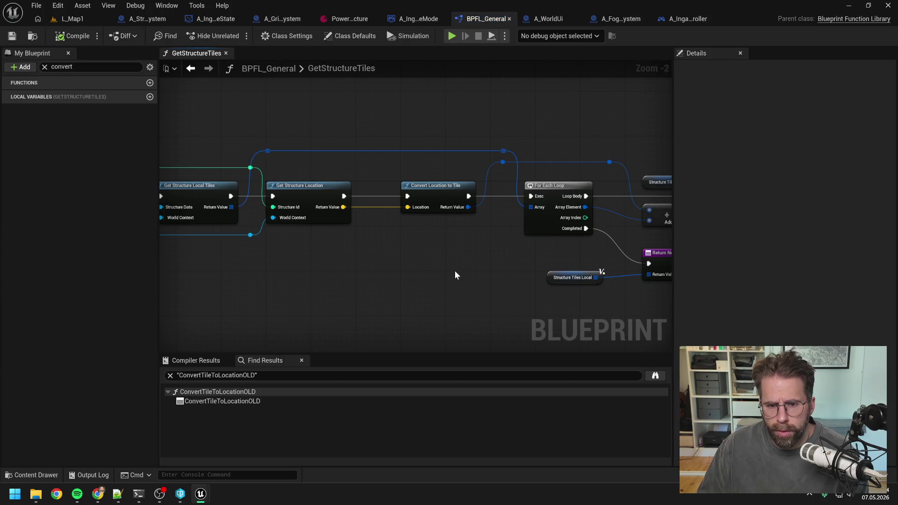
# Trace Get Structure Location from GetStructureTiles, through the library and game mode versions, to A_StructureSystem's function.
pyautogui.scroll(-1, 454, 270)
pyautogui.moveTo(362, 266); pyautogui.dragTo(379, 263)
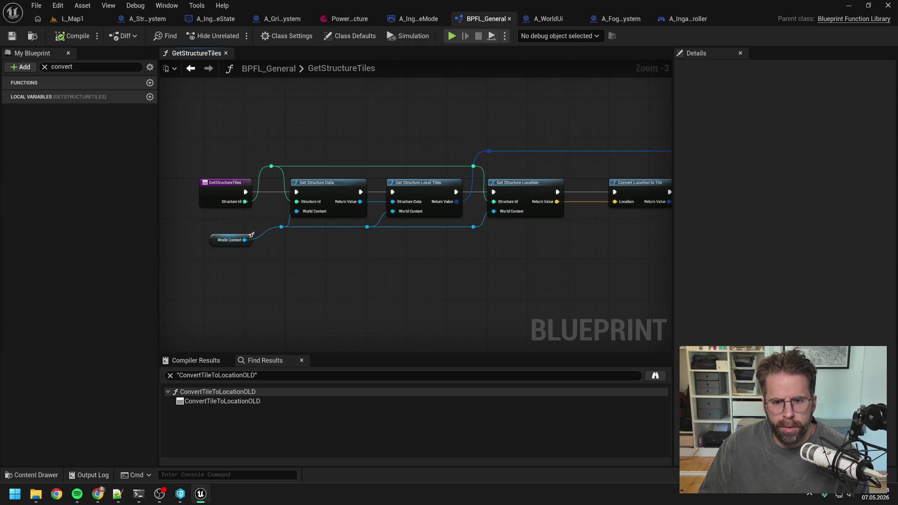
pyautogui.moveTo(567, 258); pyautogui.dragTo(447, 257)
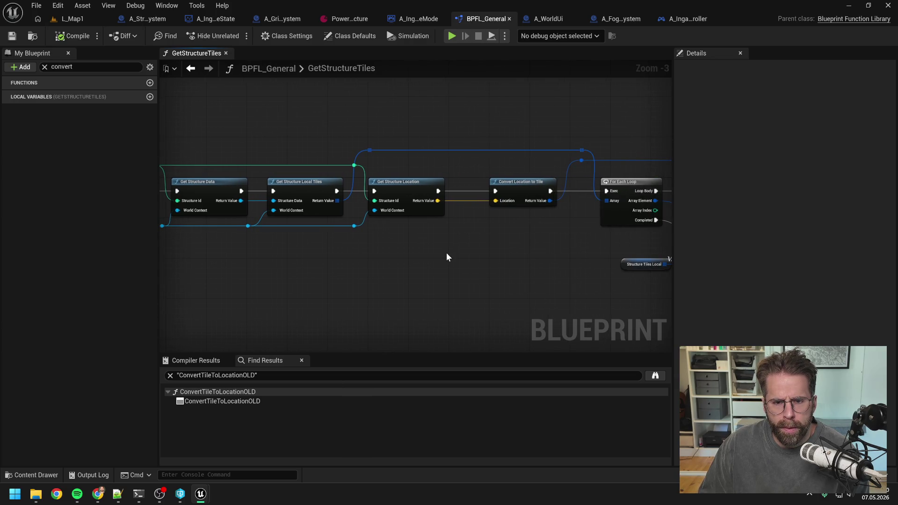
pyautogui.click(409, 189)
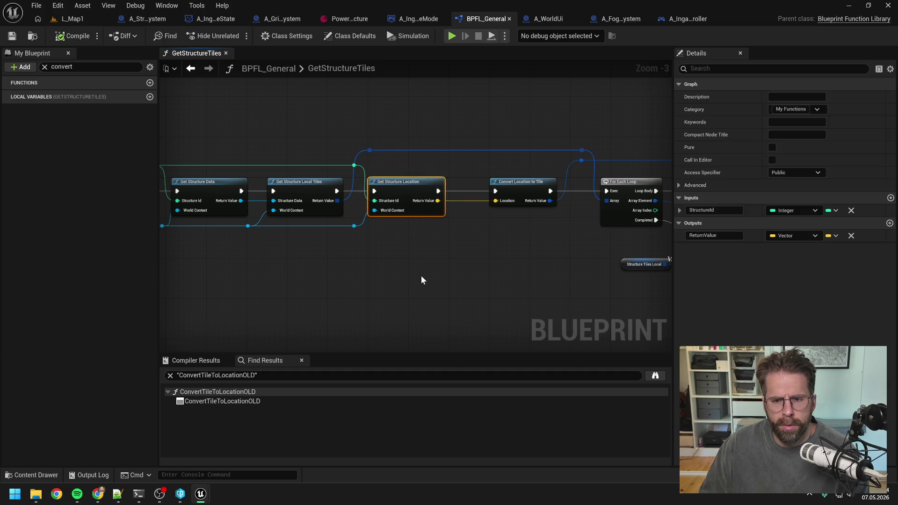
pyautogui.moveTo(421, 276); pyautogui.dragTo(351, 251)
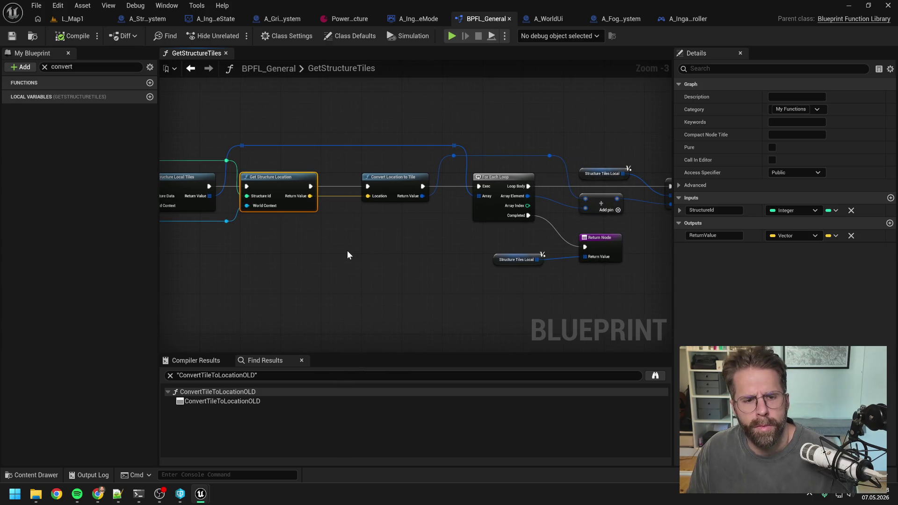
pyautogui.doubleClick(285, 189)
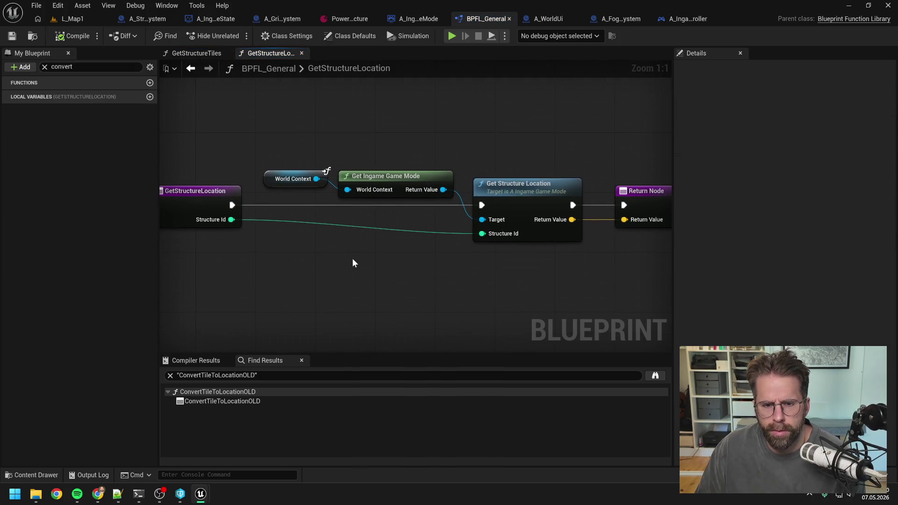
pyautogui.doubleClick(517, 200)
pyautogui.doubleClick(473, 194)
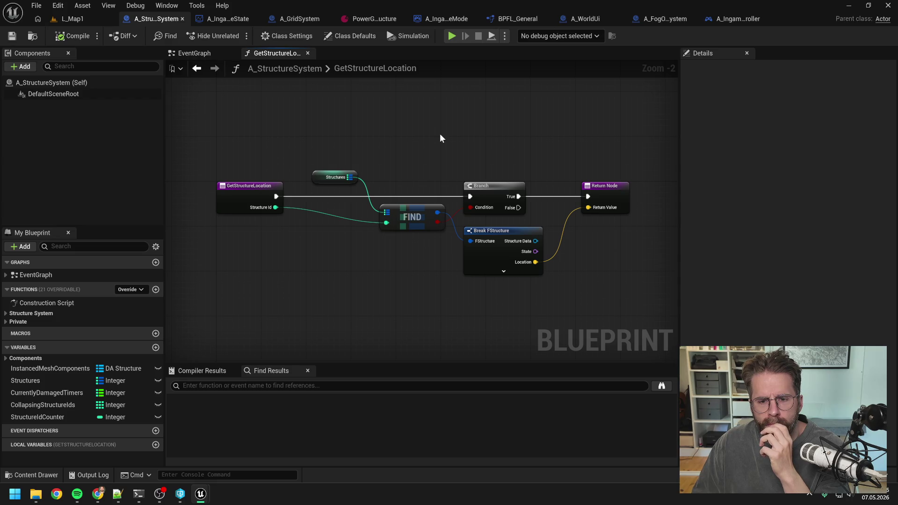
# Expand Break FStructure's pins, then close the blueprints right of A_GridSystem, including A_IngameGameState.
pyautogui.click(504, 271)
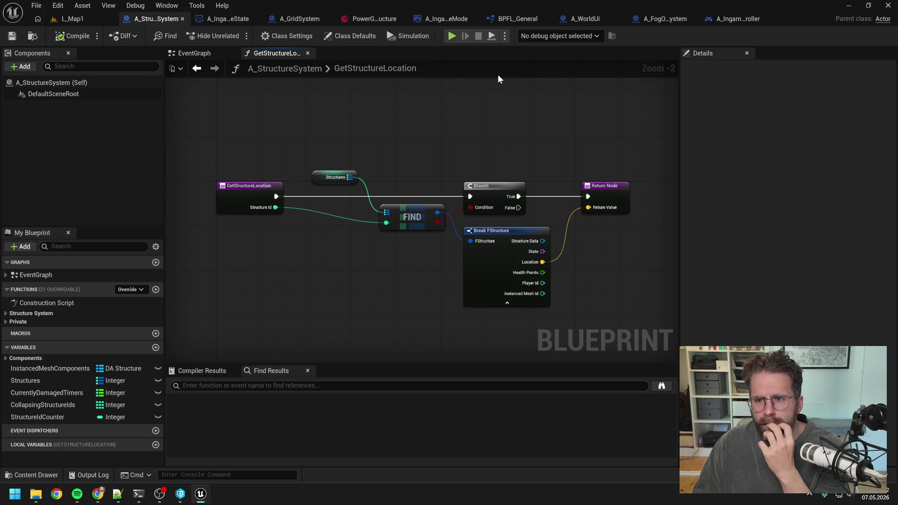
pyautogui.click(290, 19)
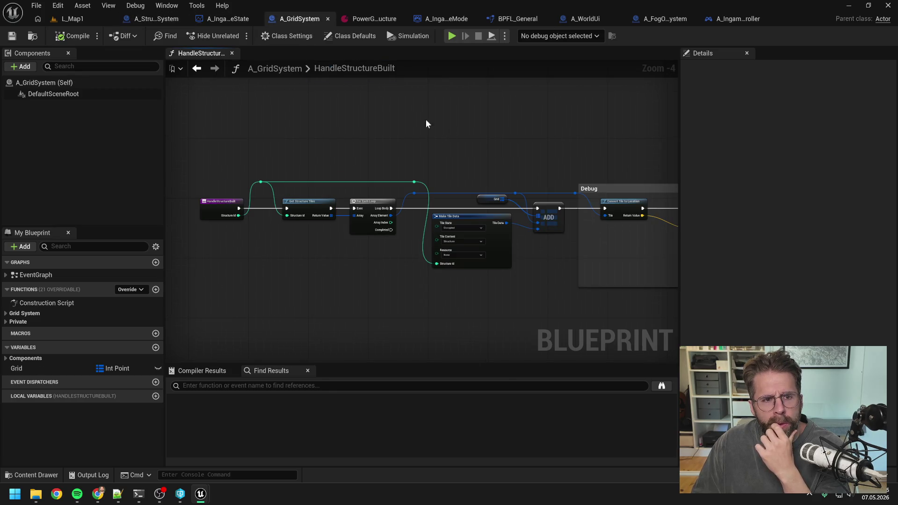
pyautogui.rightClick(300, 18)
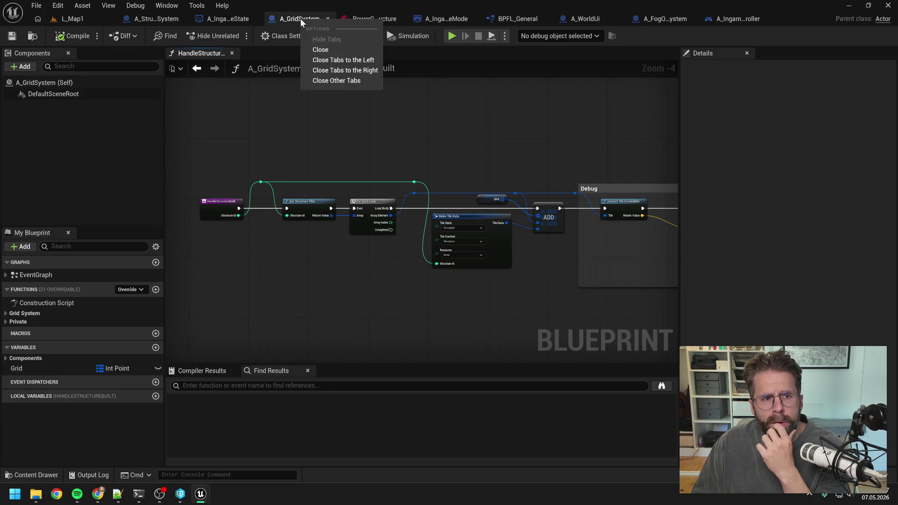
pyautogui.click(342, 70)
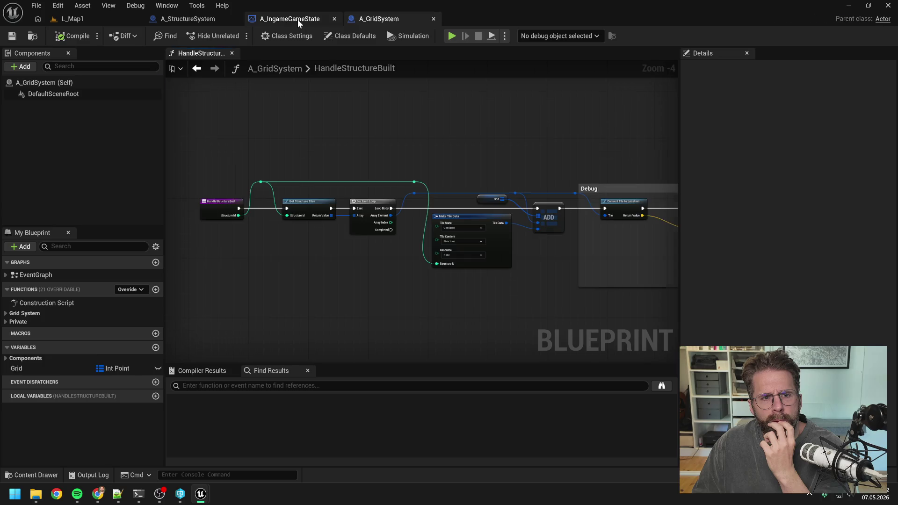
pyautogui.click(298, 19)
pyautogui.click(334, 19)
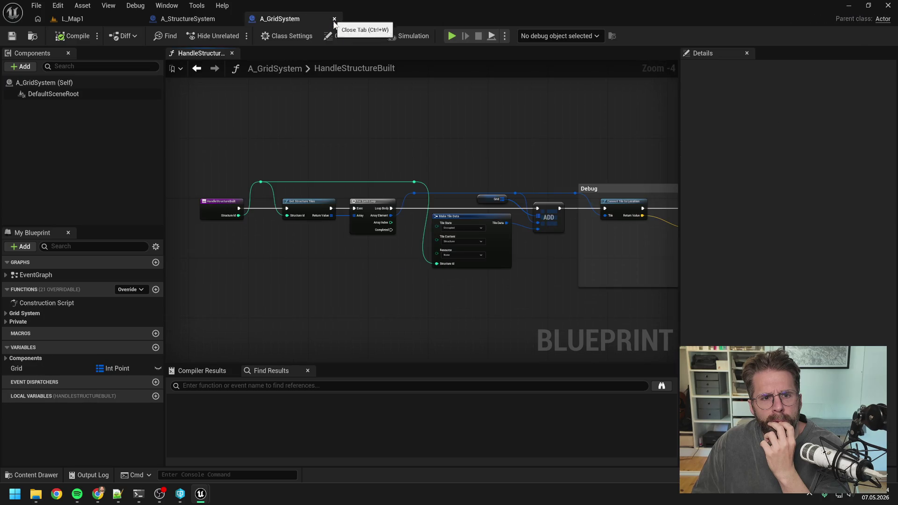
# Review A_StructureSystem's SpawnStructure graph, then close it and all other graph tabs.
pyautogui.click(202, 17)
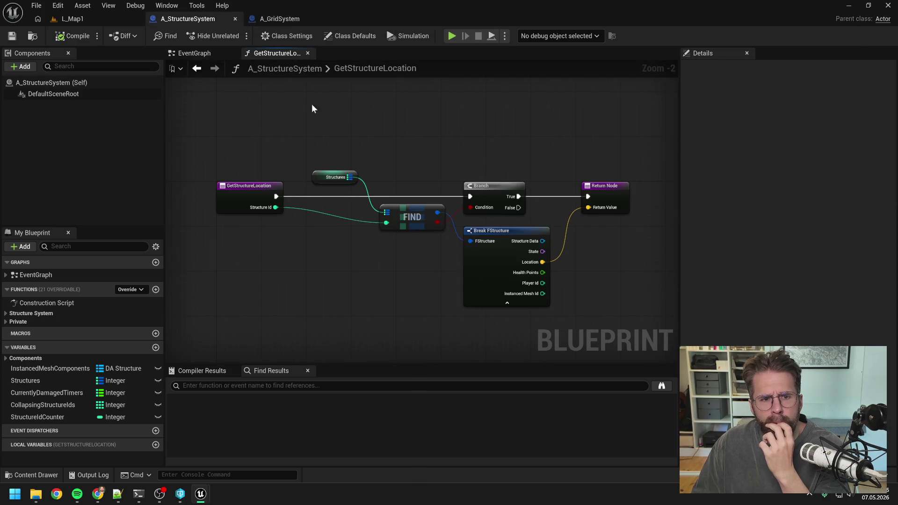
pyautogui.click(15, 314)
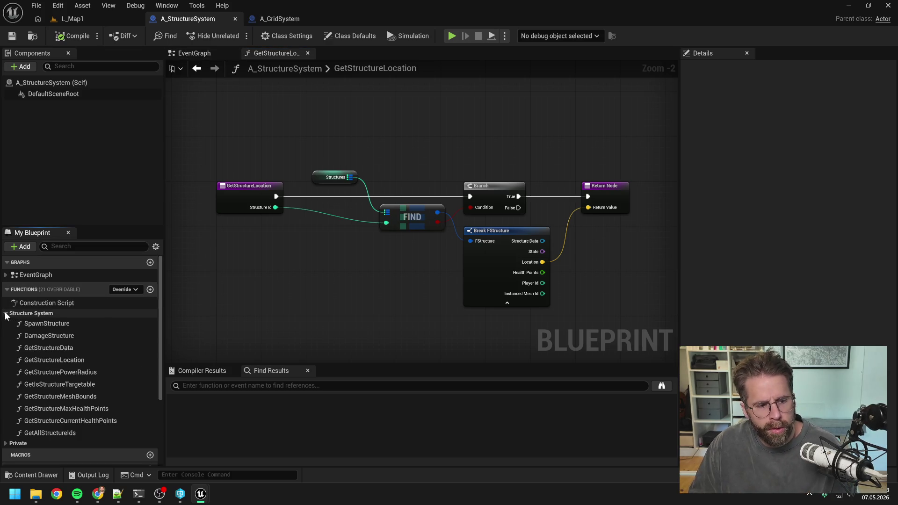
pyautogui.doubleClick(39, 323)
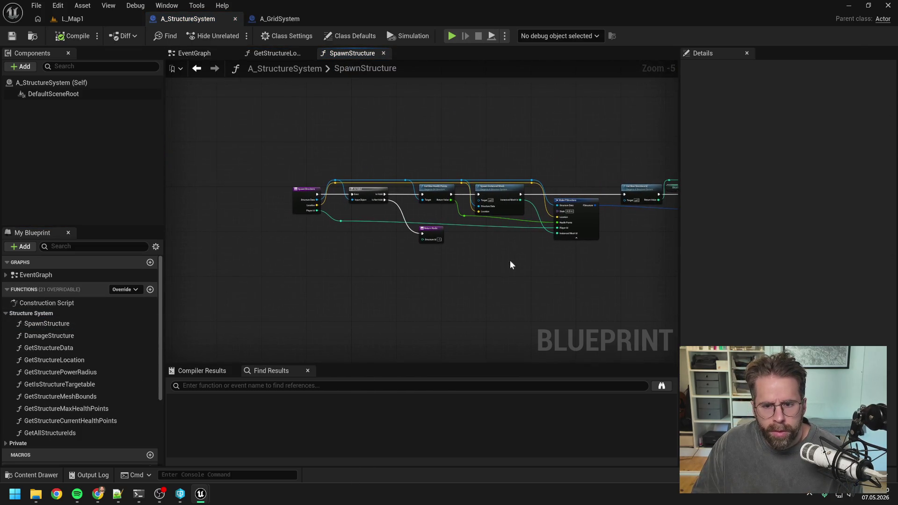
pyautogui.scroll(2, 403, 191)
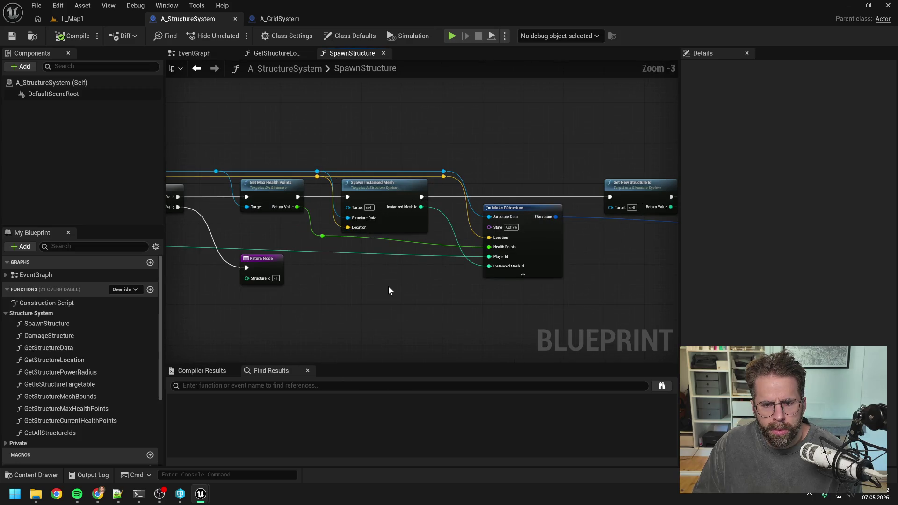
pyautogui.moveTo(363, 149); pyautogui.dragTo(542, 159)
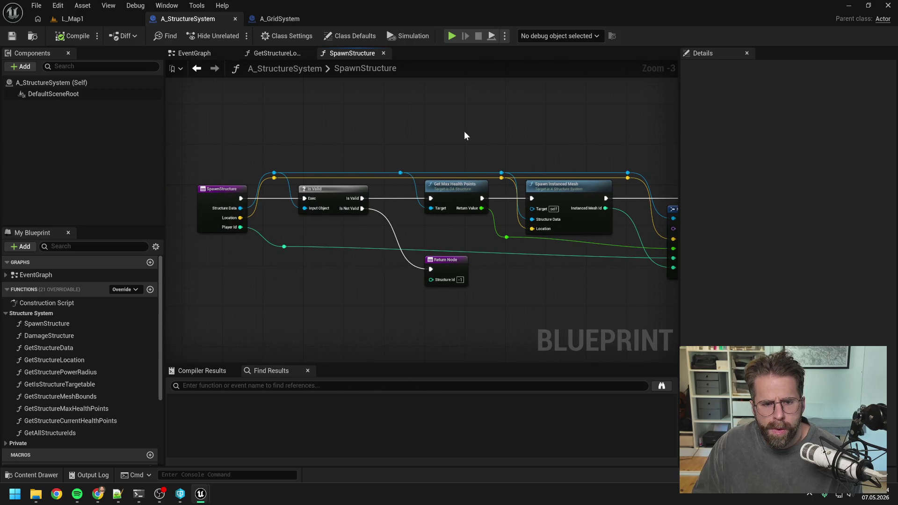
pyautogui.rightClick(360, 52)
pyautogui.click(383, 115)
pyautogui.click(232, 55)
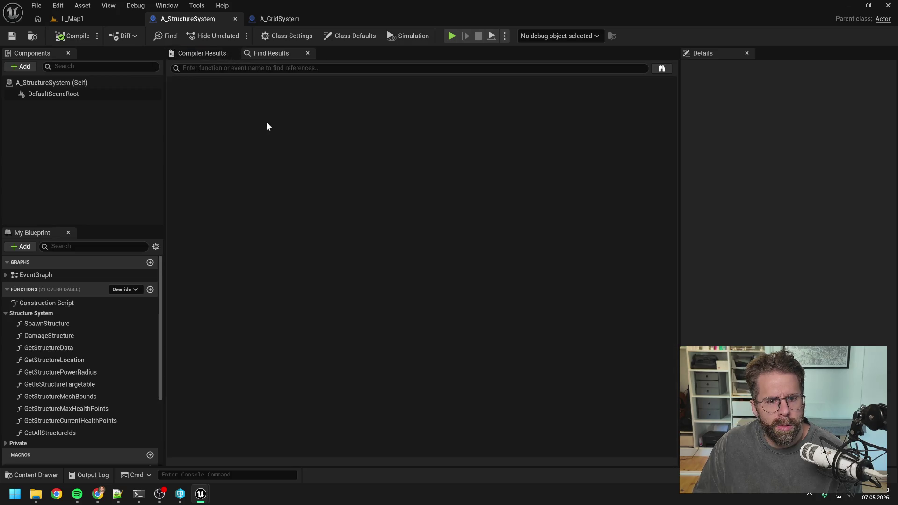
# Save the modified assets and reopen A_IngameGameState by searching 'ingame game state'.
pyautogui.click(12, 36)
pyautogui.click(450, 352)
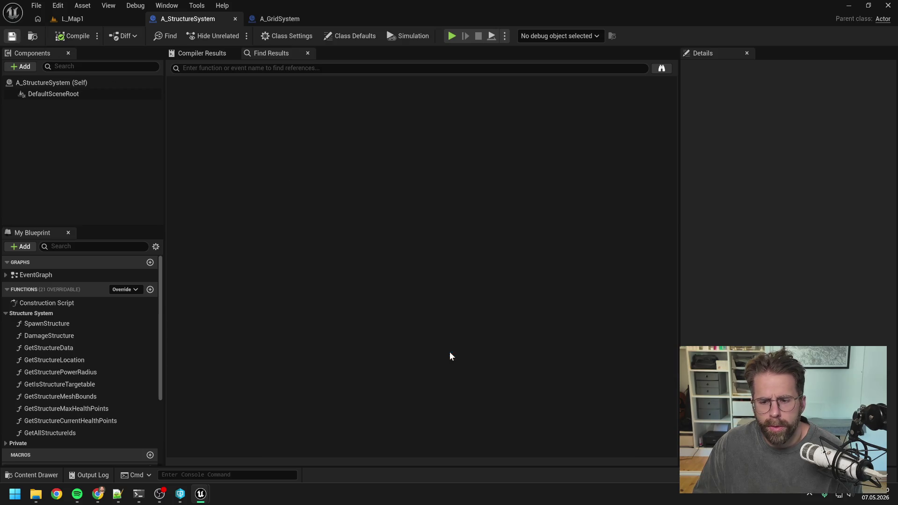
pyautogui.hotkey('ctrl', 'space')
pyautogui.write('ingame game state')
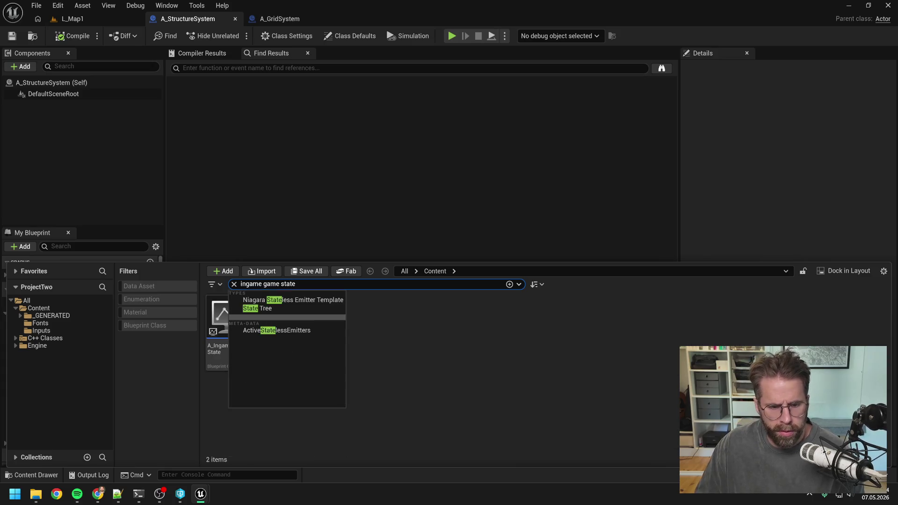
pyautogui.press('Return')
pyautogui.press('Down')
pyautogui.press('Return')
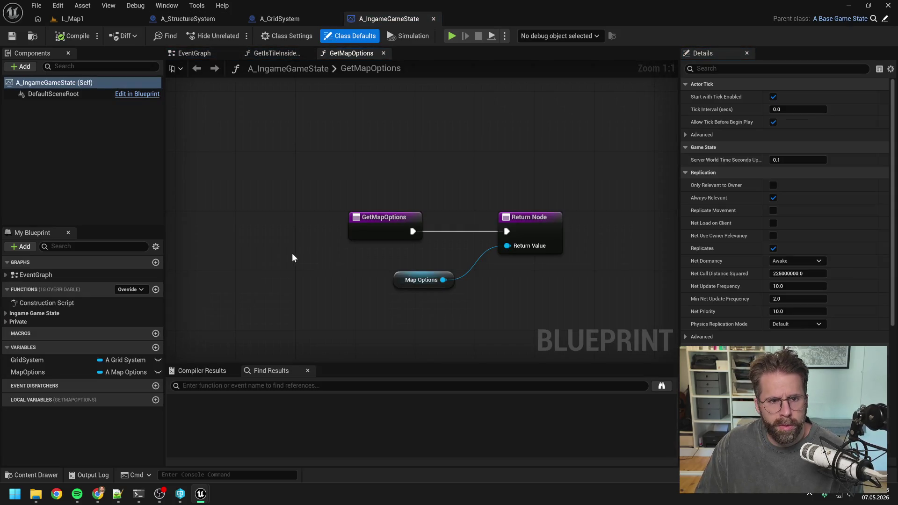
# Close A_IngameGameState's graph tabs, save and check it out, then close the blueprint.
pyautogui.click(10, 320)
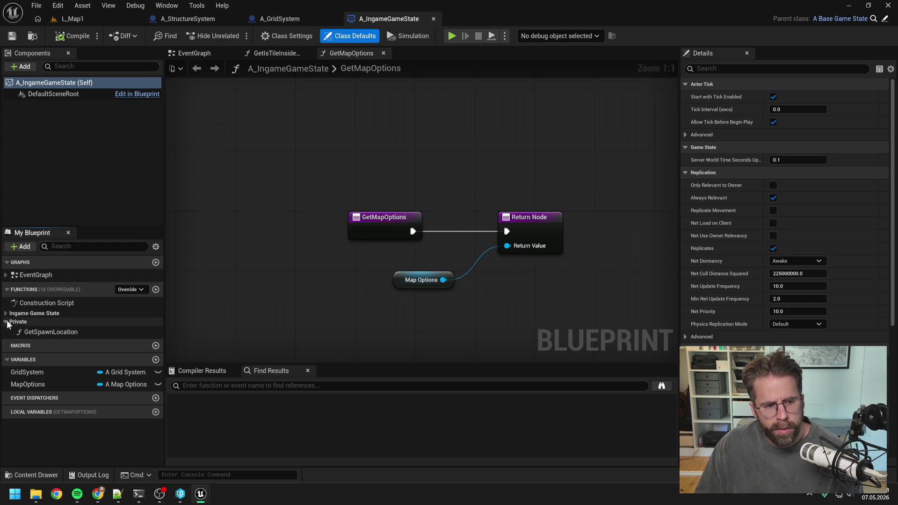
pyautogui.click(7, 313)
pyautogui.click(7, 313)
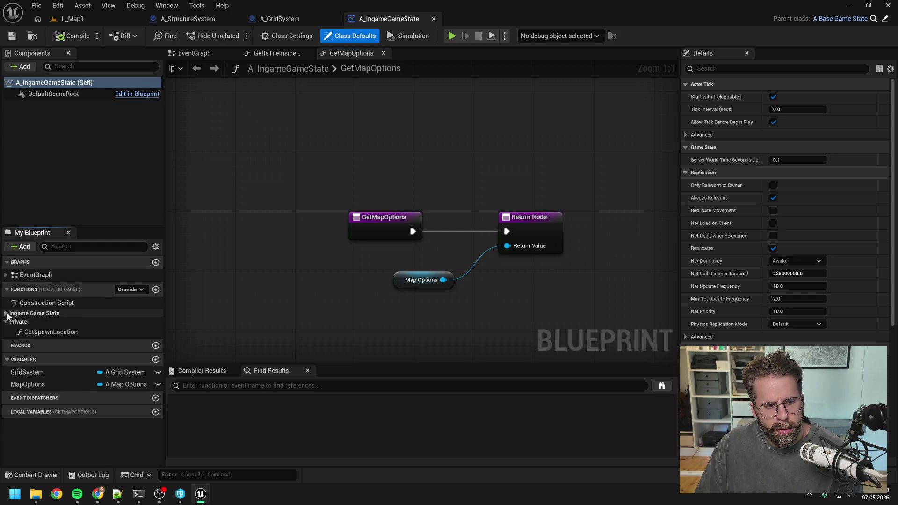
pyautogui.click(6, 322)
pyautogui.rightClick(340, 53)
pyautogui.click(352, 93)
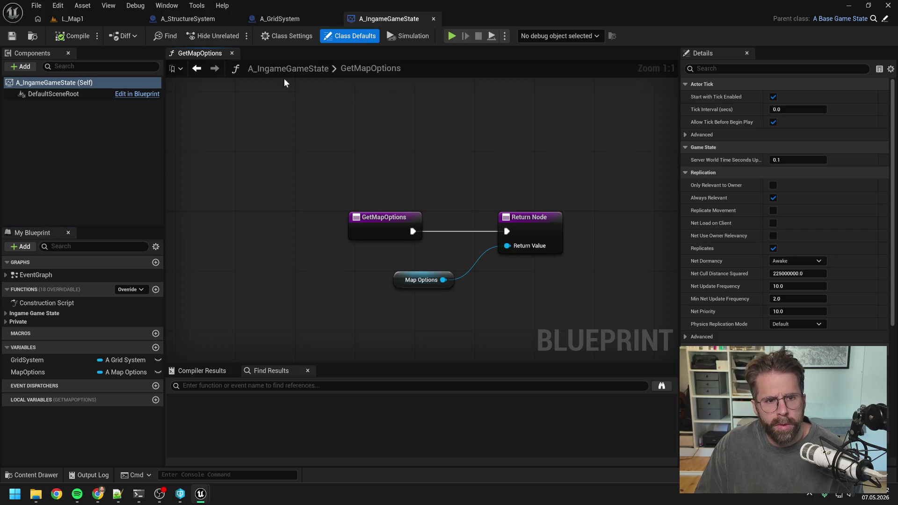
pyautogui.click(232, 54)
pyautogui.hotkey('ctrl', 's')
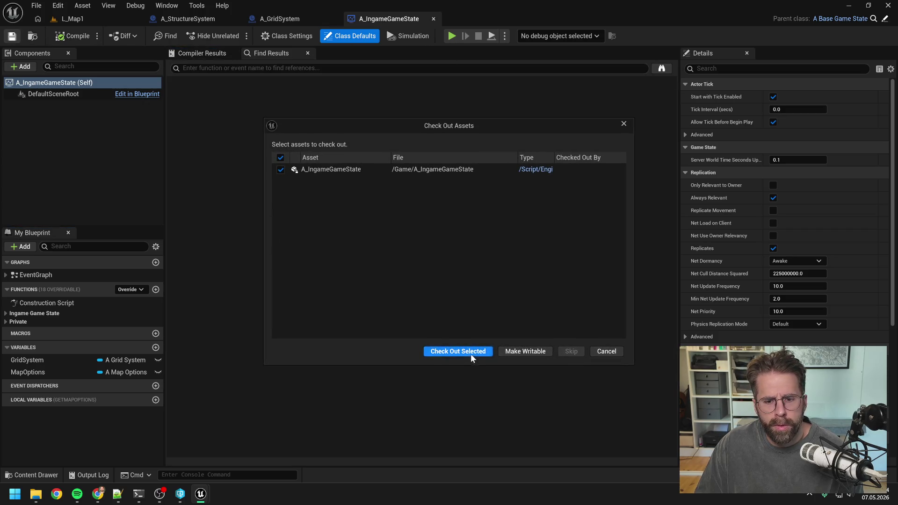
pyautogui.click(470, 351)
pyautogui.click(433, 19)
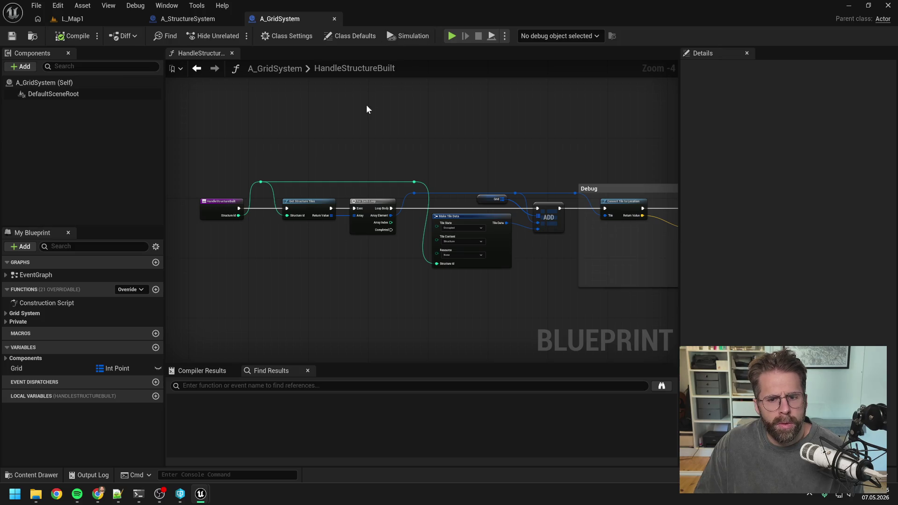
# Search the content browser for 'ingame game mode' and open A_IngameGameMode.
pyautogui.hotkey('ctrl', 'space')
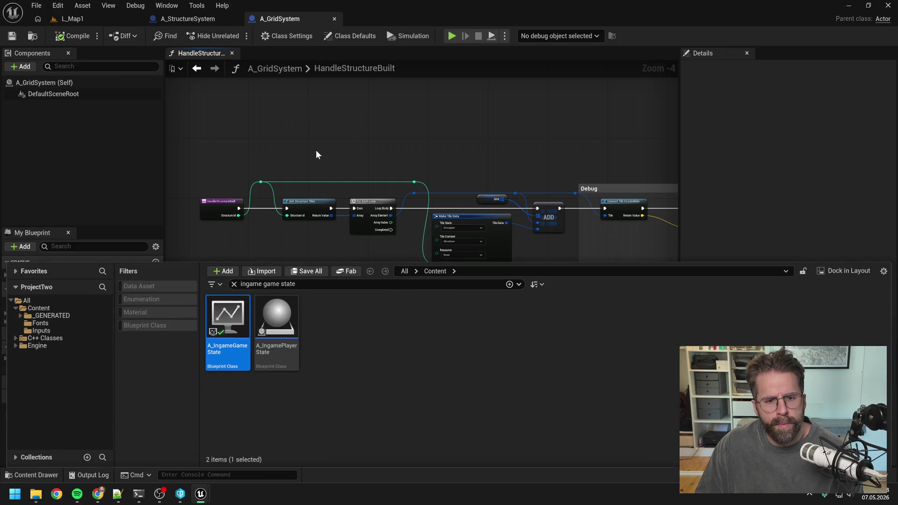
pyautogui.click(329, 346)
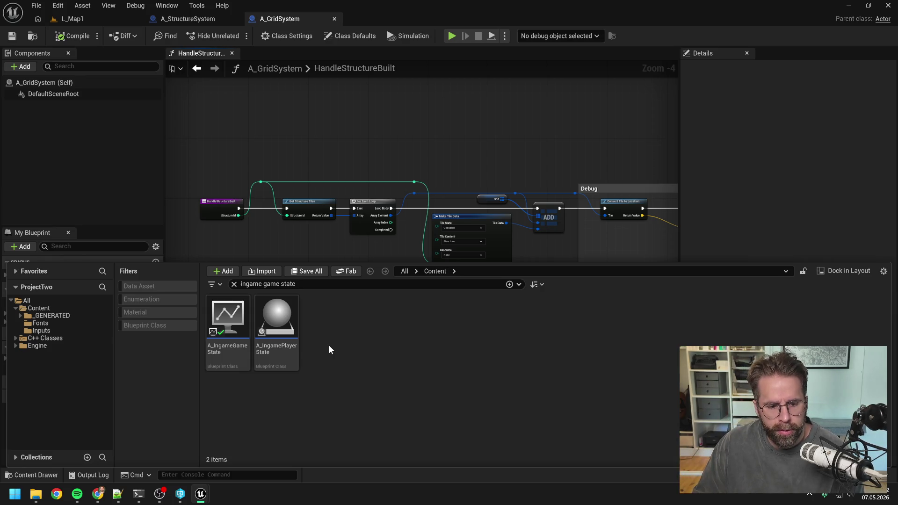
pyautogui.rightClick(330, 345)
pyautogui.click(302, 286)
pyautogui.click(302, 286)
pyautogui.write('ingame g')
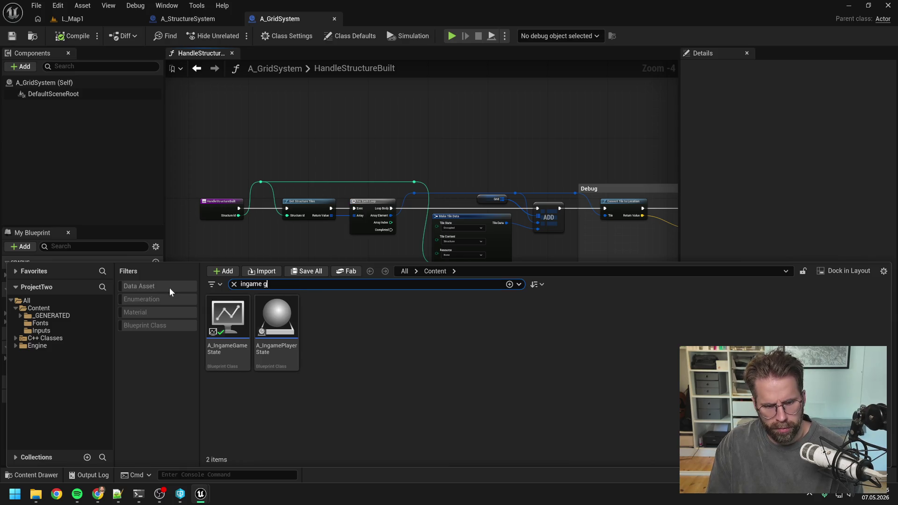
pyautogui.write('ame mode')
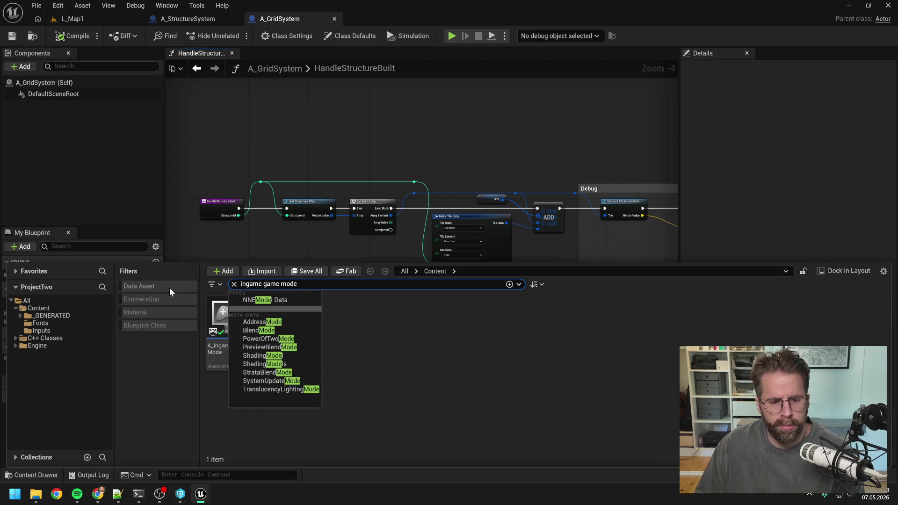
pyautogui.doubleClick(230, 322)
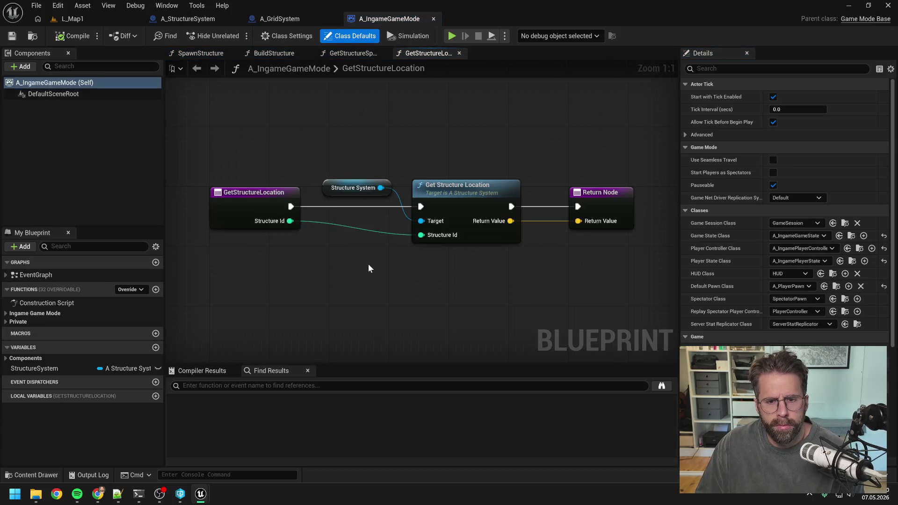
# Keep only GetStructureSpawnLocation open in A_IngameGameMode and move its editor to first position.
pyautogui.scroll(-1, 370, 240)
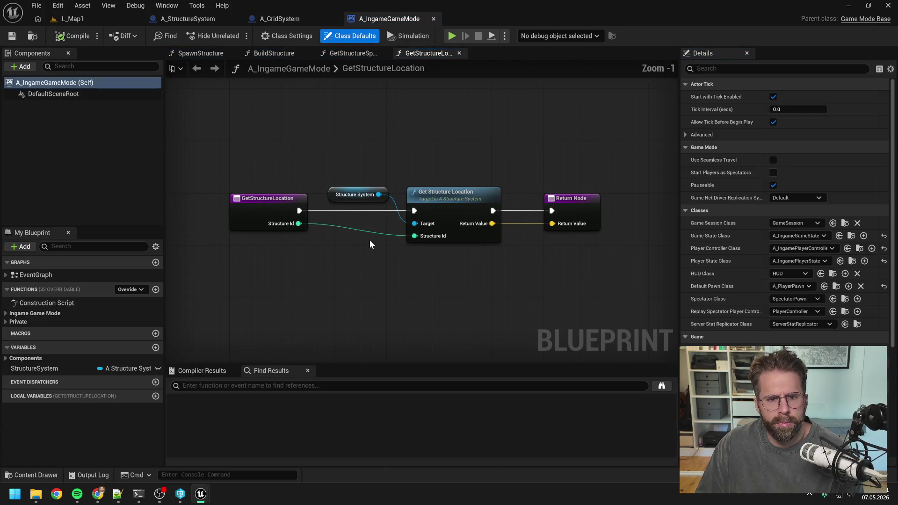
pyautogui.click(354, 53)
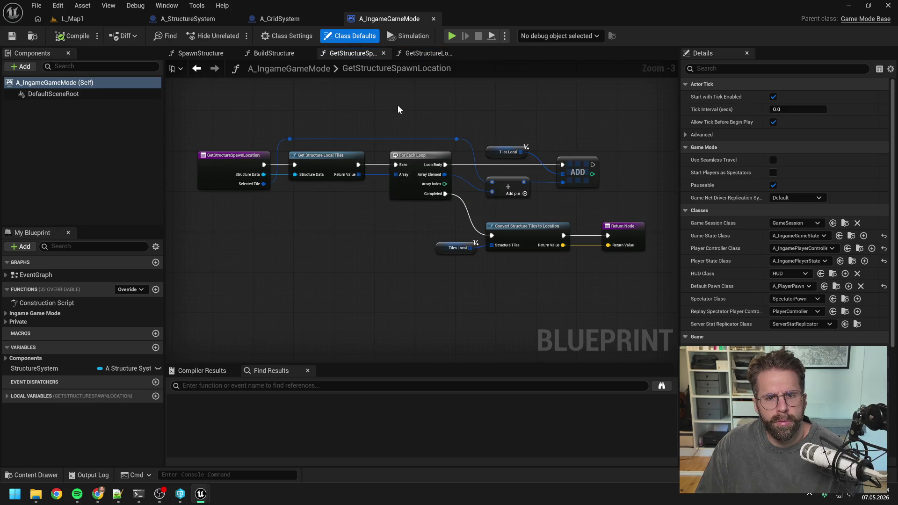
pyautogui.rightClick(350, 53)
pyautogui.click(377, 116)
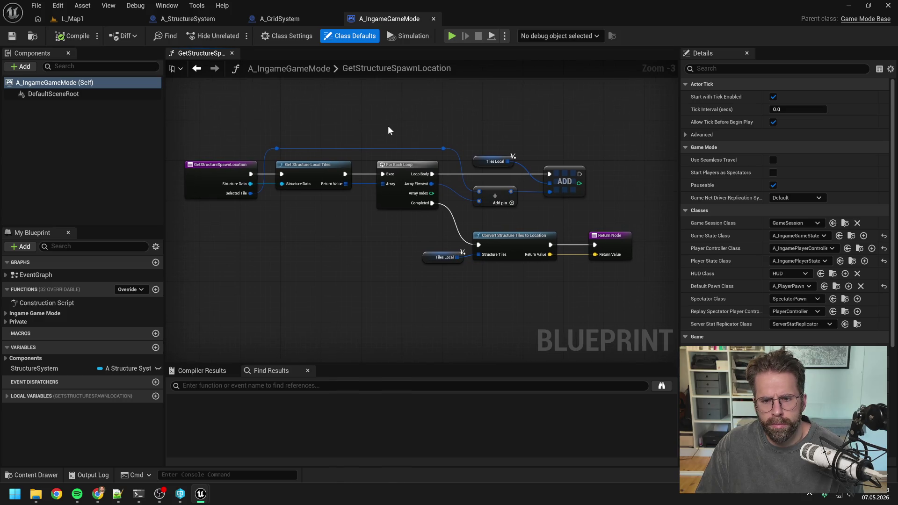
pyautogui.click(294, 18)
pyautogui.moveTo(478, 142); pyautogui.dragTo(375, 128)
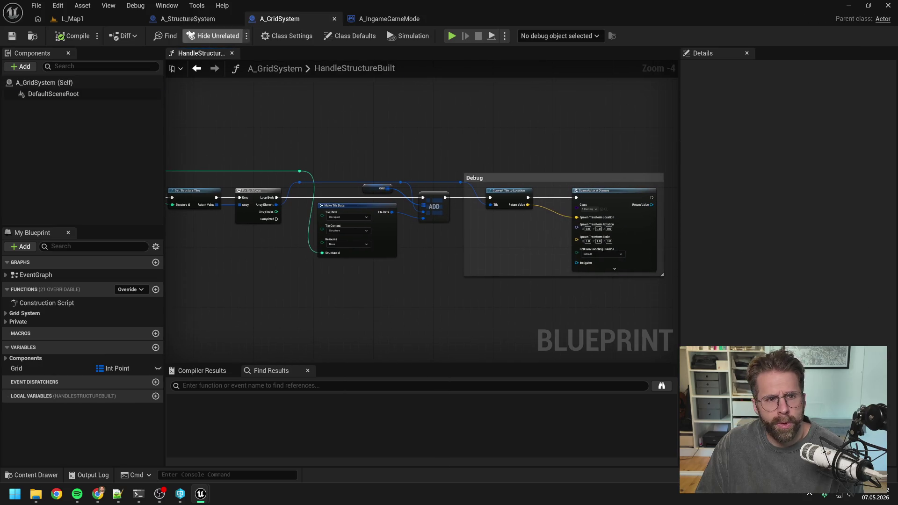
pyautogui.moveTo(371, 22); pyautogui.dragTo(186, 21)
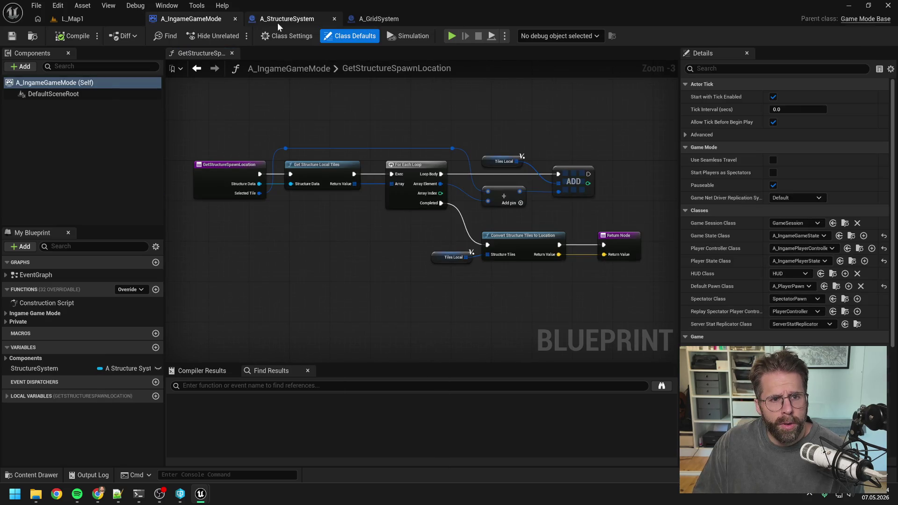
# Close the A_StructureSystem blueprint and open Convert Tile to Location's C++ source in Visual Studio.
pyautogui.click(277, 22)
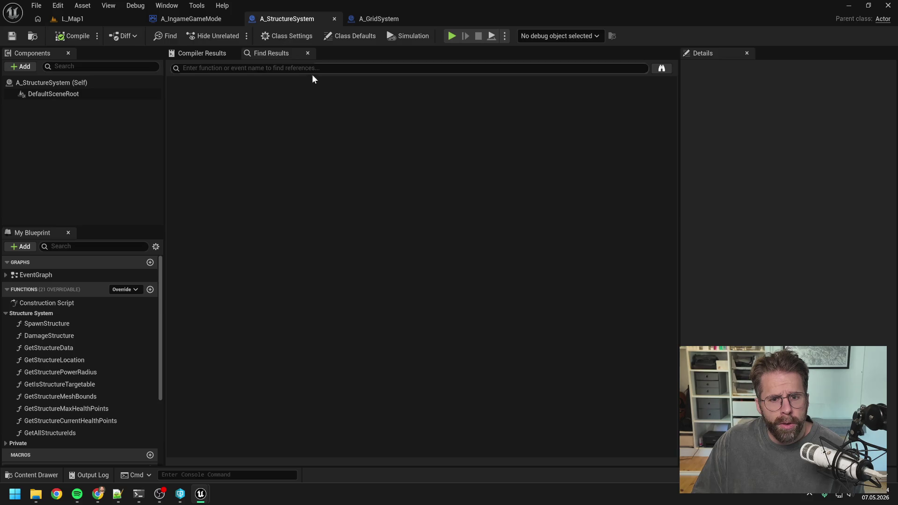
pyautogui.click(334, 19)
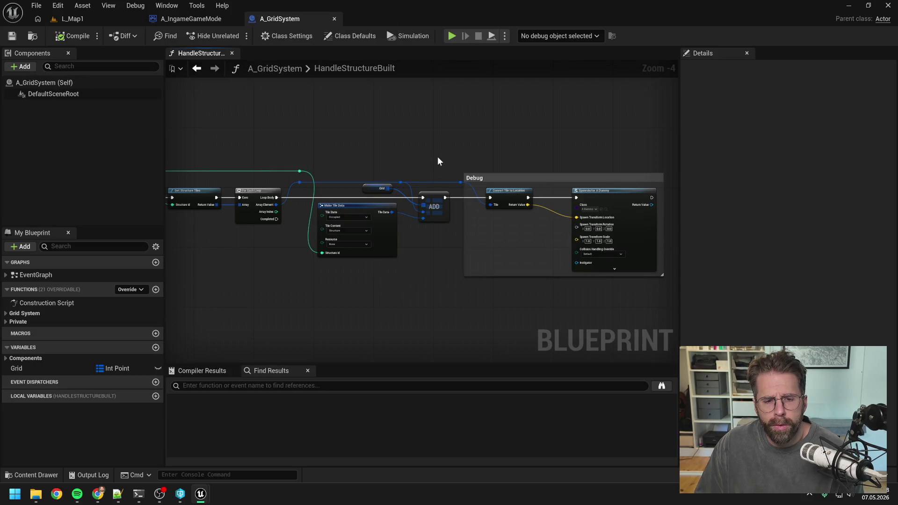
pyautogui.doubleClick(508, 199)
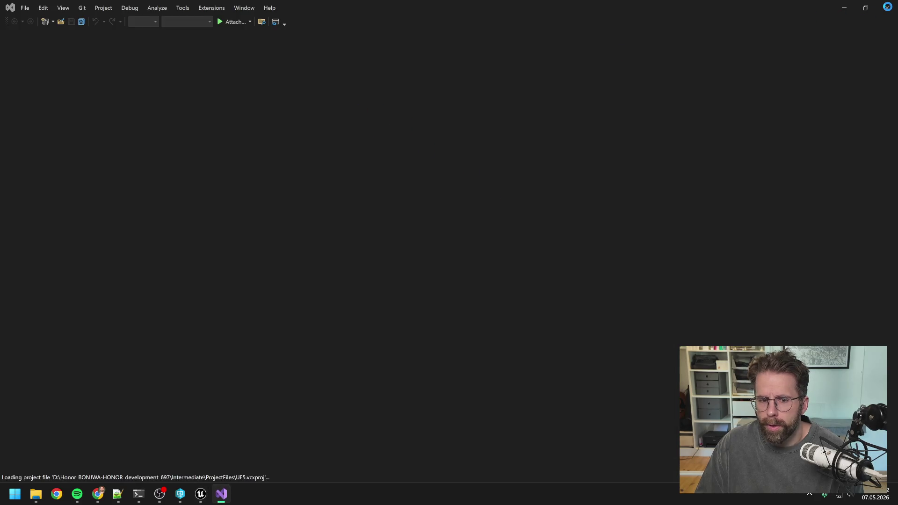
pyautogui.click(201, 493)
# Open the Get Structure Tiles definition from A_GridSystem's HandleStructureBuilt graph.
pyautogui.moveTo(308, 316)
pyautogui.mouseDown()
pyautogui.moveTo(491, 275)
pyautogui.moveTo(478, 281)
pyautogui.mouseUp()
pyautogui.click(340, 177)
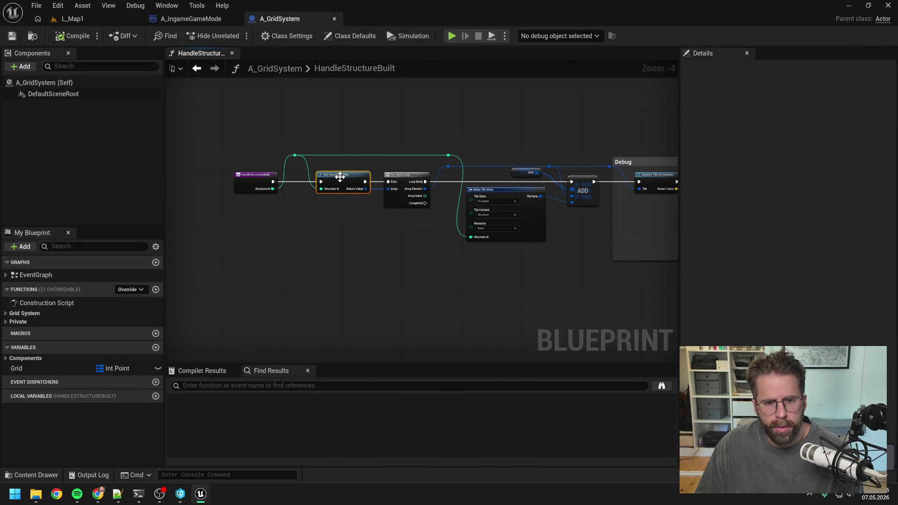
pyautogui.doubleClick(340, 176)
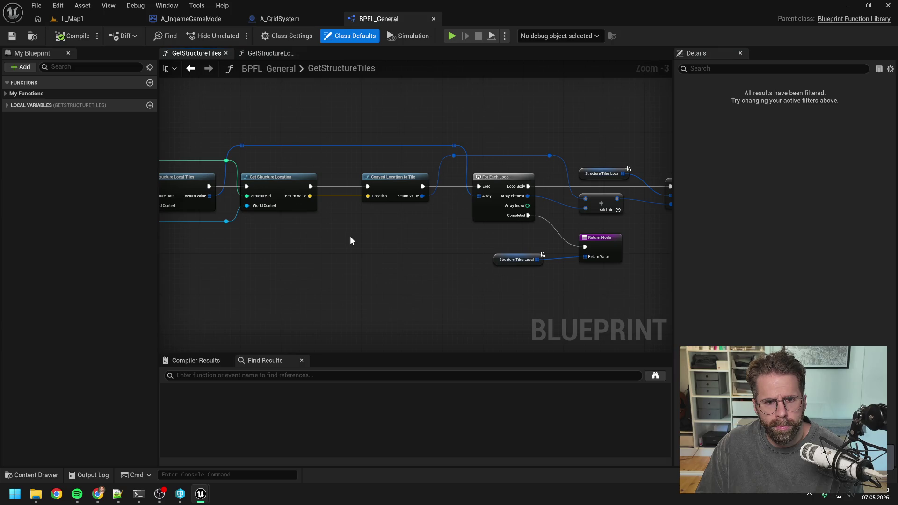
pyautogui.click(268, 53)
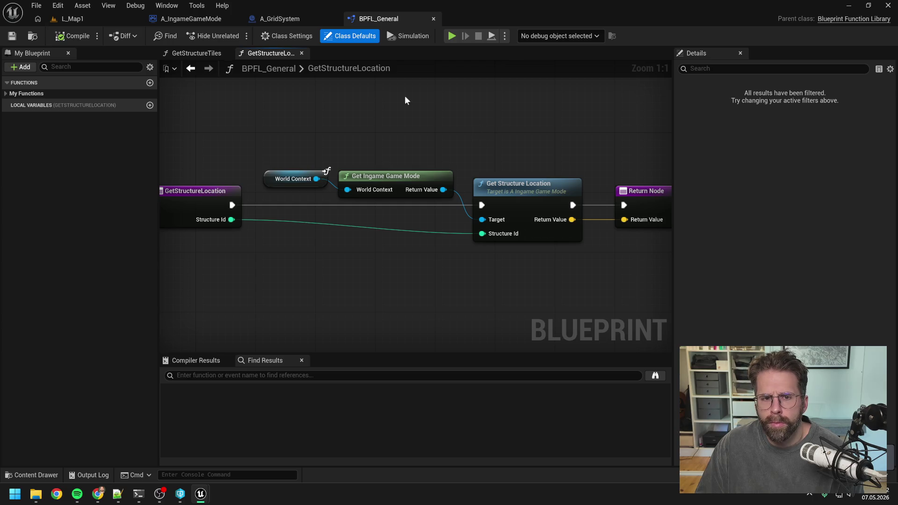
pyautogui.hotkey('alt', 'Left')
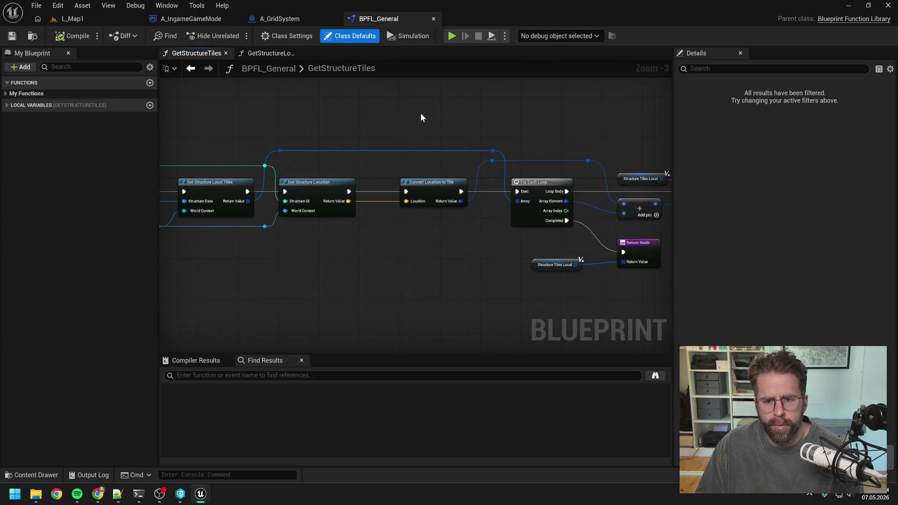
pyautogui.scroll(-2, 420, 117)
pyautogui.scroll(2, 420, 150)
pyautogui.moveTo(419, 150)
pyautogui.mouseDown()
pyautogui.moveTo(404, 238)
pyautogui.moveTo(336, 235)
pyautogui.mouseUp()
pyautogui.moveTo(484, 210); pyautogui.dragTo(387, 220)
pyautogui.scroll(-1, 430, 214)
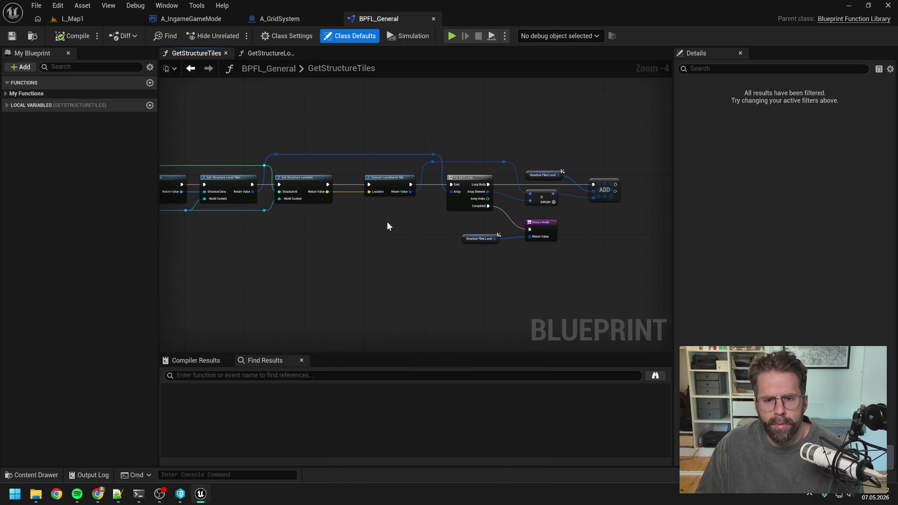
pyautogui.scroll(1, 391, 216)
pyautogui.moveTo(389, 210); pyautogui.dragTo(363, 219)
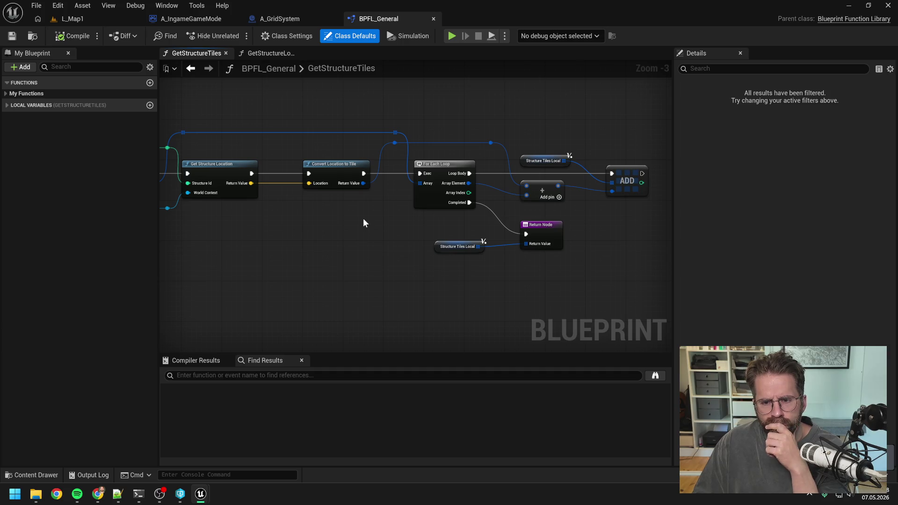
pyautogui.moveTo(269, 184); pyautogui.dragTo(356, 195)
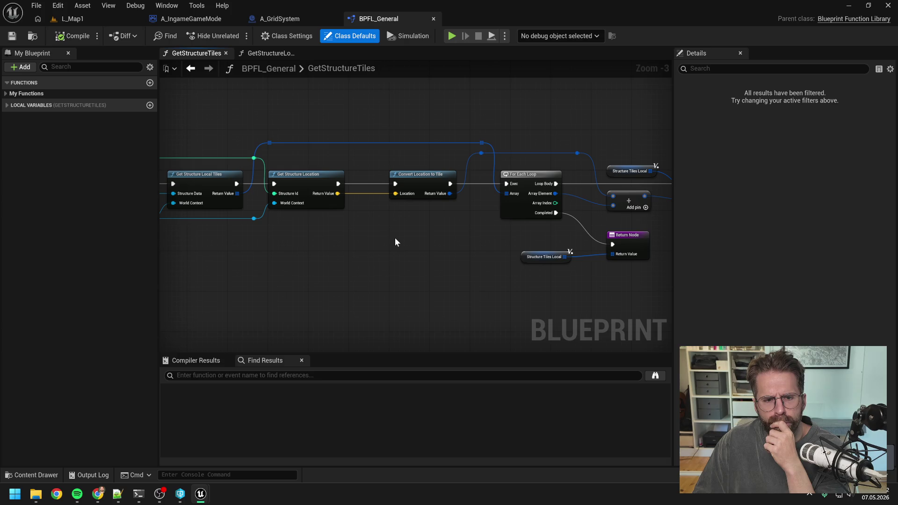
pyautogui.moveTo(395, 242)
pyautogui.mouseDown()
pyautogui.moveTo(354, 241)
pyautogui.moveTo(368, 236)
pyautogui.mouseUp()
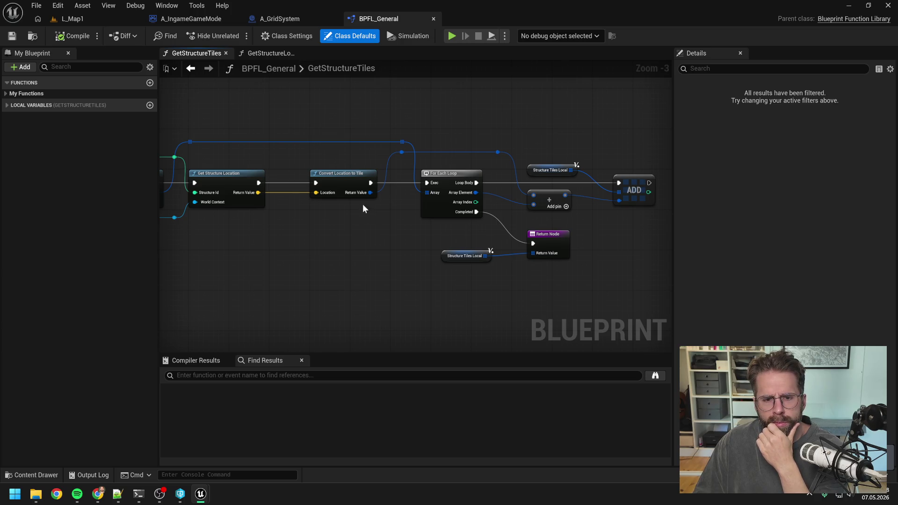
pyautogui.click(337, 182)
pyautogui.click(356, 262)
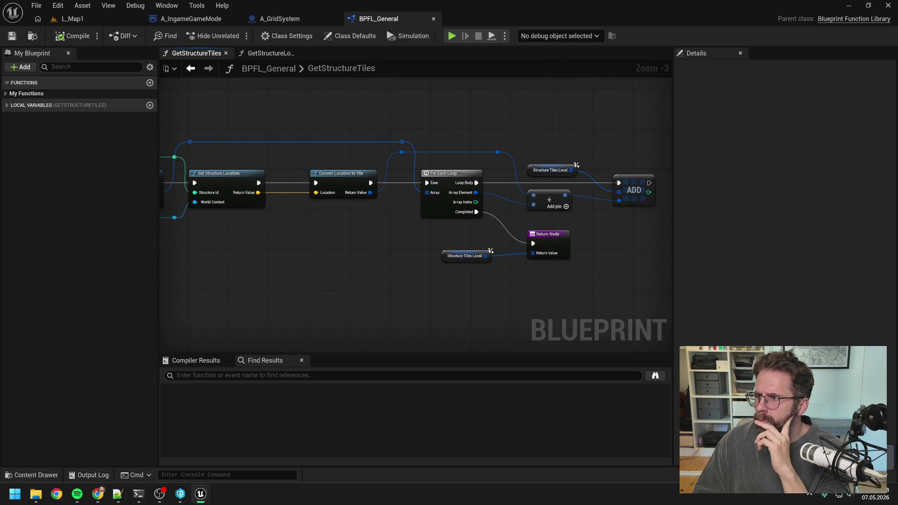
pyautogui.hotkey('alt', 'Tab')
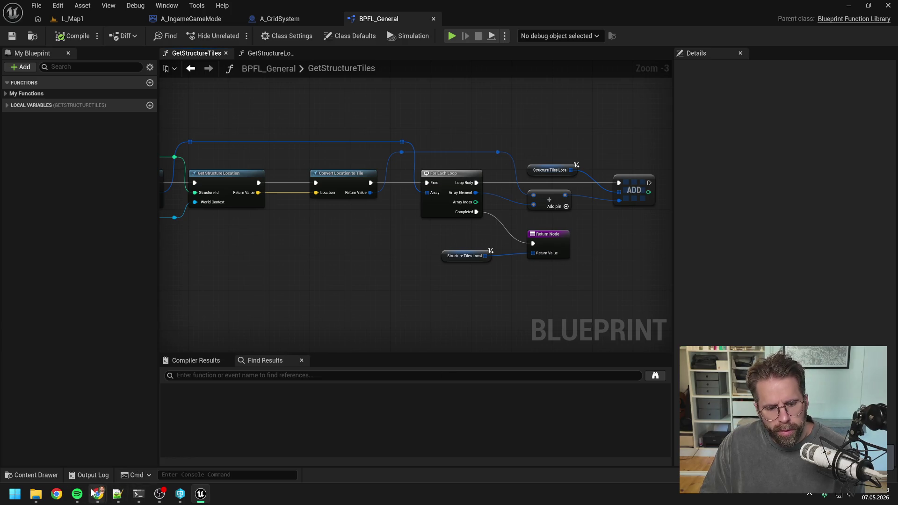
pyautogui.click(35, 494)
# Open the ProjectTwo solution and MapFunctionLibrary.cpp from its Source folder.
pyautogui.doubleClick(335, 332)
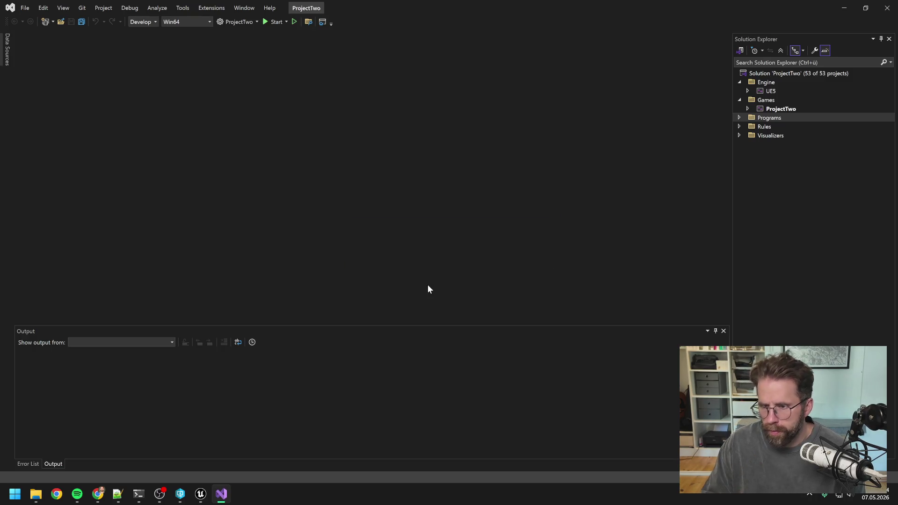
pyautogui.click(748, 109)
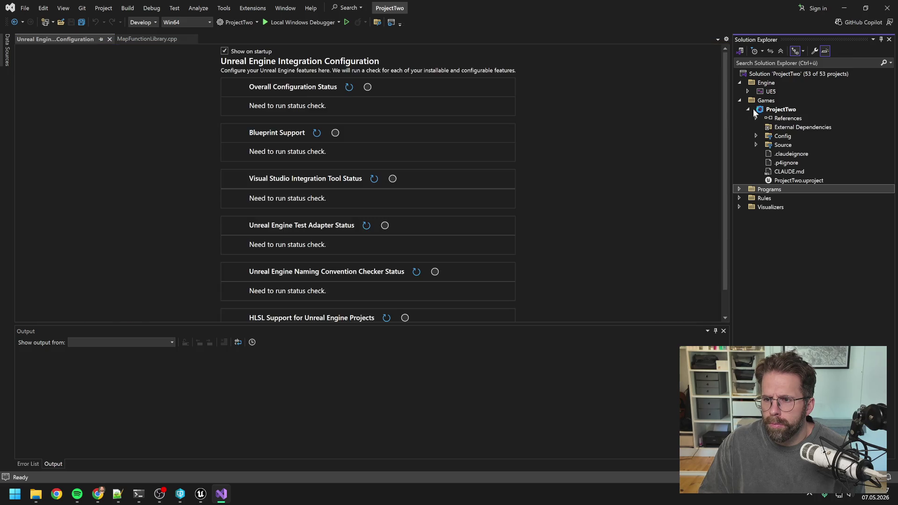
pyautogui.click(756, 145)
pyautogui.click(764, 154)
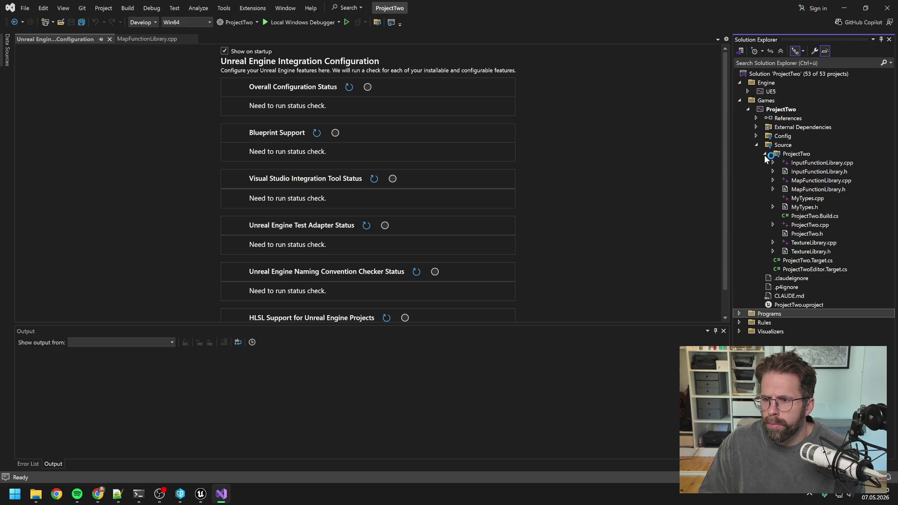
pyautogui.doubleClick(816, 181)
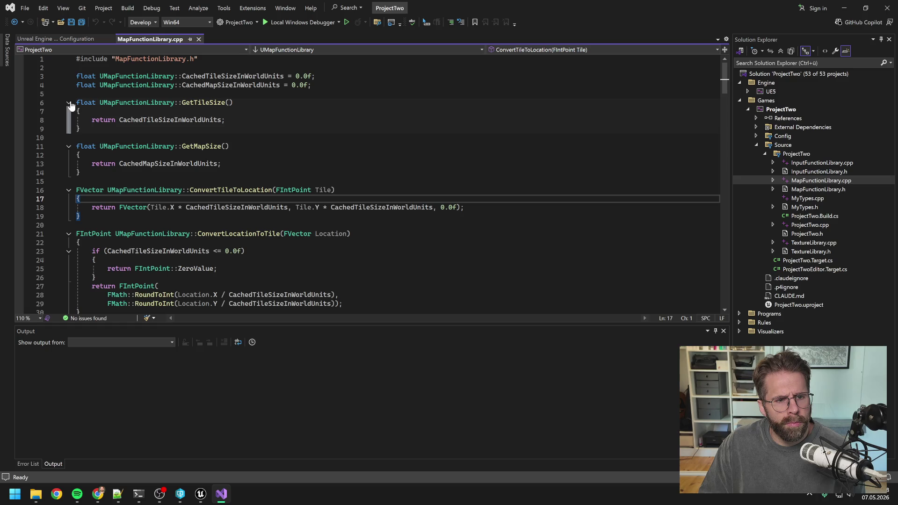
# Fold the GetTileSize and GetMapSize function bodies.
pyautogui.click(69, 103)
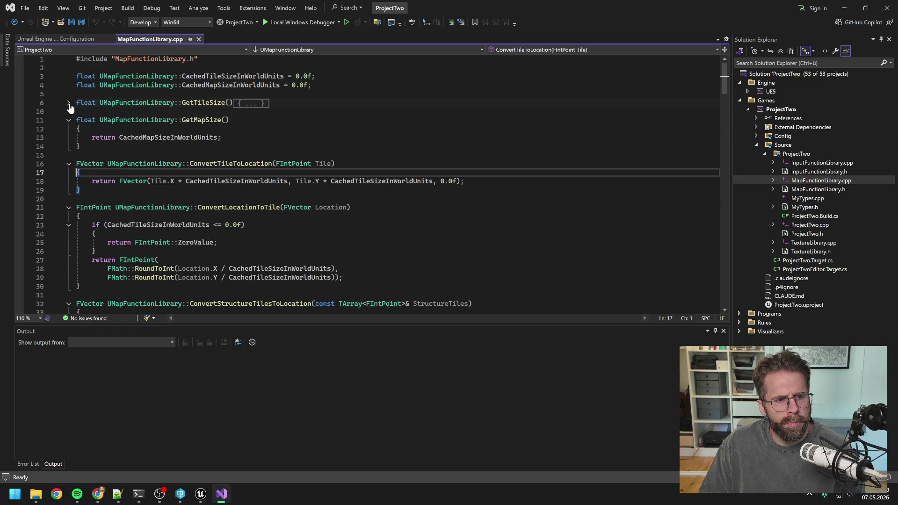
pyautogui.click(69, 121)
pyautogui.scroll(-20, 211, 168)
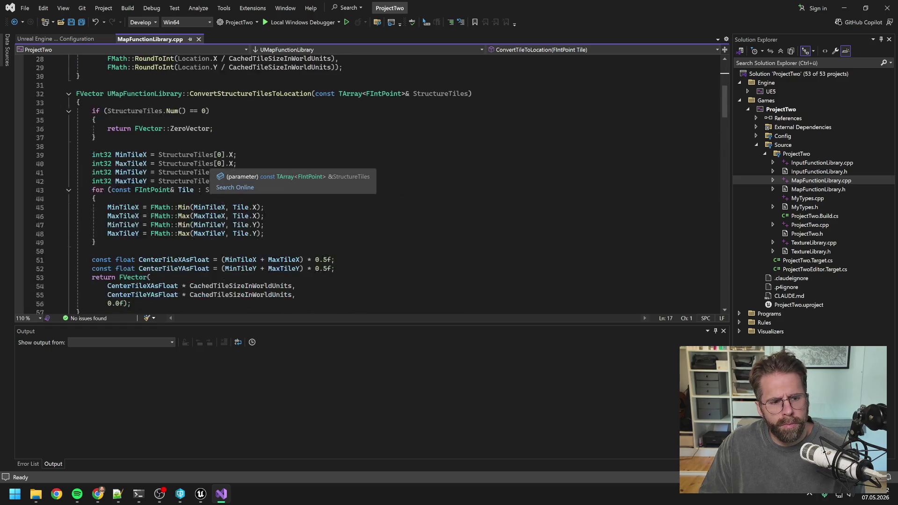
pyautogui.scroll(-9, 365, 183)
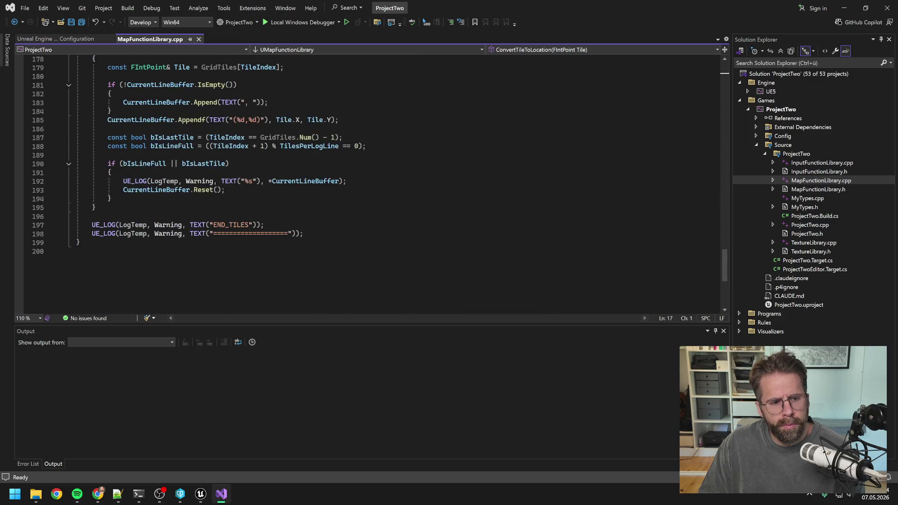
pyautogui.scroll(8, 365, 182)
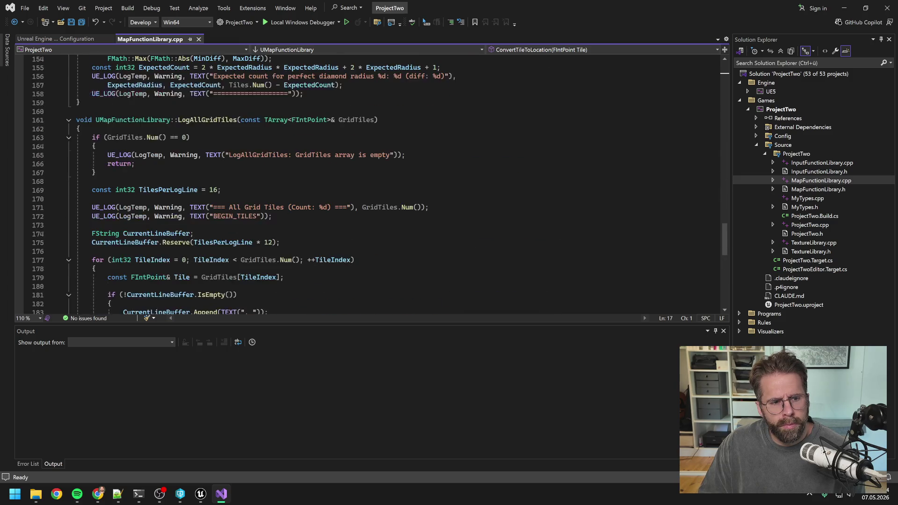
# Open InputFunctionLibrary.cpp, MyTypes.cpp and MyTypes.h, then return to MapFunctionLibrary.cpp.
pyautogui.doubleClick(811, 163)
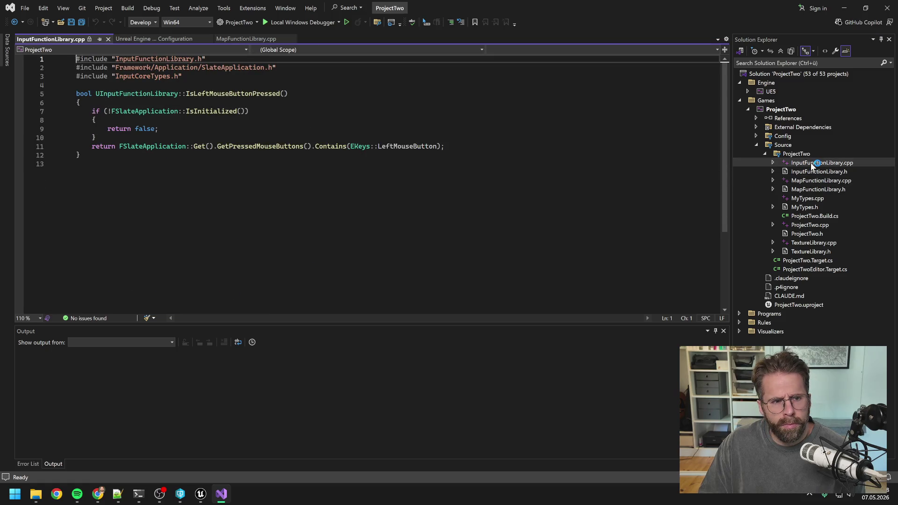
pyautogui.doubleClick(813, 198)
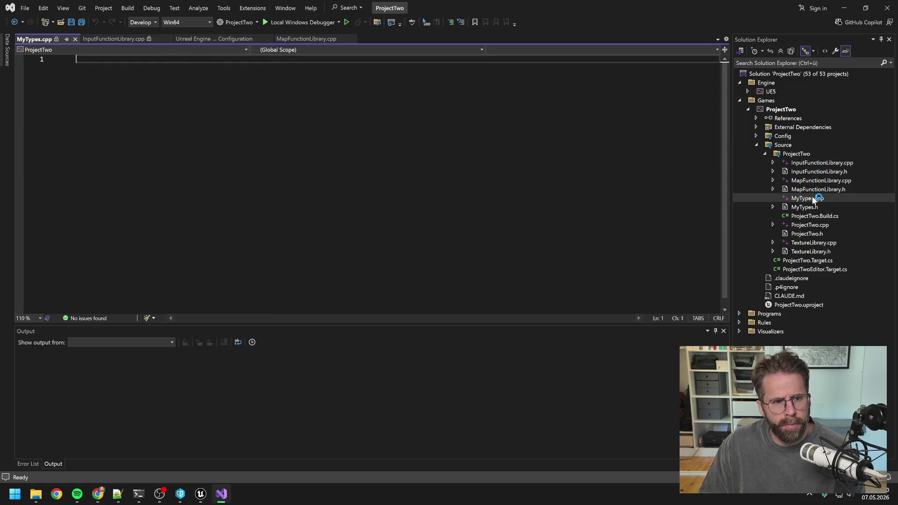
pyautogui.doubleClick(811, 207)
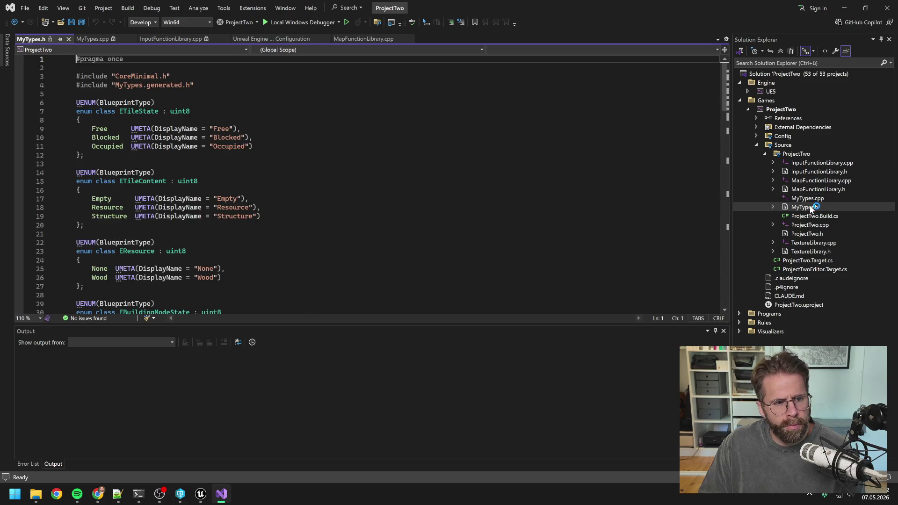
pyautogui.scroll(-6, 374, 187)
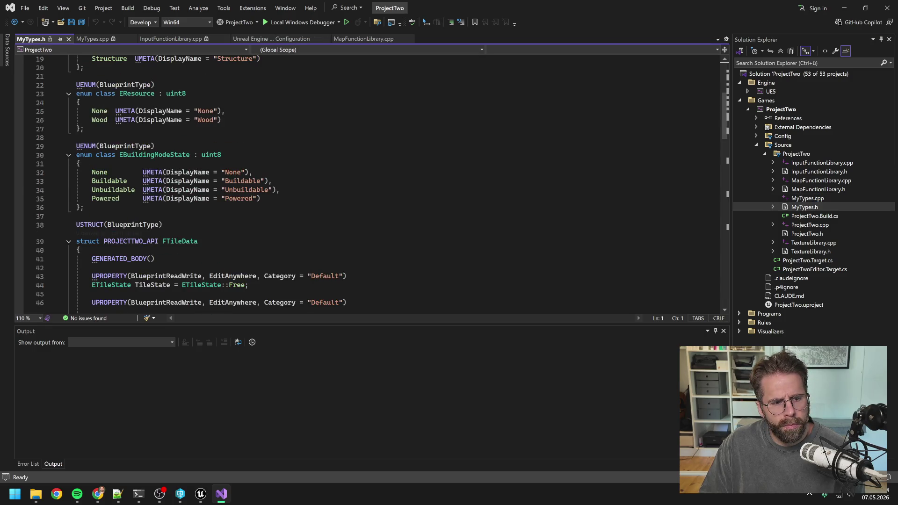
pyautogui.doubleClick(813, 182)
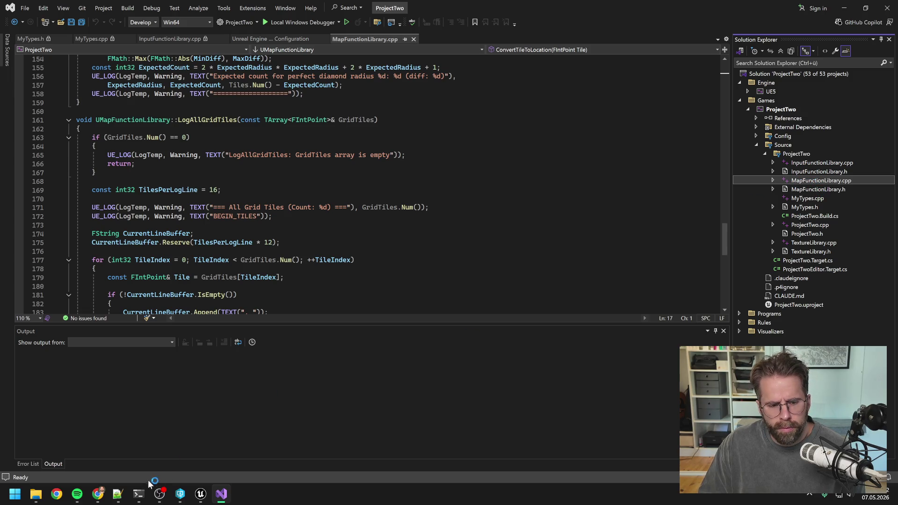
# Ask Claude Code, in German, why functions and types weren't kept collapsed as CLAUDE.md requires.
pyautogui.click(139, 494)
pyautogui.write('Ich hatte dich ')
pyautogui.write('geb')
pyautogui.write('etem')
pyautogui.press('BackSpace')
pyautogui.write('n, ')
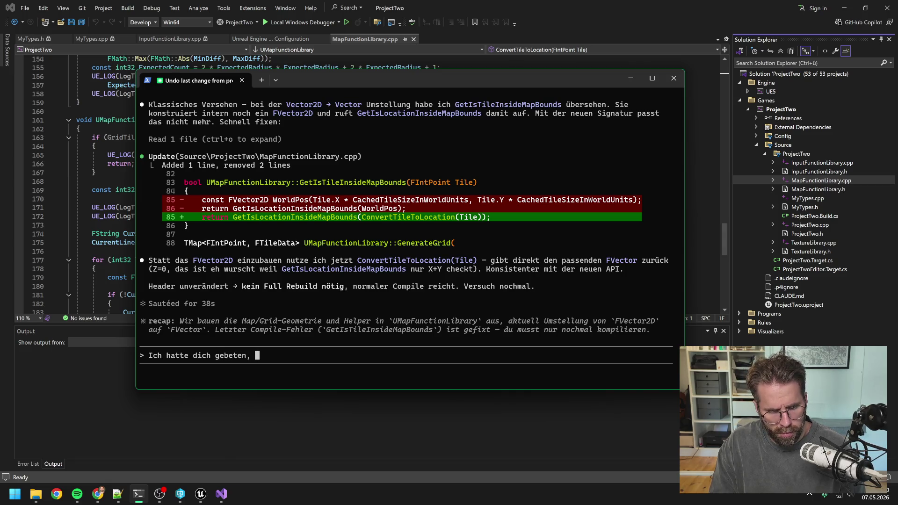
pyautogui.write('funktio')
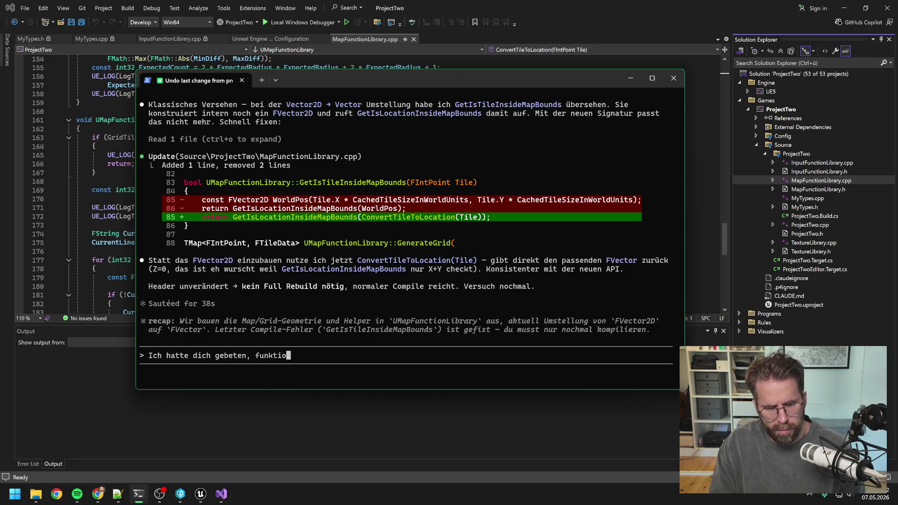
pyautogui.write('nen/ type')
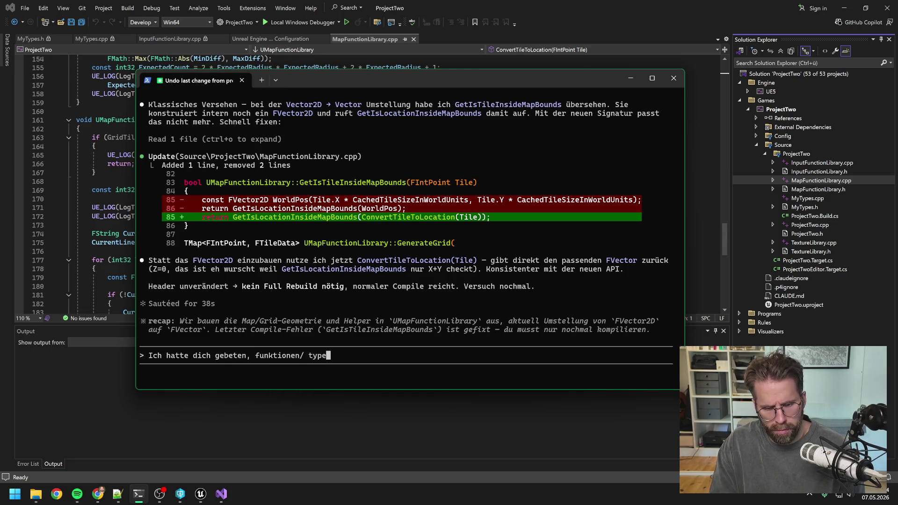
pyautogui.write('s ect immer m')
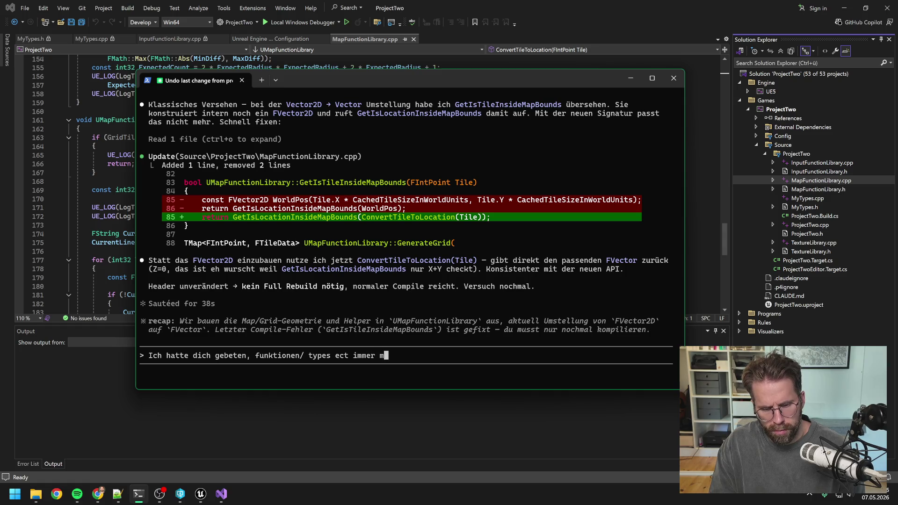
pyautogui.write('öglichst zuzuklap')
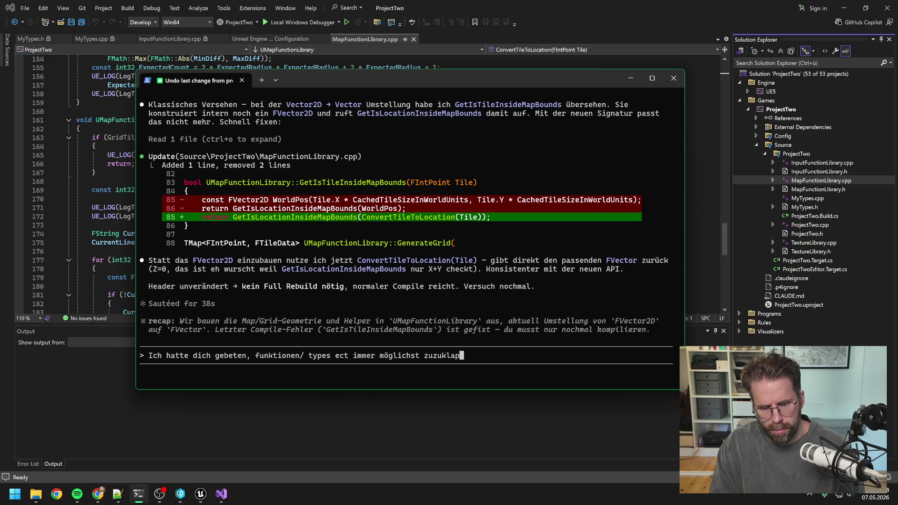
pyautogui.write('pen in visual studio')
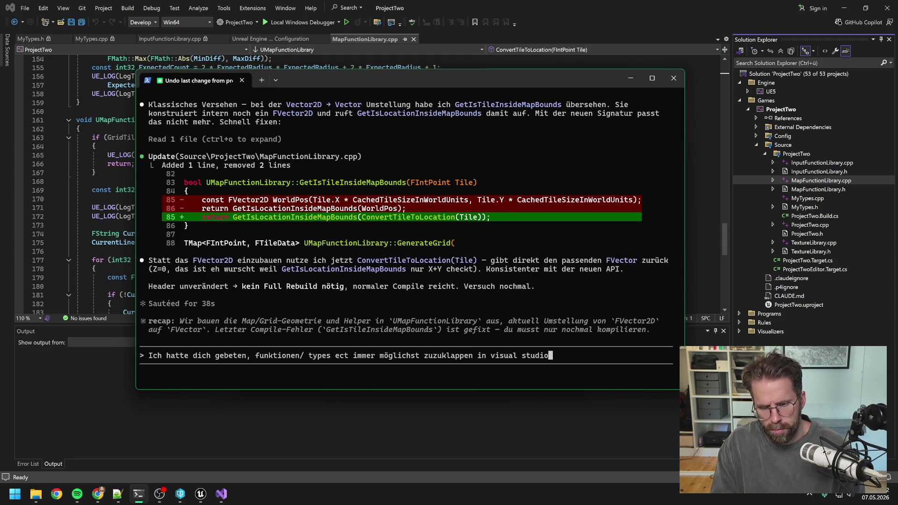
pyautogui.write('. Steht')
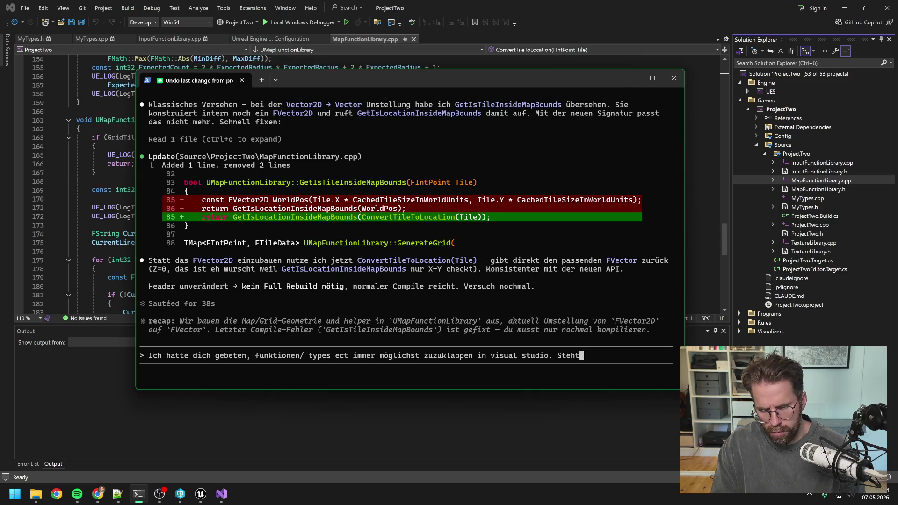
pyautogui.write(' auch in der Claude.md')
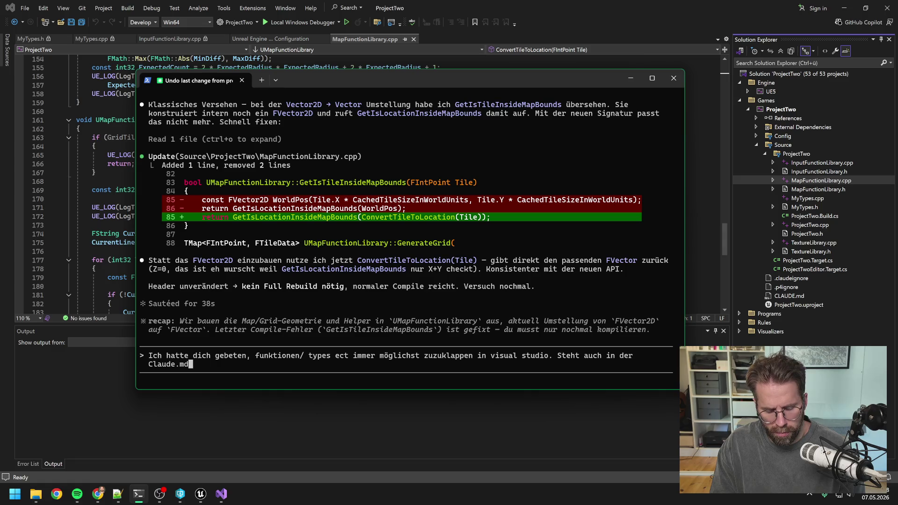
pyautogui.write(' geht dasd ni')
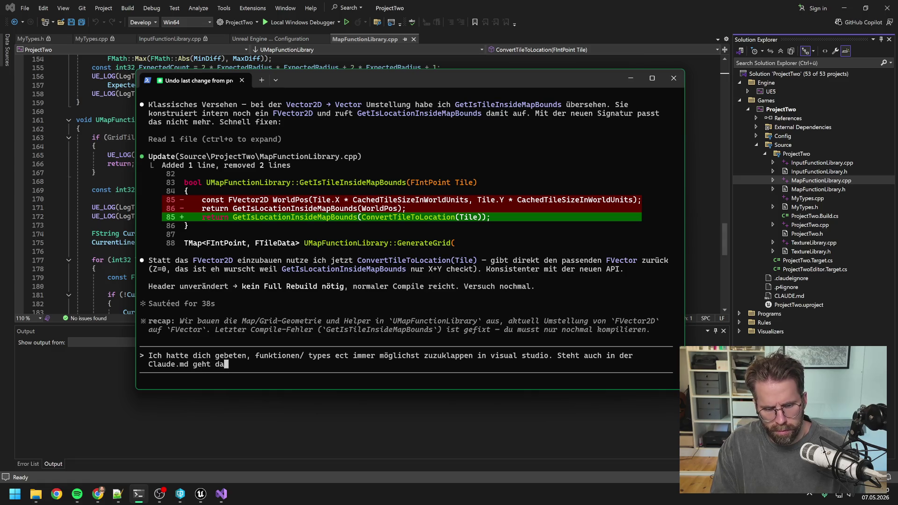
pyautogui.press('BackSpace')
pyautogui.press('BackSpace')
pyautogui.press('BackSpace')
pyautogui.write('nicht ode')
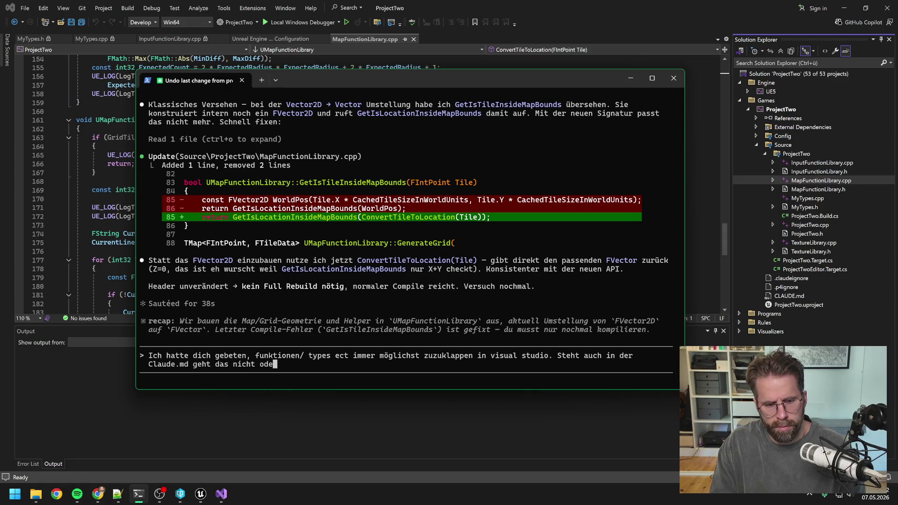
pyautogui.write('r hast du das ')
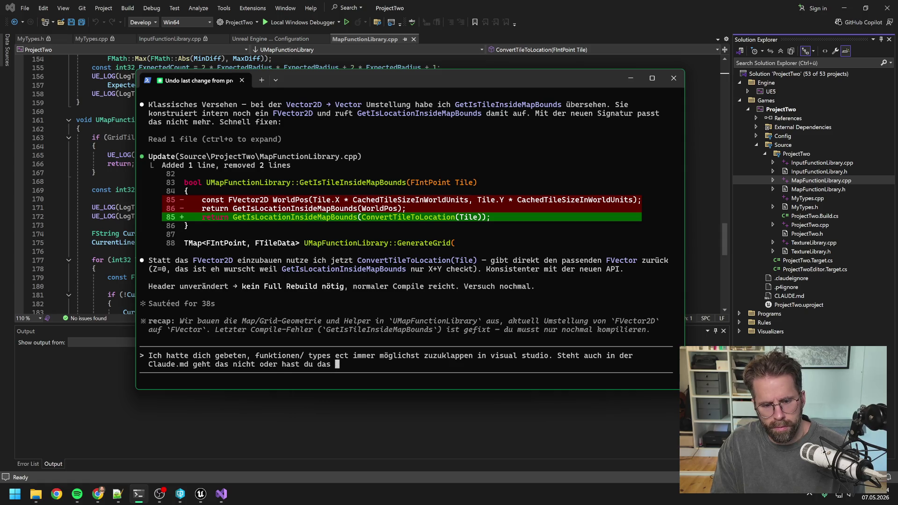
pyautogui.write('nicht berück')
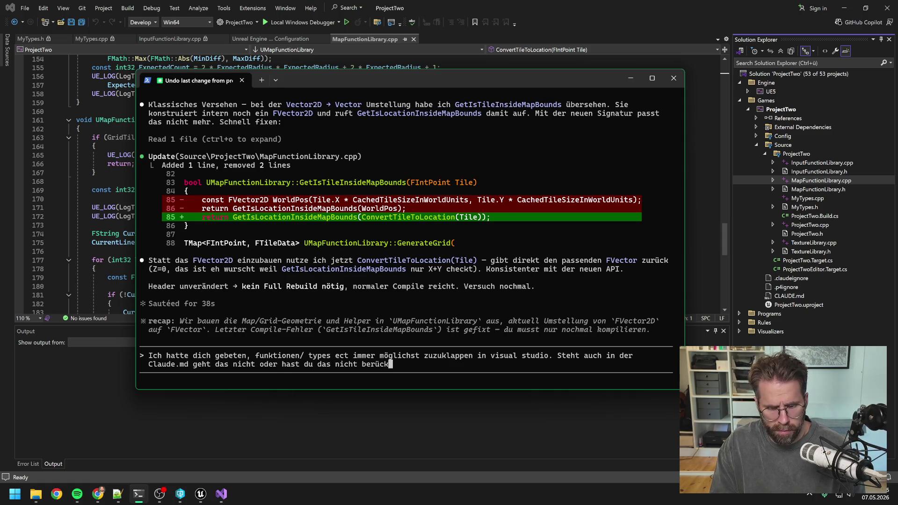
pyautogui.write('sichtigt?')
pyautogui.press('Return')
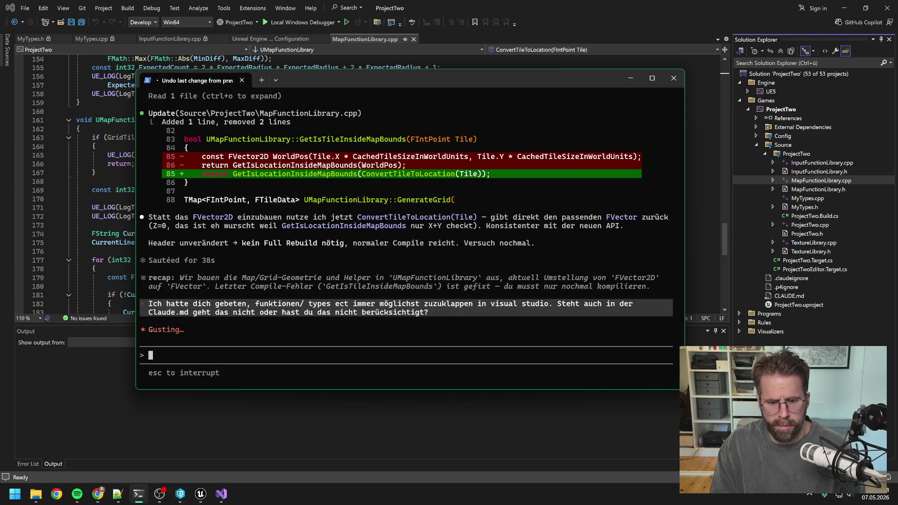
# Back in Visual Studio, fold the LogGridBounds function body.
pyautogui.click(111, 406)
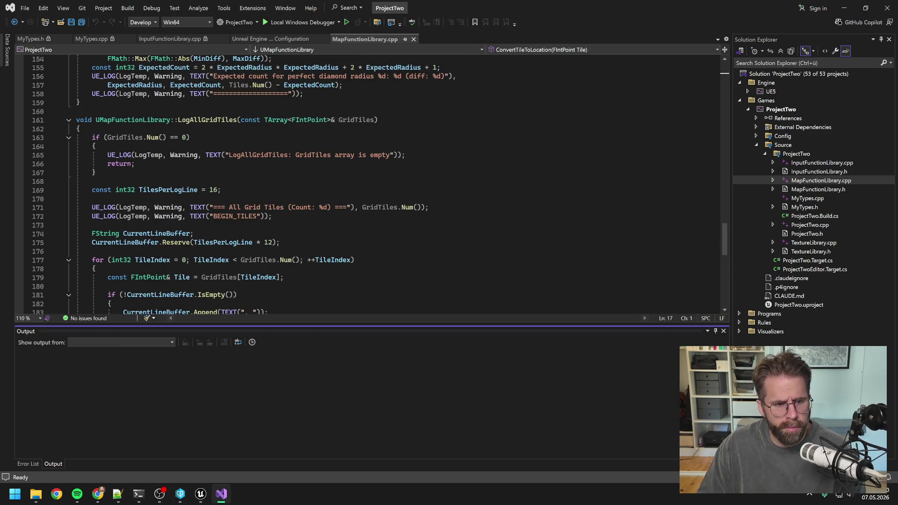
pyautogui.scroll(8, 328, 183)
pyautogui.scroll(8, 369, 183)
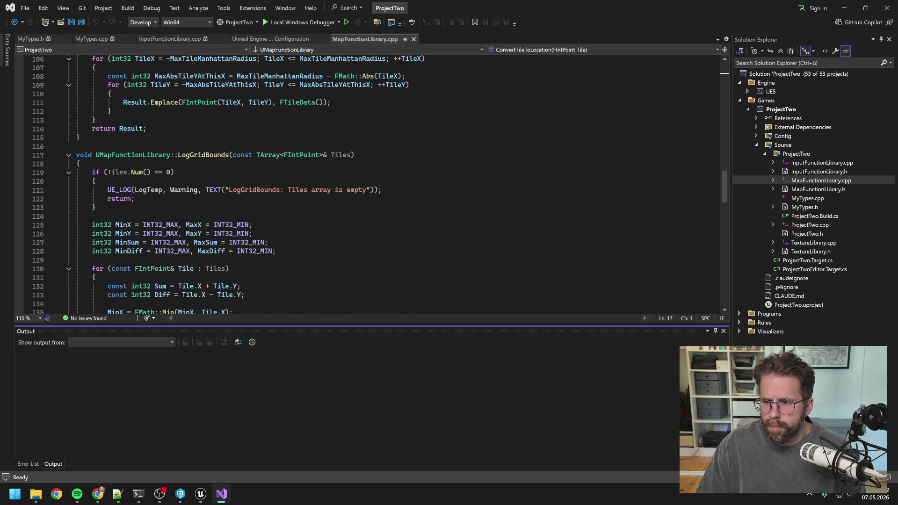
pyautogui.click(69, 155)
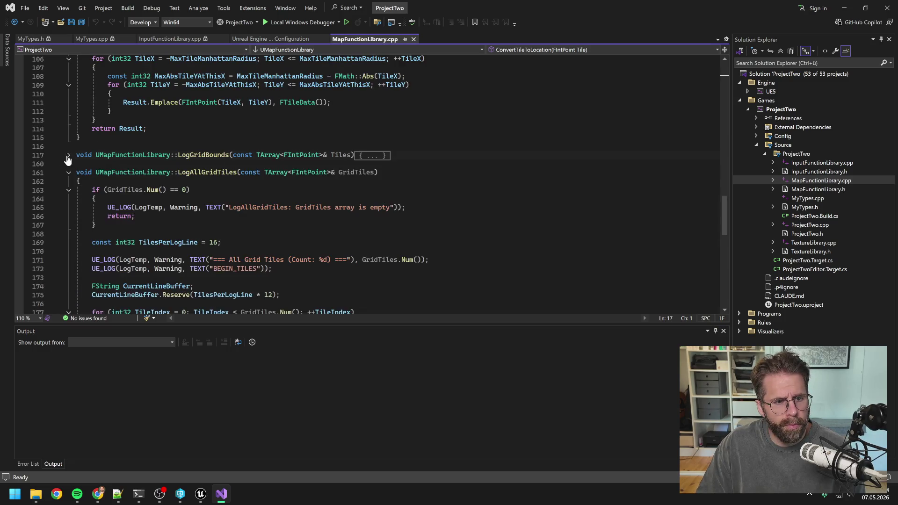
# Fold LogAllGridTiles, GenerateGrid, GetIsTileInsideMapBounds, ClampLocationToMapBounds, GetIsLocationInsideMapBounds and ConvertStructureTilesToLocation.
pyautogui.click(68, 173)
pyautogui.scroll(12, 68, 174)
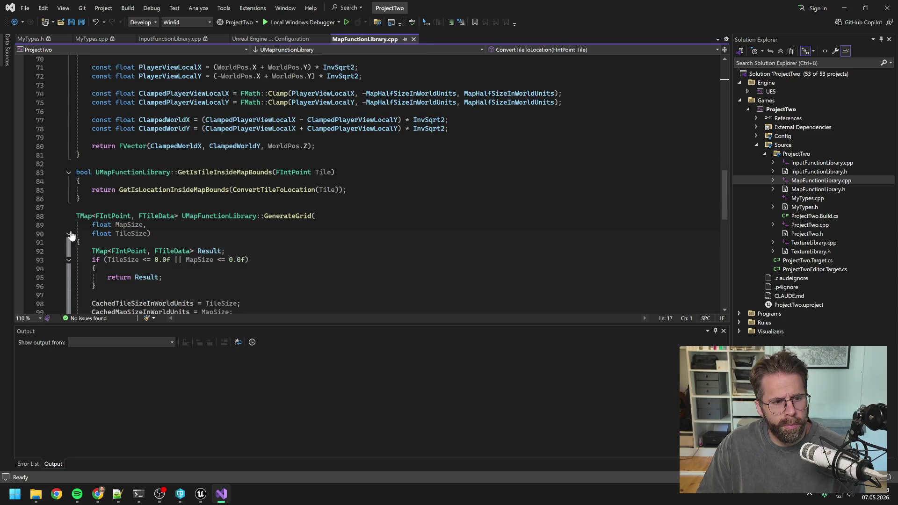
pyautogui.click(68, 234)
pyautogui.click(69, 172)
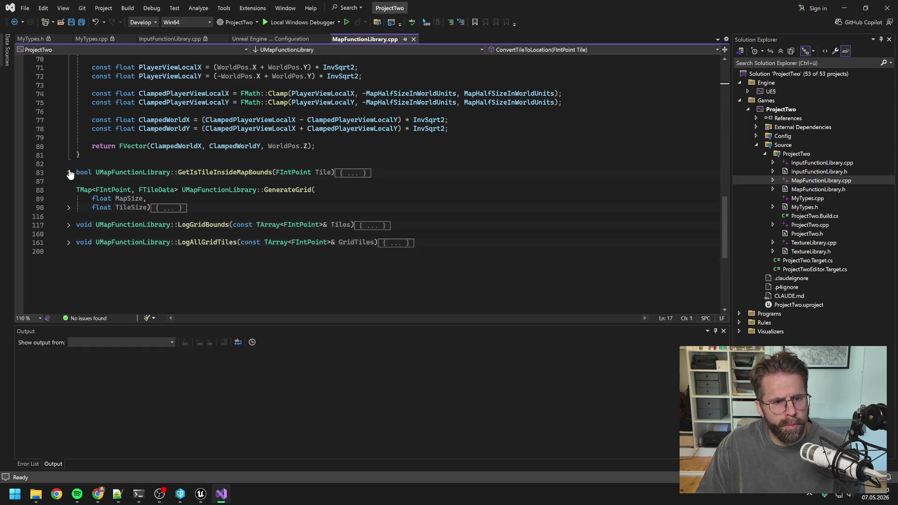
pyautogui.scroll(7, 68, 172)
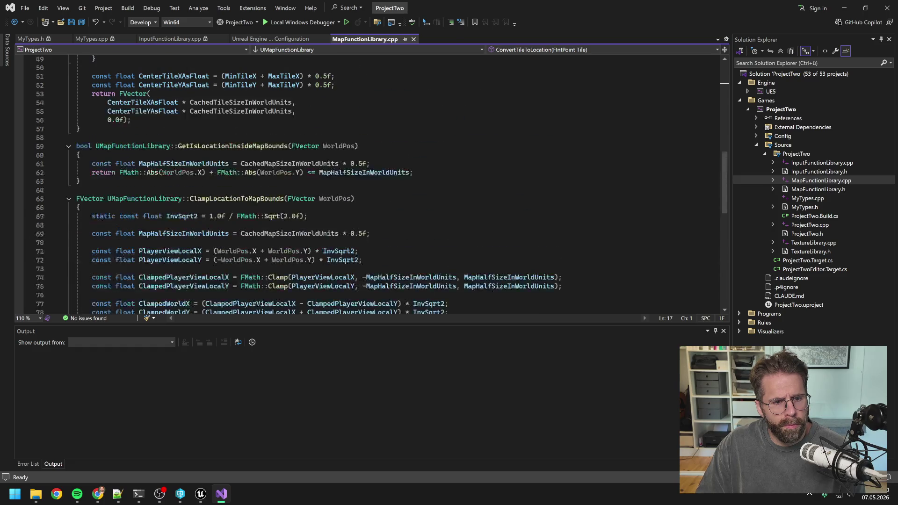
pyautogui.click(69, 199)
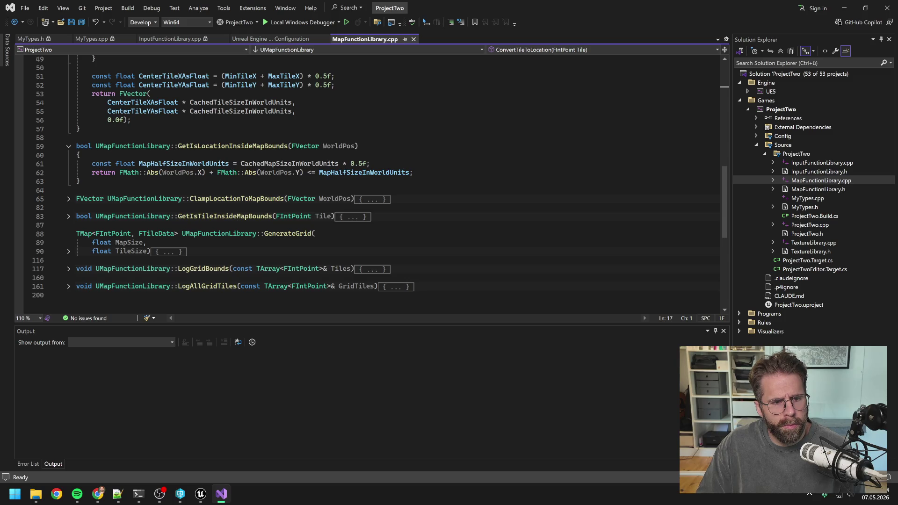
pyautogui.click(69, 146)
pyautogui.scroll(5, 68, 155)
pyautogui.scroll(6, 117, 174)
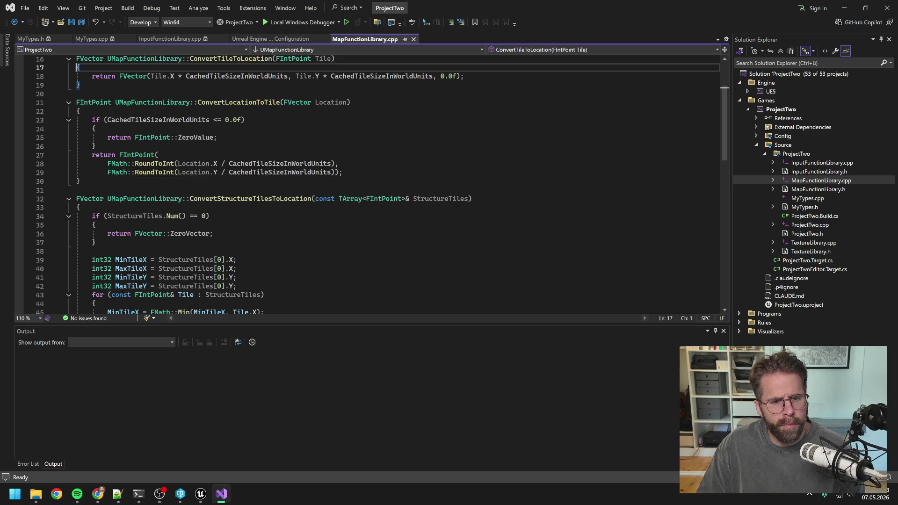
pyautogui.click(68, 199)
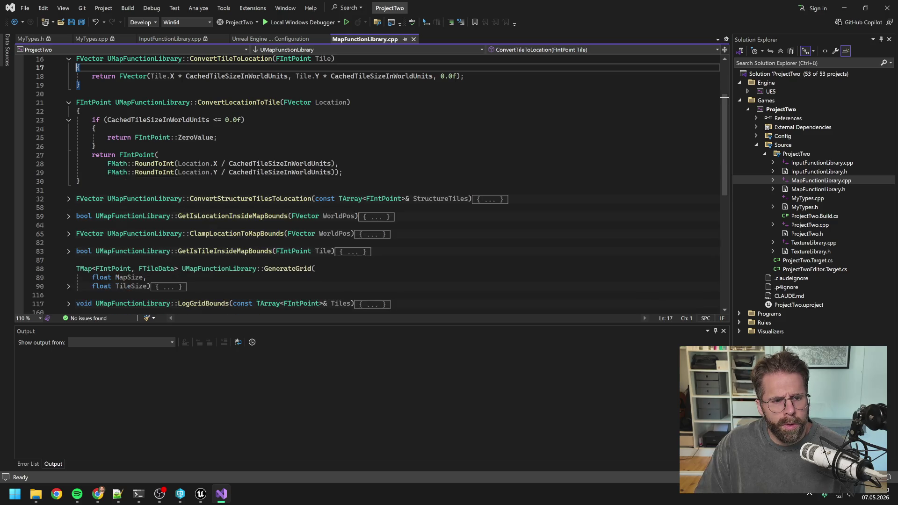
pyautogui.scroll(3, 131, 208)
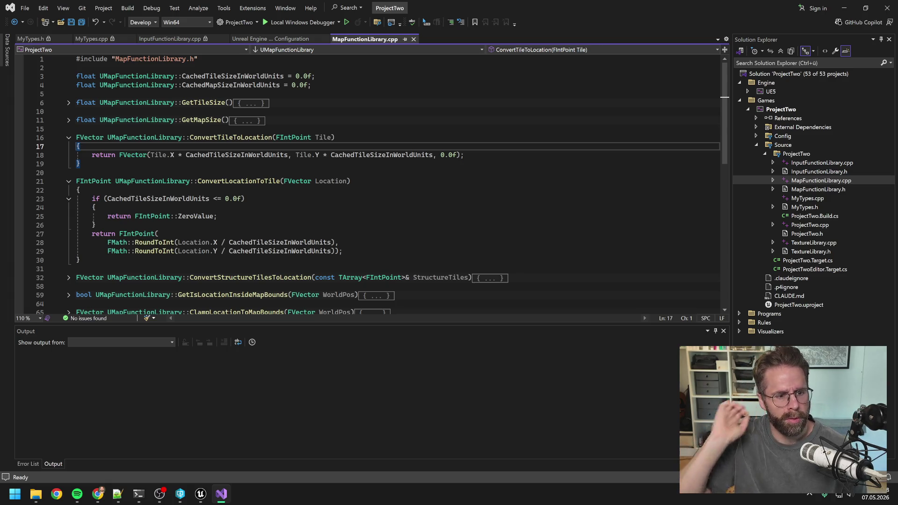
pyautogui.click(201, 494)
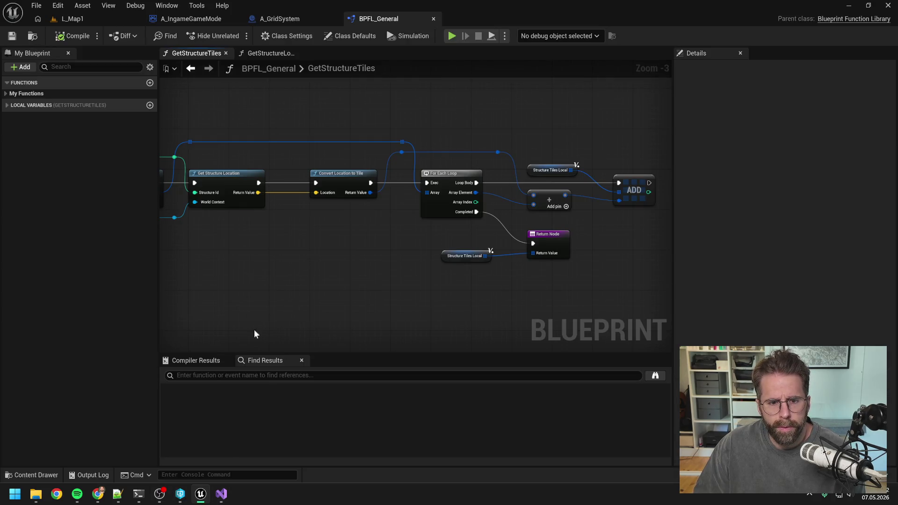
pyautogui.click(221, 494)
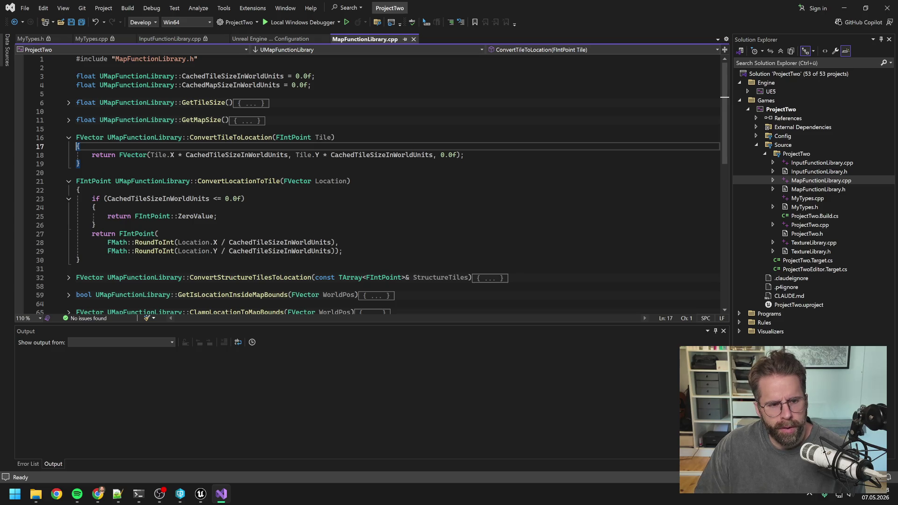
# Read Claude Code's region-layout reply, then switch to InputFunctionLibrary.cpp and try a folding command.
pyautogui.click(146, 494)
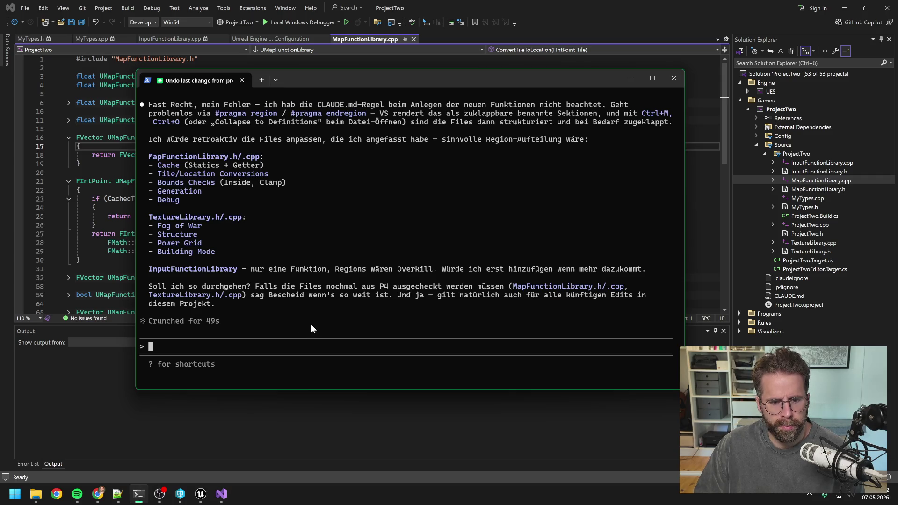
pyautogui.scroll(2, 315, 318)
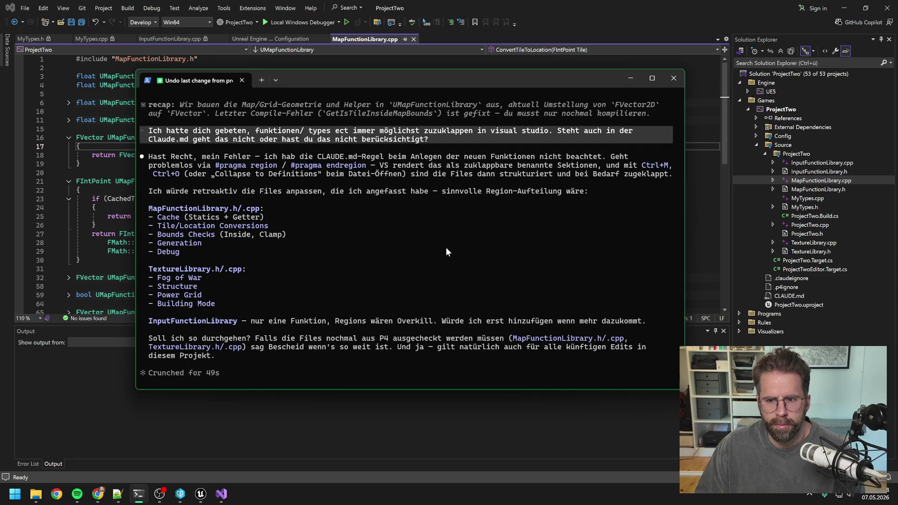
pyautogui.click(773, 315)
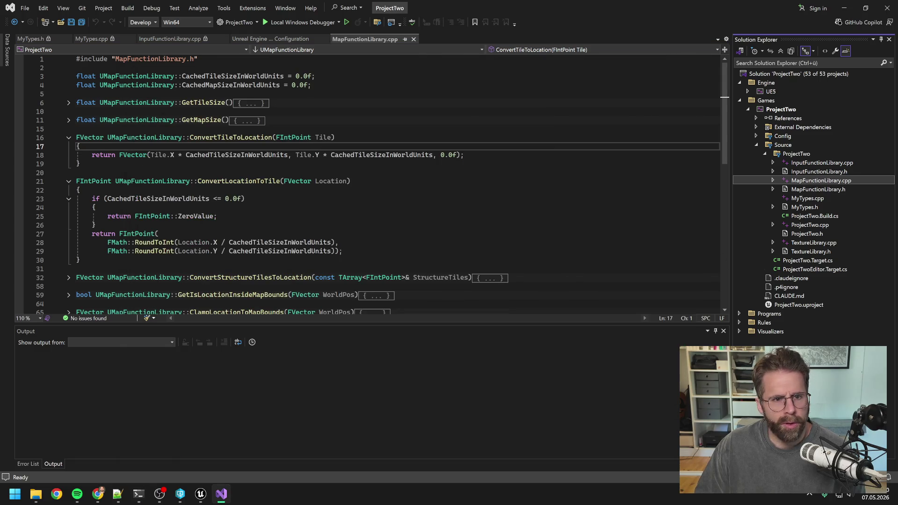
pyautogui.hotkey('ctrl', 'Tab')
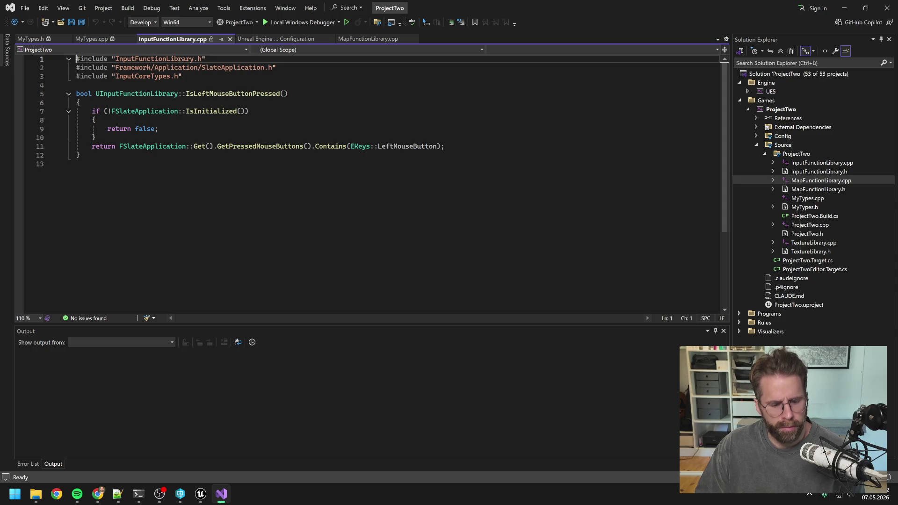
pyautogui.hotkey('ctrl', 'm')
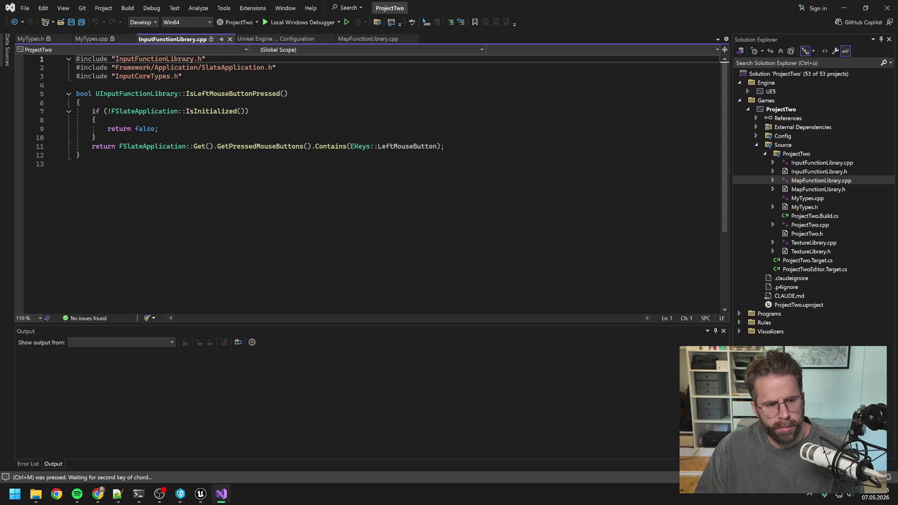
pyautogui.click(159, 129)
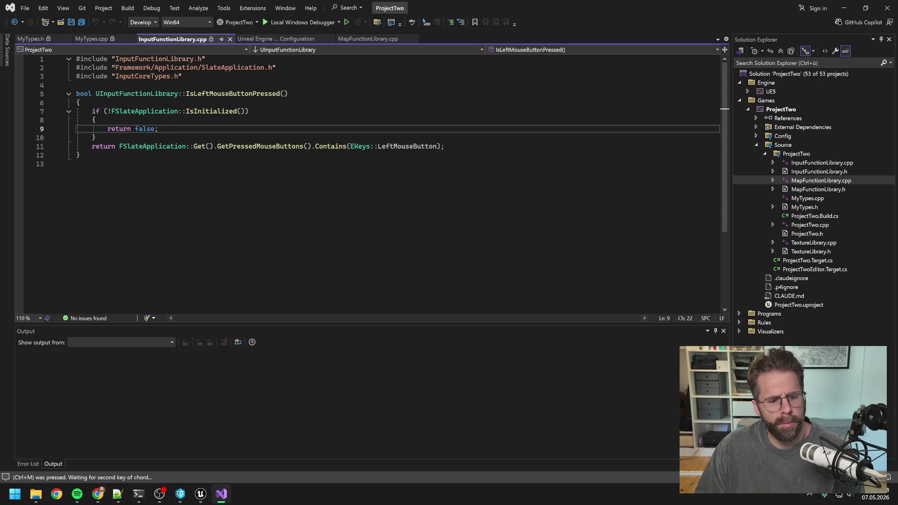
# Reread the proposed #pragma region grouping, then open TextureLibrary.cpp.
pyautogui.click(137, 495)
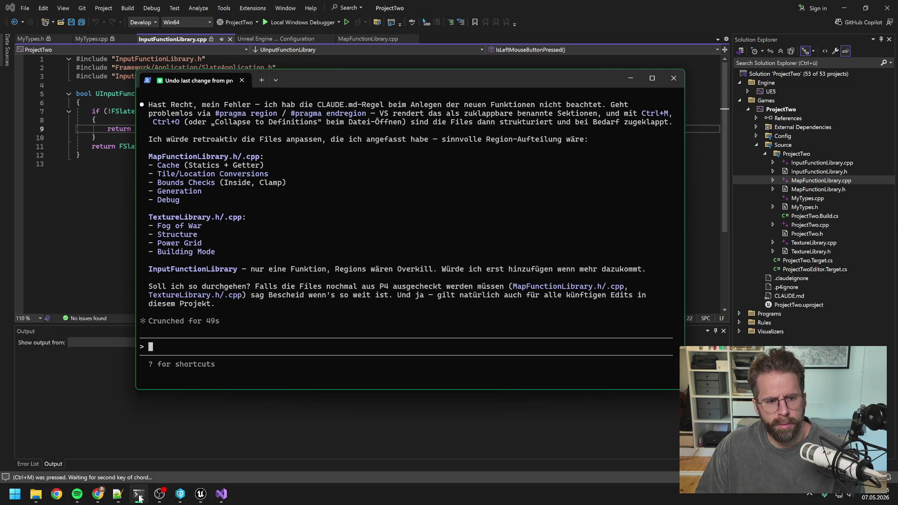
pyautogui.scroll(2, 330, 292)
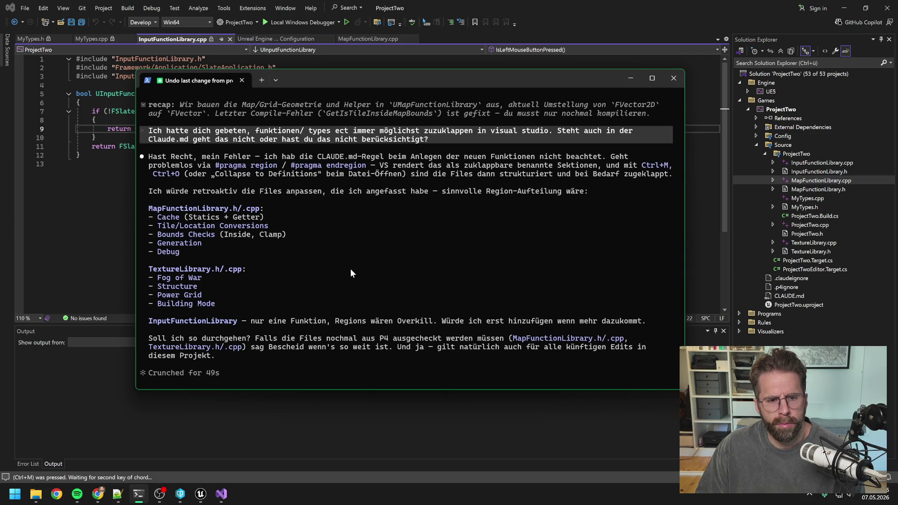
pyautogui.scroll(-2, 352, 273)
pyautogui.hotkey('alt', 'Tab')
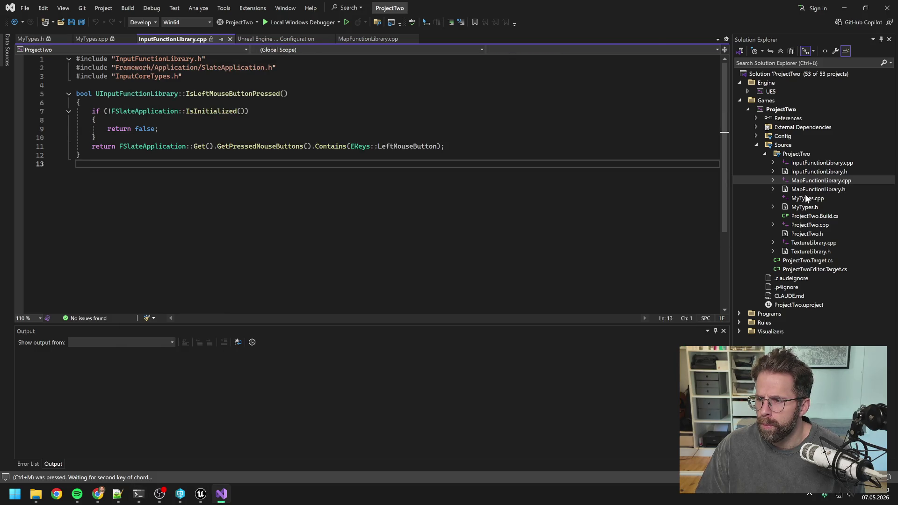
pyautogui.doubleClick(802, 242)
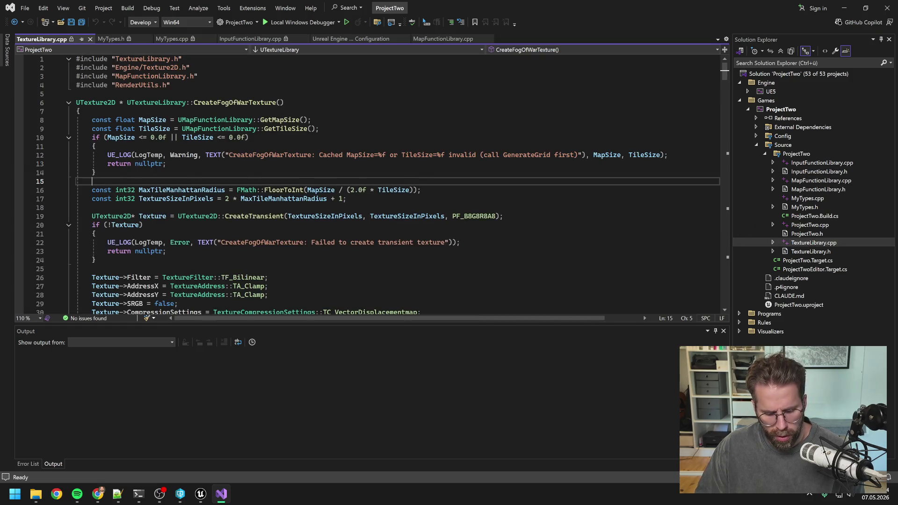
# Fold CreateFogOfWarTexture's body with Ctrl+M, and test folding and unfolding the GridSize <= 0 check.
pyautogui.hotkey('ctrl', 'm')
pyautogui.hotkey('ctrl', 'm')
pyautogui.click(76, 93)
pyautogui.hotkey('ctrl', 'm')
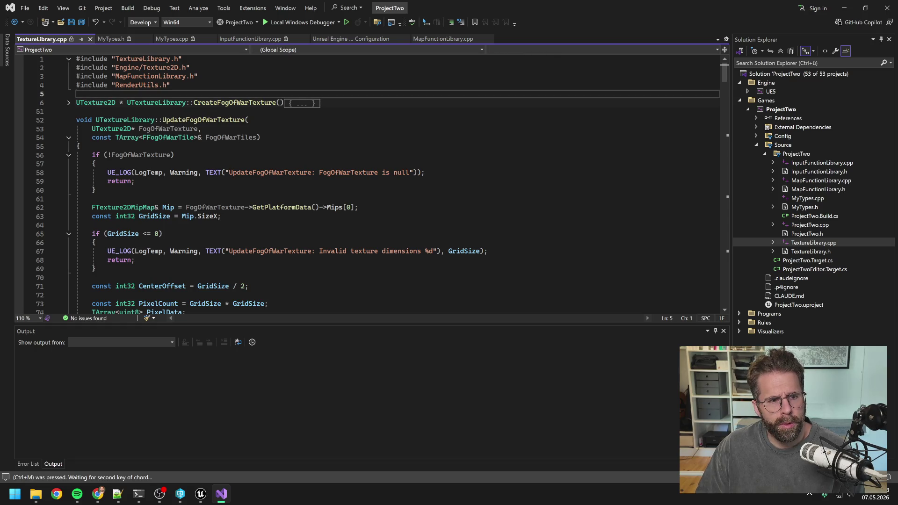
pyautogui.click(76, 112)
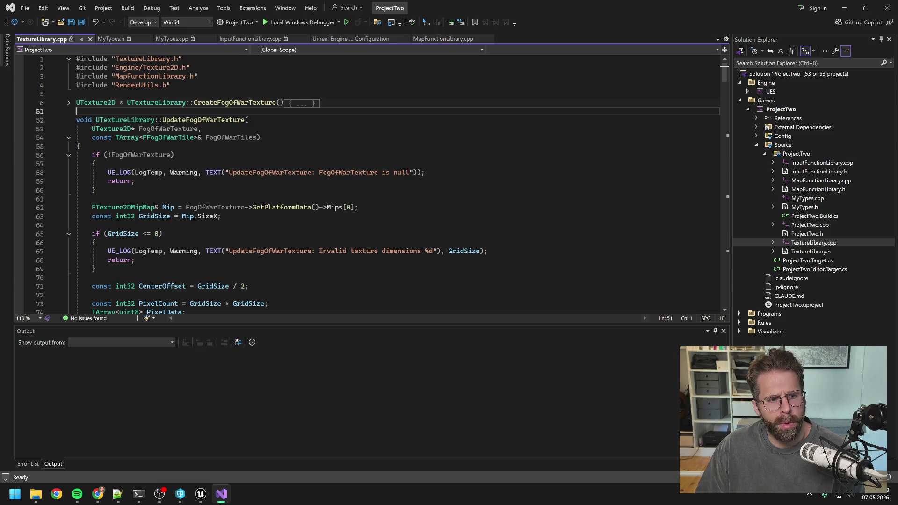
pyautogui.click(171, 84)
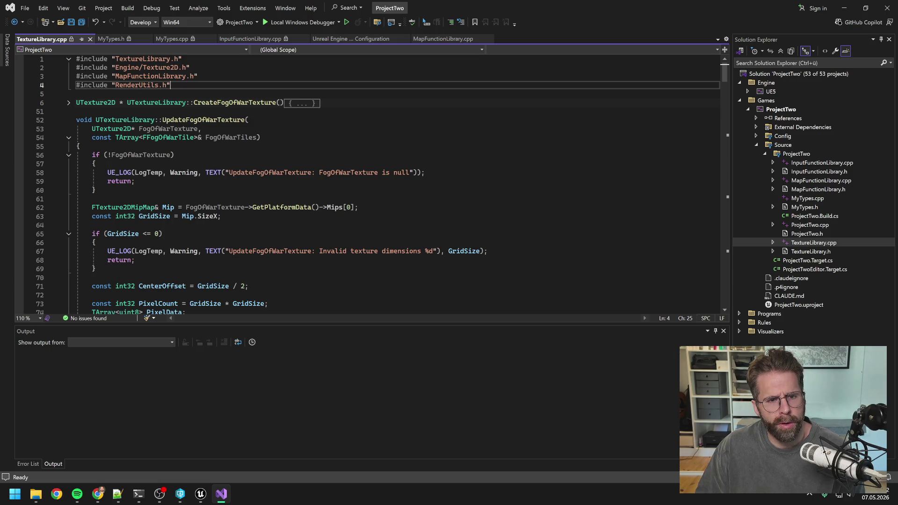
pyautogui.hotkey('ctrl', 'm')
pyautogui.hotkey('ctrl', 'm')
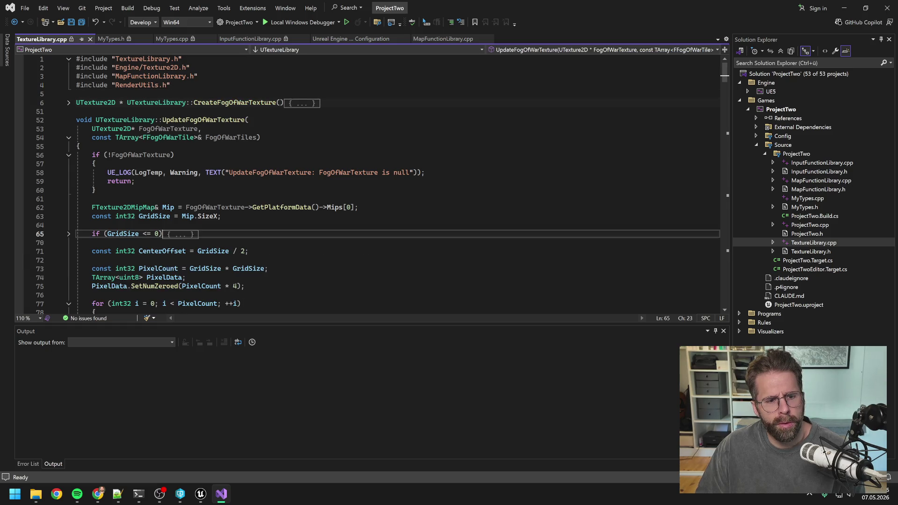
pyautogui.hotkey('ctrl', '0')
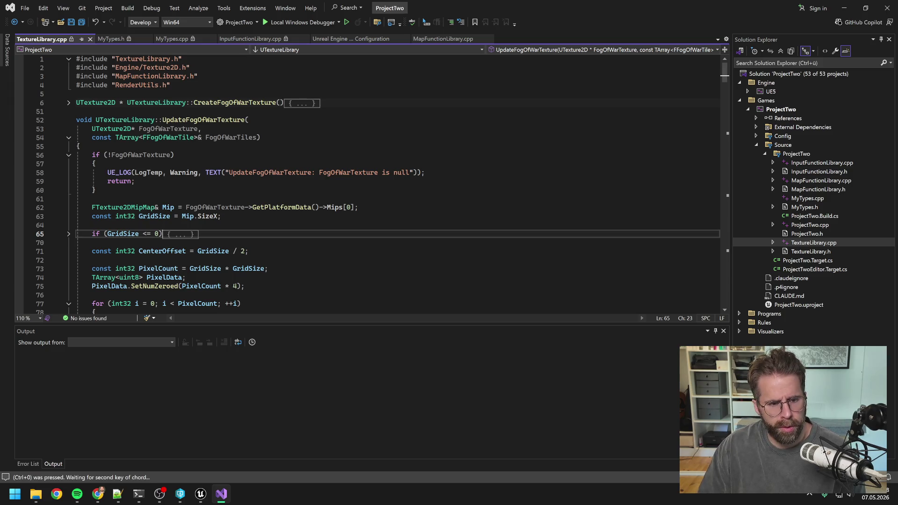
pyautogui.click(178, 234)
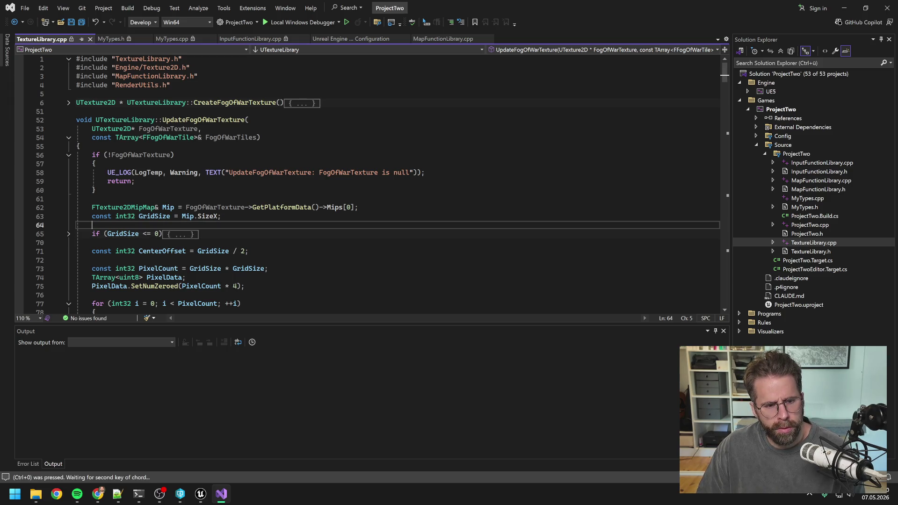
pyautogui.hotkey('ctrl', 'm')
pyautogui.hotkey('ctrl', 'm')
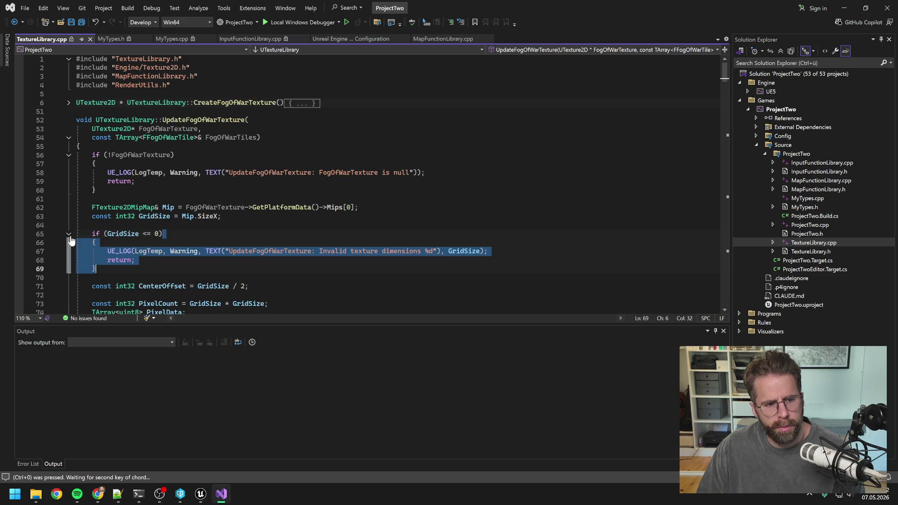
pyautogui.press('Left')
# Scroll through TextureLibrary.cpp, cancel the pending fold command, and return to MapFunctionLibrary.cpp.
pyautogui.scroll(-15, 370, 187)
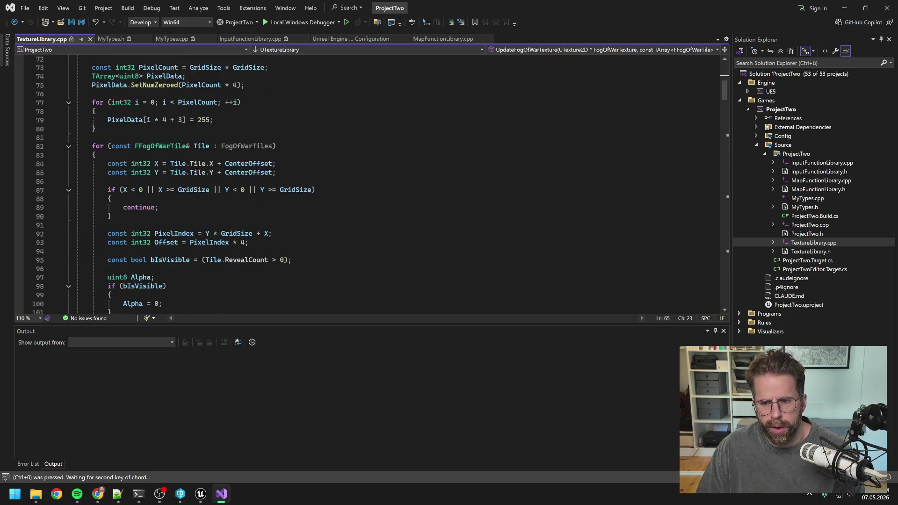
pyautogui.moveTo(725, 105); pyautogui.dragTo(720, 288)
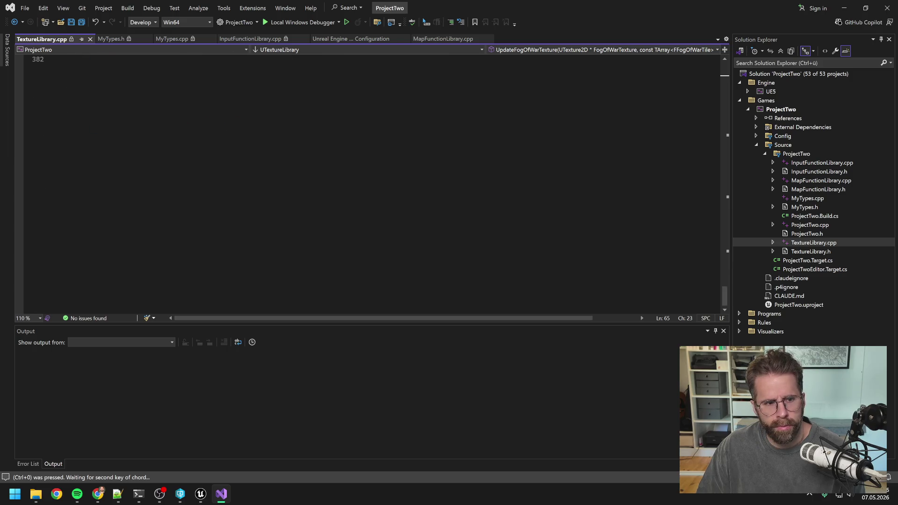
pyautogui.hotkey('ctrl', 'End')
pyautogui.press('Escape')
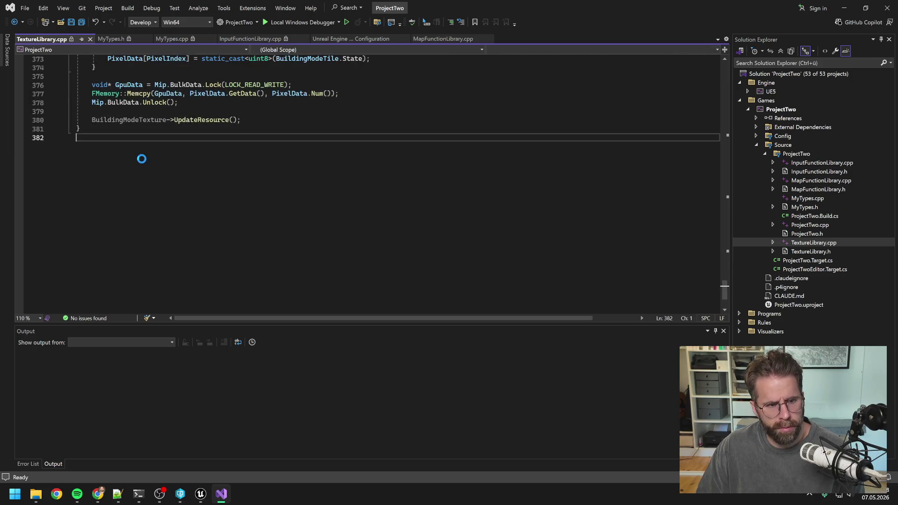
pyautogui.scroll(12, 370, 182)
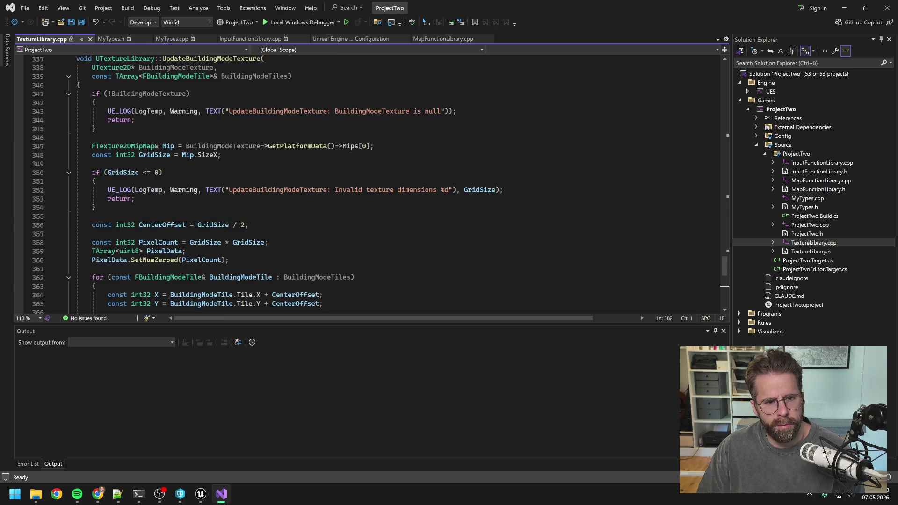
pyautogui.scroll(8, 370, 182)
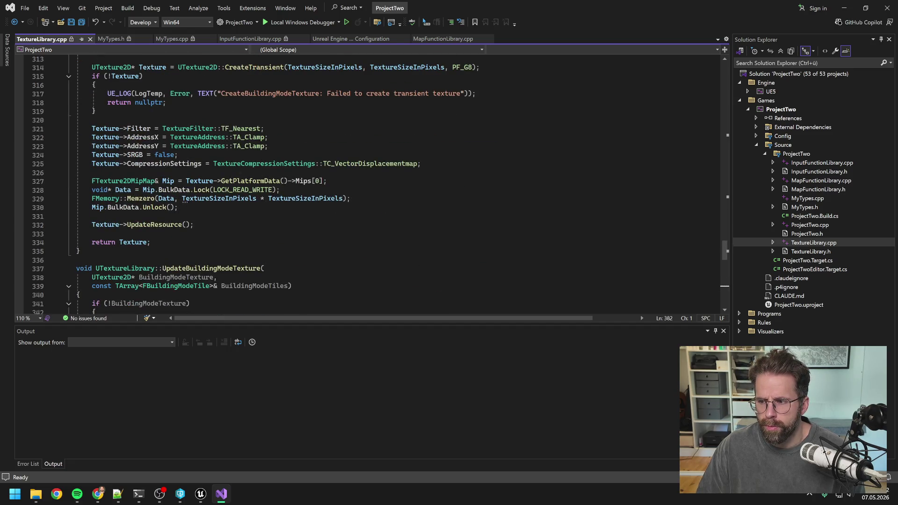
pyautogui.scroll(20, 370, 183)
pyautogui.scroll(20, 369, 182)
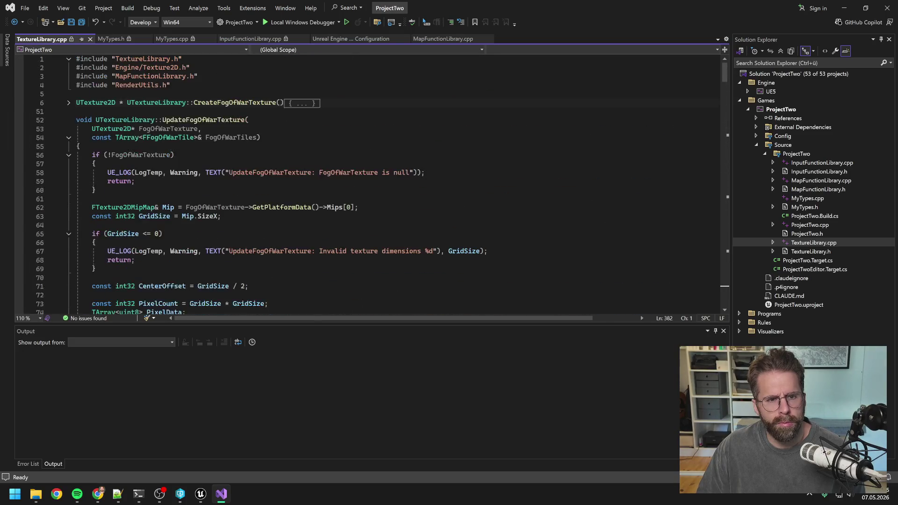
pyautogui.click(76, 93)
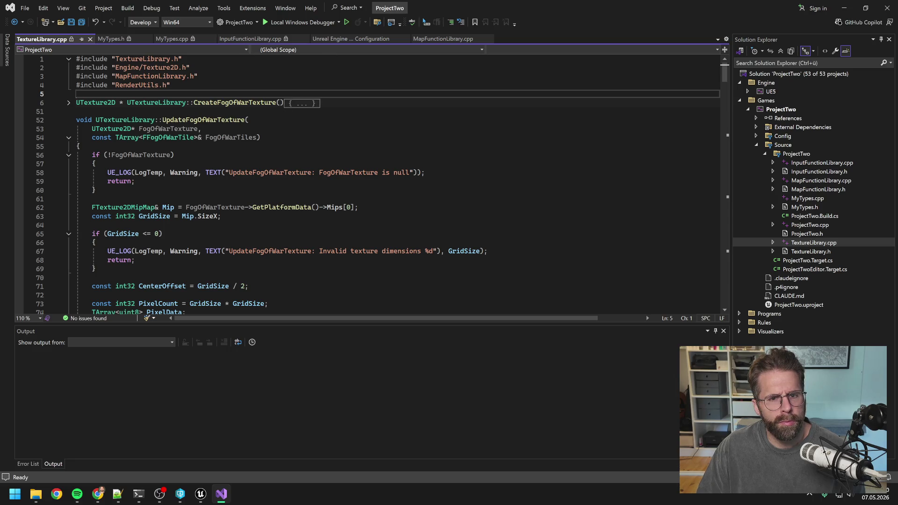
pyautogui.click(450, 39)
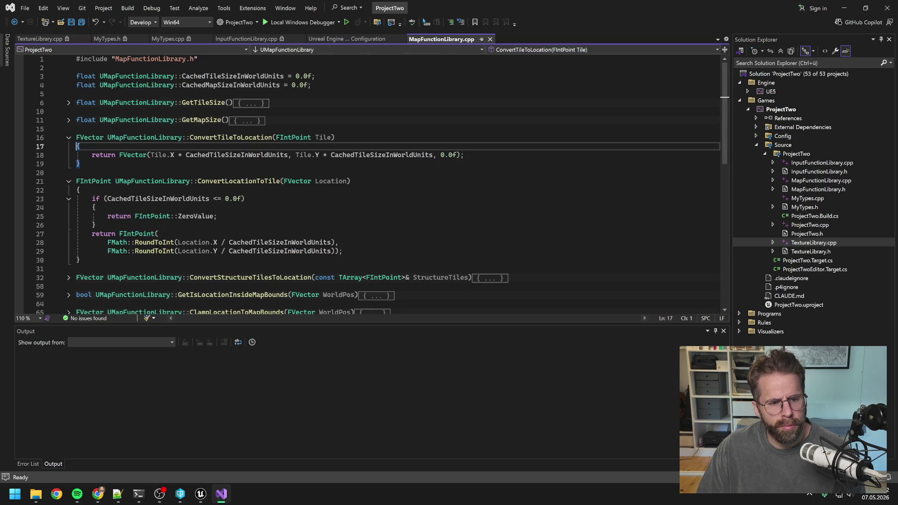
pyautogui.scroll(-3, 374, 182)
pyautogui.press('Down')
pyautogui.press('Down')
pyautogui.press('Down')
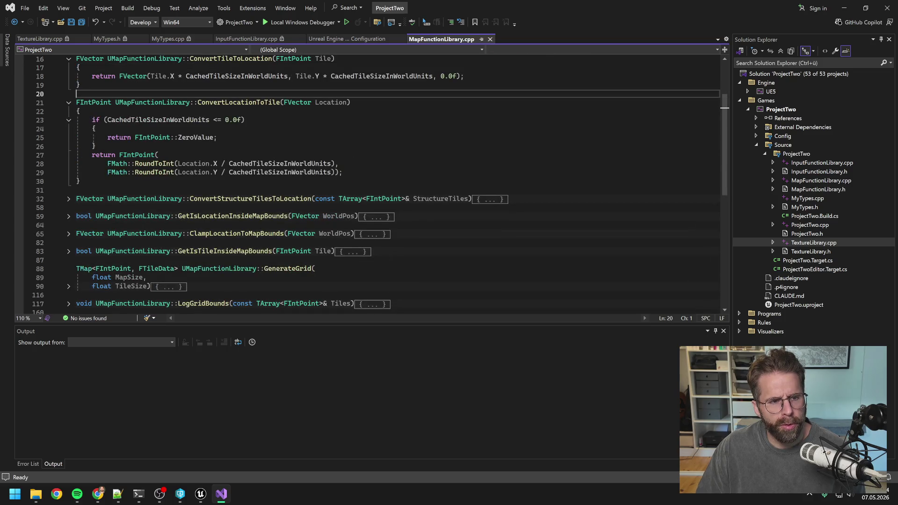
pyautogui.scroll(2, 287, 172)
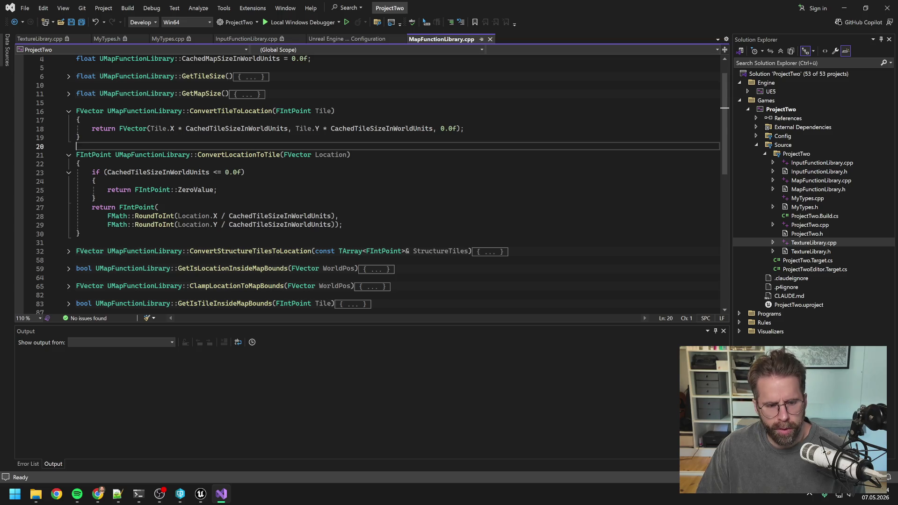
pyautogui.hotkey('ctrl', 'm')
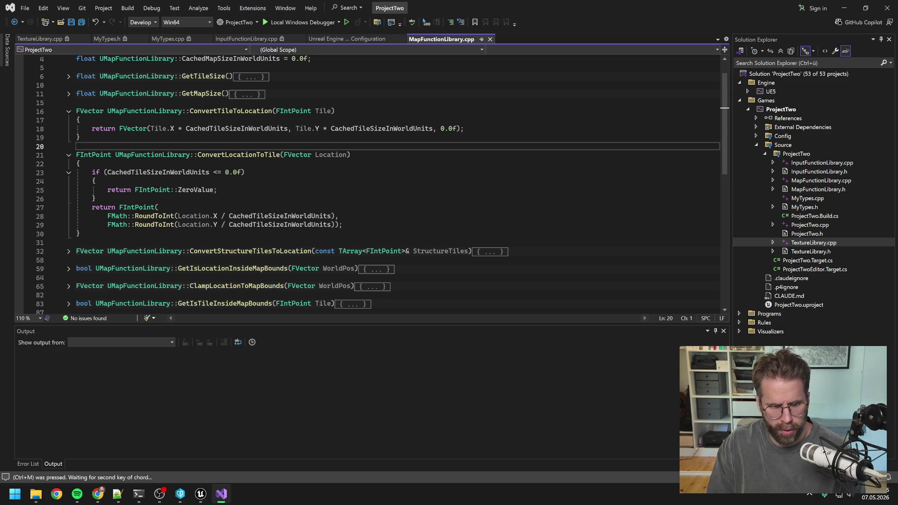
pyautogui.hotkey('ctrl', '0')
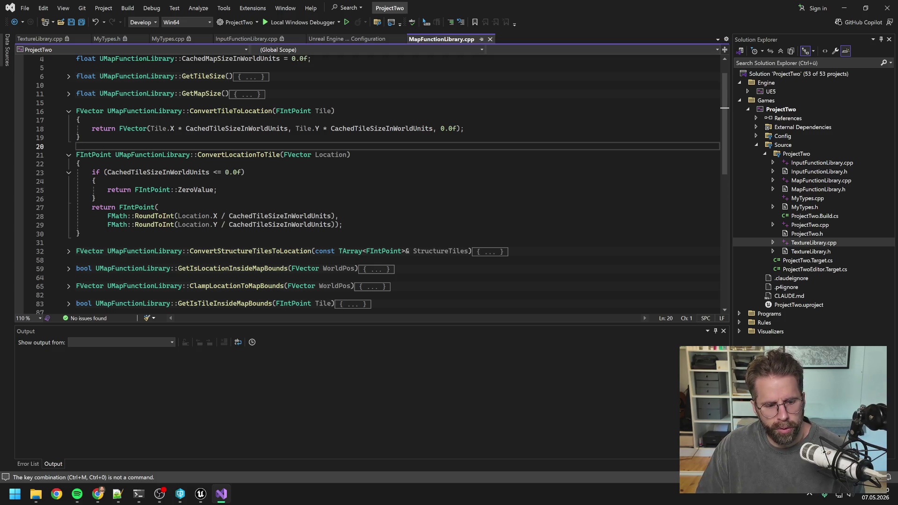
pyautogui.click(251, 40)
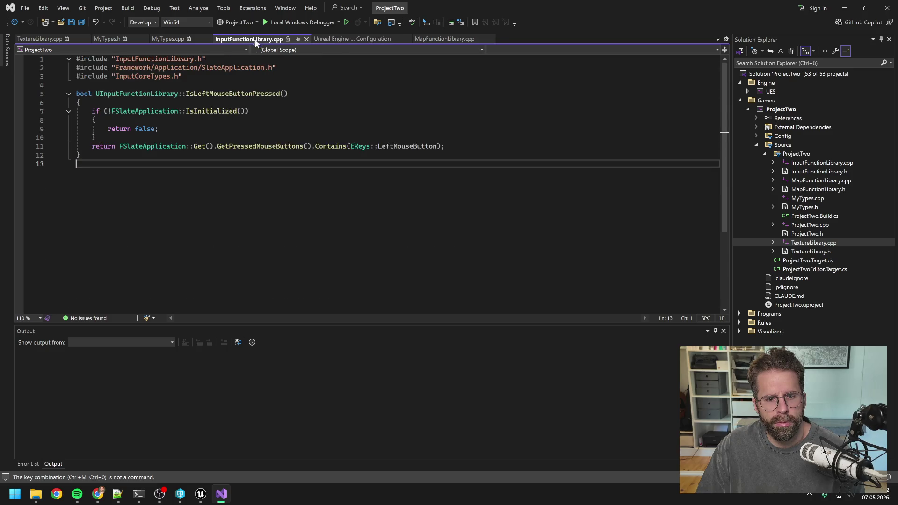
pyautogui.click(168, 39)
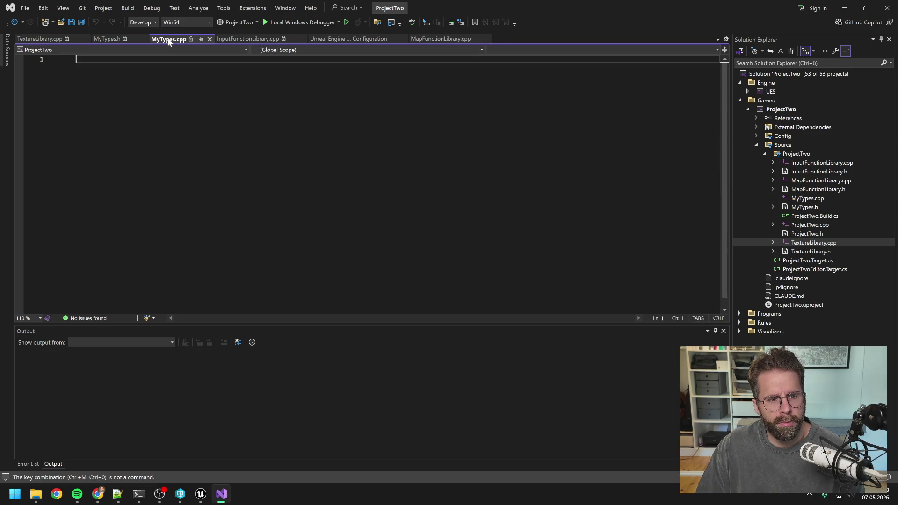
pyautogui.click(111, 38)
pyautogui.click(83, 207)
pyautogui.press('Down')
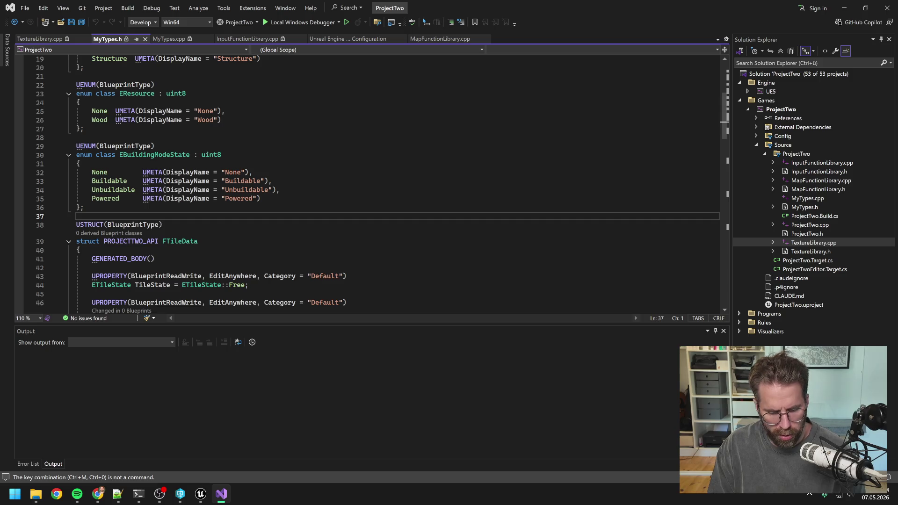
pyautogui.hotkey('ctrl', 'm')
pyautogui.hotkey('ctrl', 'm')
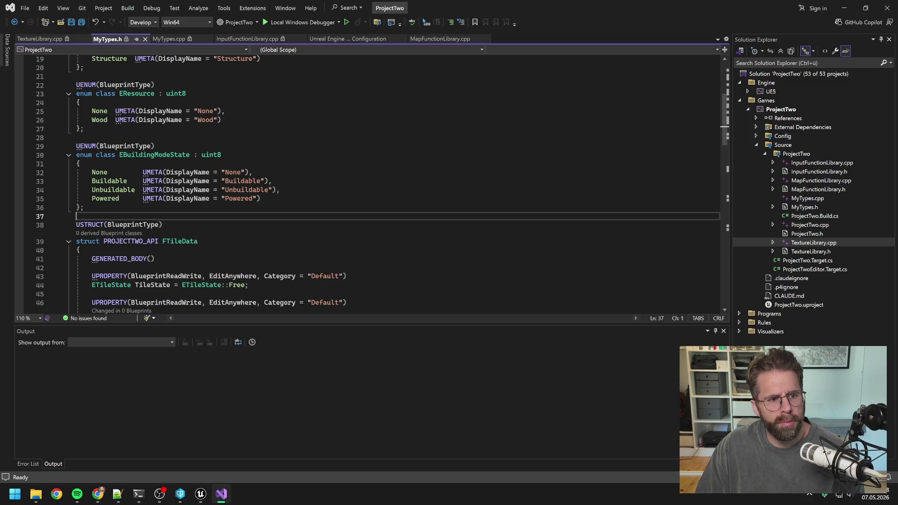
pyautogui.scroll(6, 145, 208)
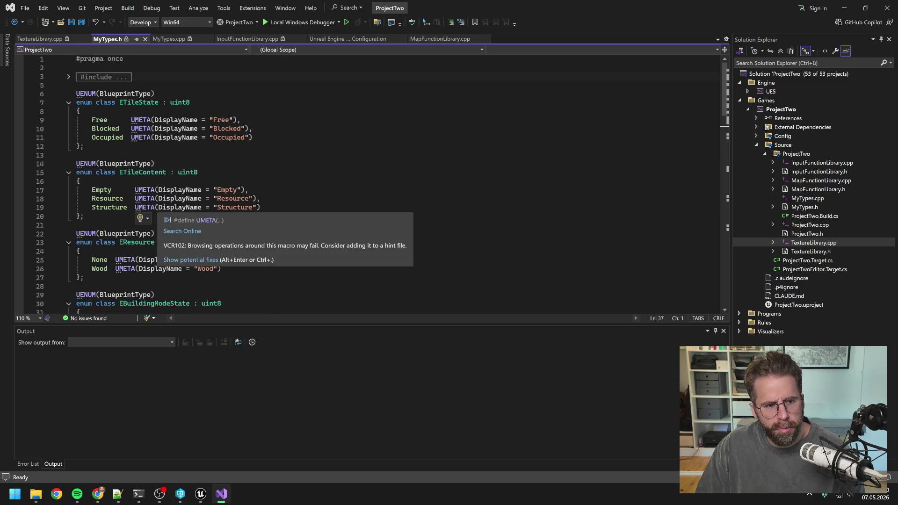
pyautogui.click(111, 85)
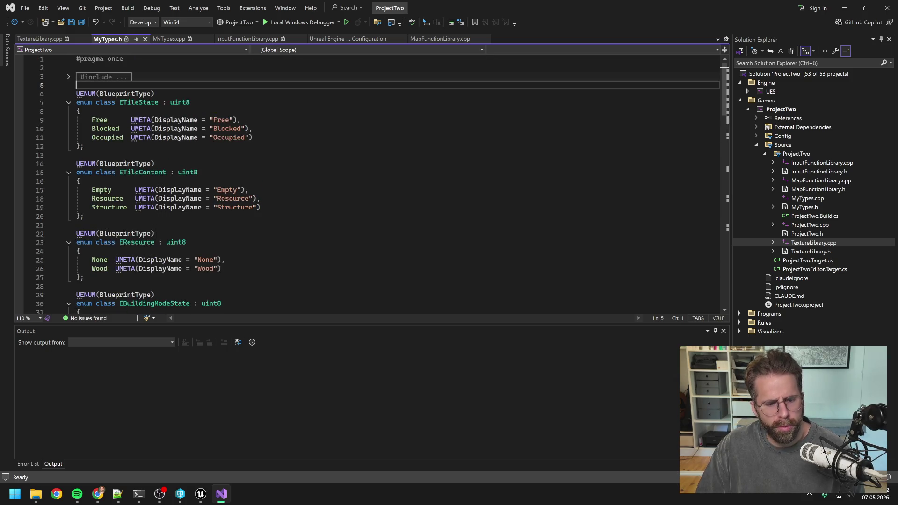
pyautogui.hotkey('ctrl', 'o')
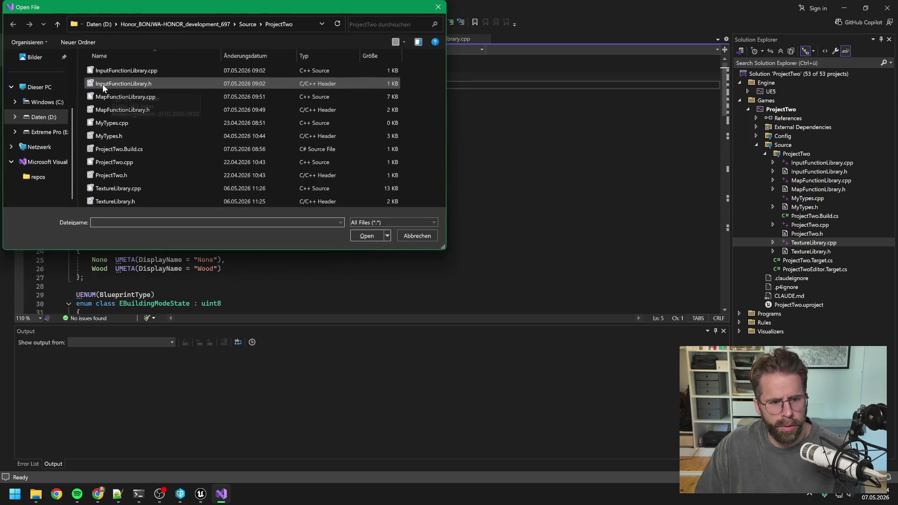
pyautogui.click(417, 236)
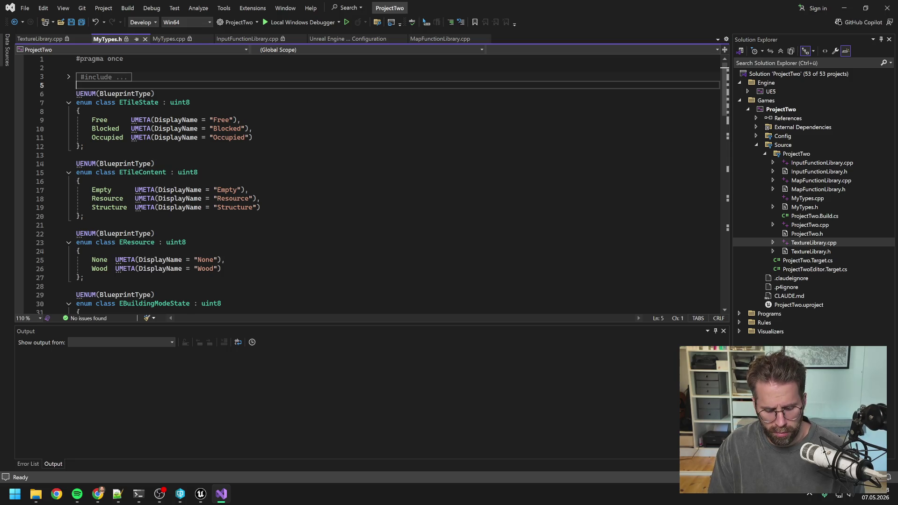
pyautogui.click(69, 78)
pyautogui.click(69, 78)
pyautogui.hotkey('ctrl', 'm')
pyautogui.hotkey('ctrl', 'm')
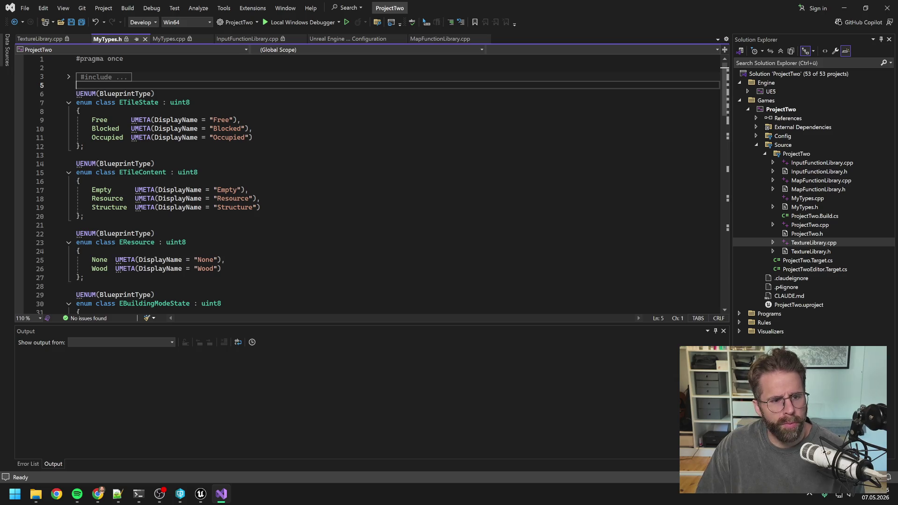
pyautogui.scroll(-20, 94, 224)
pyautogui.scroll(-9, 94, 224)
pyautogui.scroll(15, 94, 224)
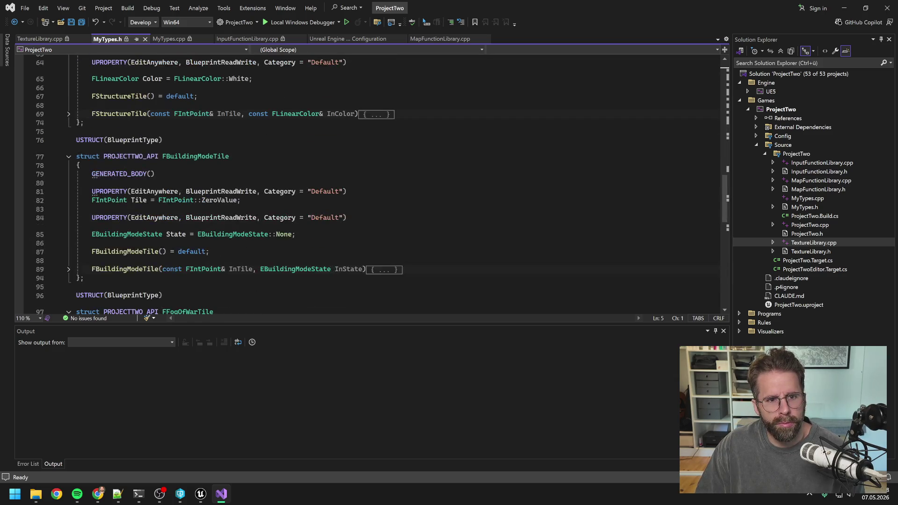
pyautogui.click(243, 39)
pyautogui.click(175, 37)
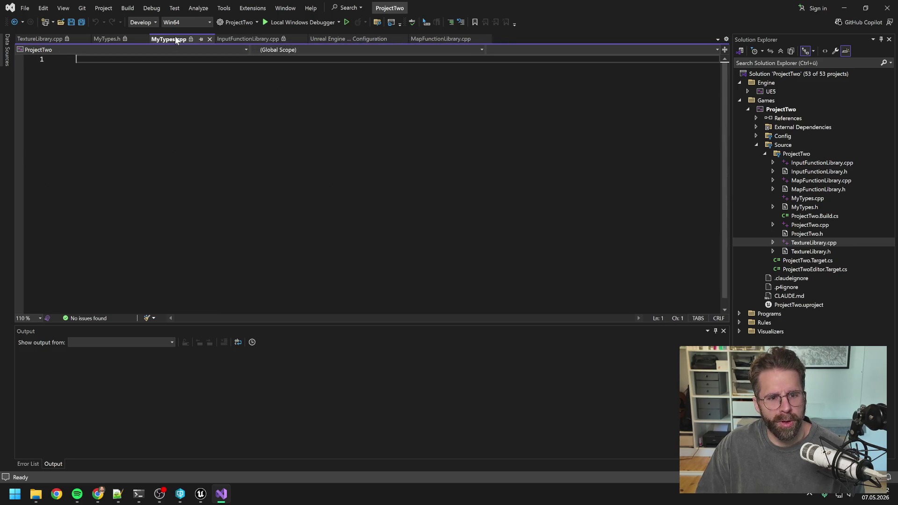
pyautogui.click(113, 39)
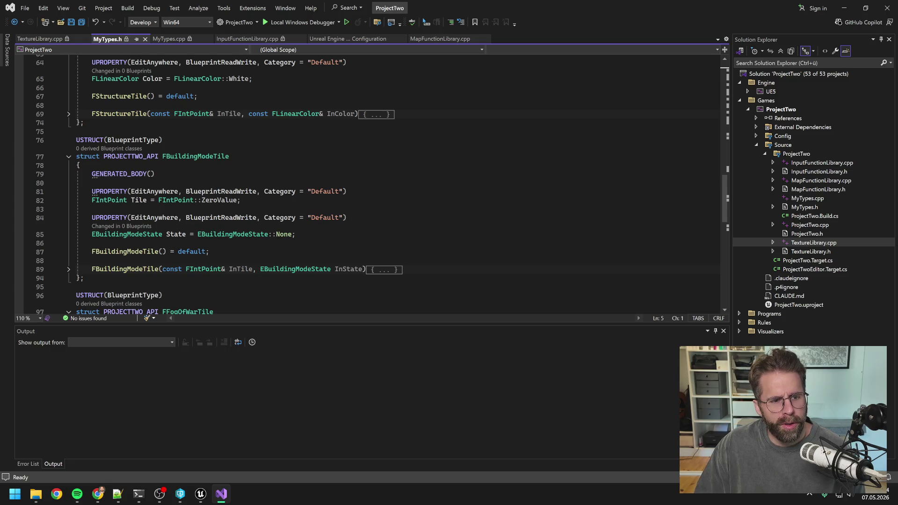
pyautogui.click(38, 37)
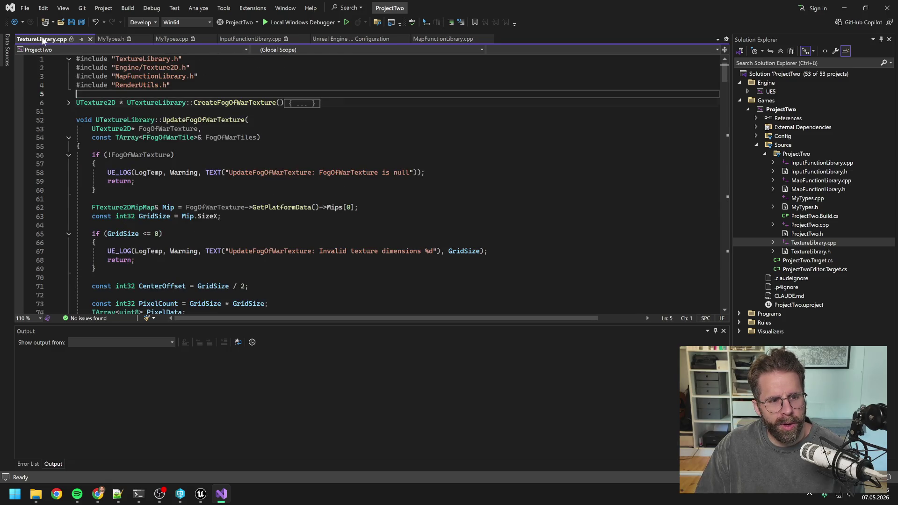
pyautogui.click(118, 40)
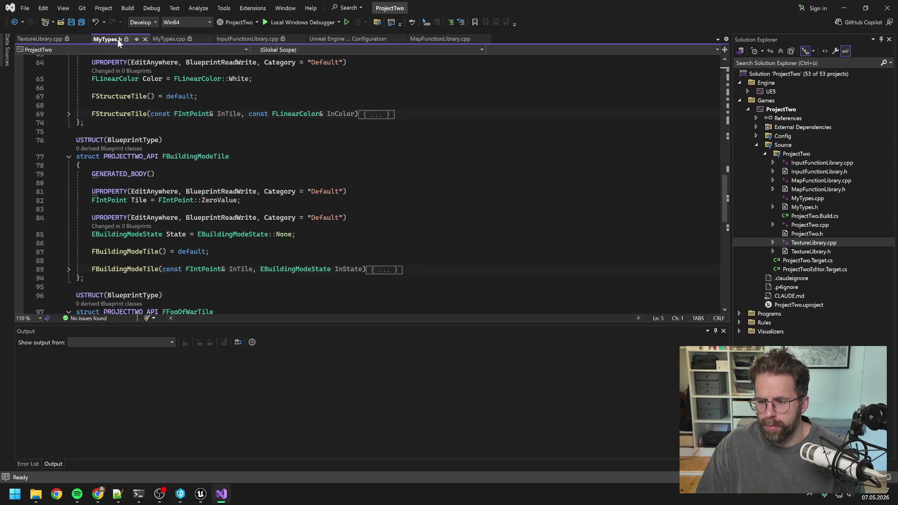
pyautogui.click(448, 36)
pyautogui.click(96, 198)
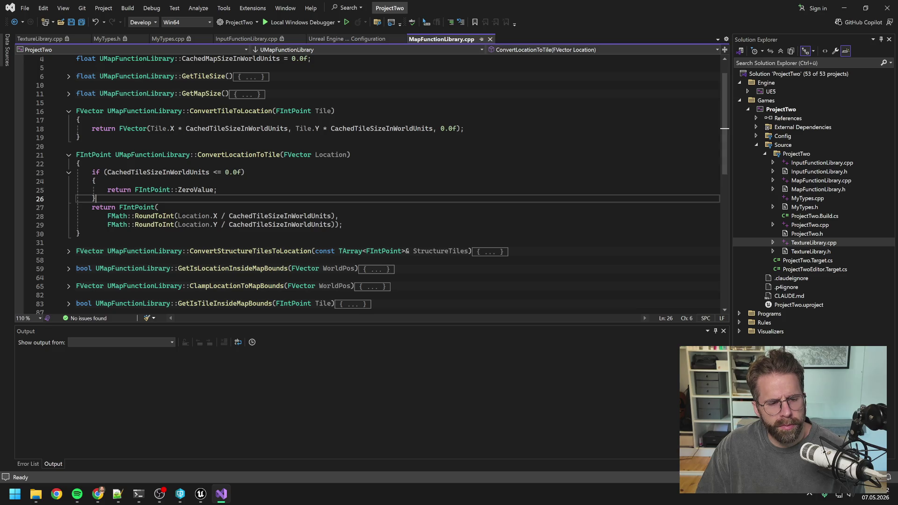
# Pan through BPFL_General's GetStructureTiles chain and nudge the Convert Location to Tile node slightly left.
pyautogui.click(201, 494)
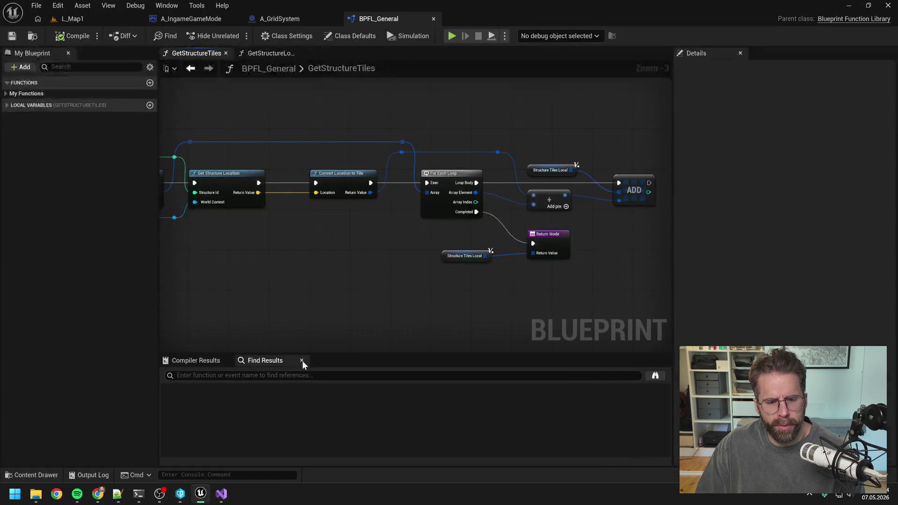
pyautogui.moveTo(317, 266)
pyautogui.mouseDown()
pyautogui.moveTo(475, 243)
pyautogui.moveTo(469, 253)
pyautogui.mouseUp()
pyautogui.scroll(-1, 475, 243)
pyautogui.scroll(2, 468, 243)
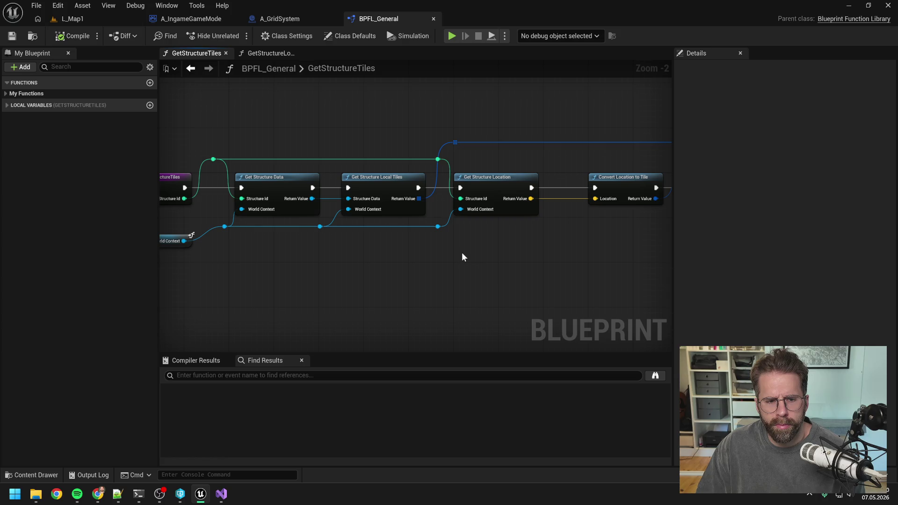
pyautogui.moveTo(535, 243); pyautogui.dragTo(397, 244)
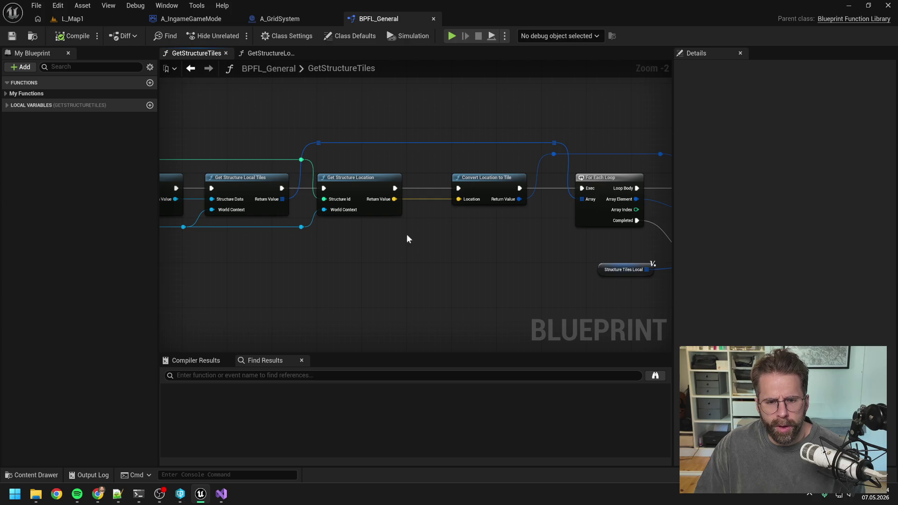
pyautogui.moveTo(403, 240)
pyautogui.mouseDown()
pyautogui.moveTo(413, 235)
pyautogui.moveTo(360, 243)
pyautogui.mouseUp()
pyautogui.moveTo(374, 189)
pyautogui.mouseDown()
pyautogui.moveTo(359, 189)
pyautogui.moveTo(369, 189)
pyautogui.mouseUp()
pyautogui.moveTo(405, 227); pyautogui.dragTo(365, 227)
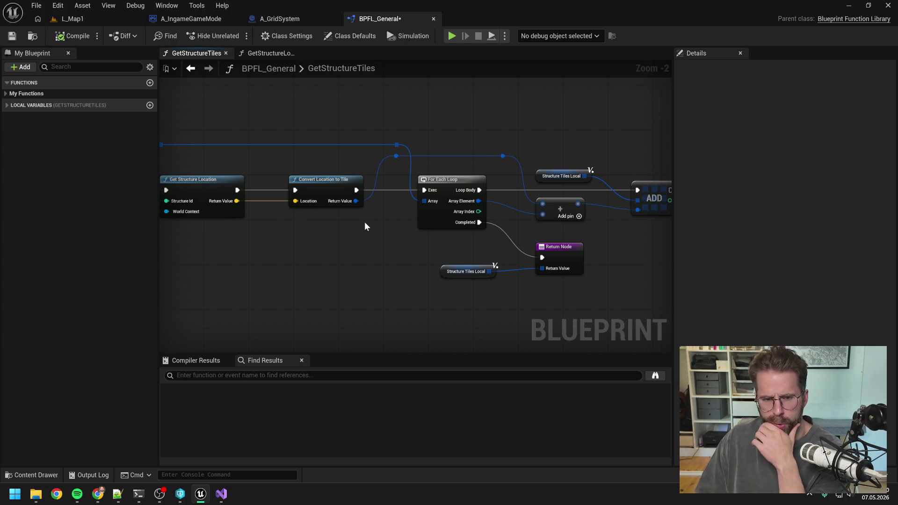
pyautogui.moveTo(365, 222); pyautogui.dragTo(340, 226)
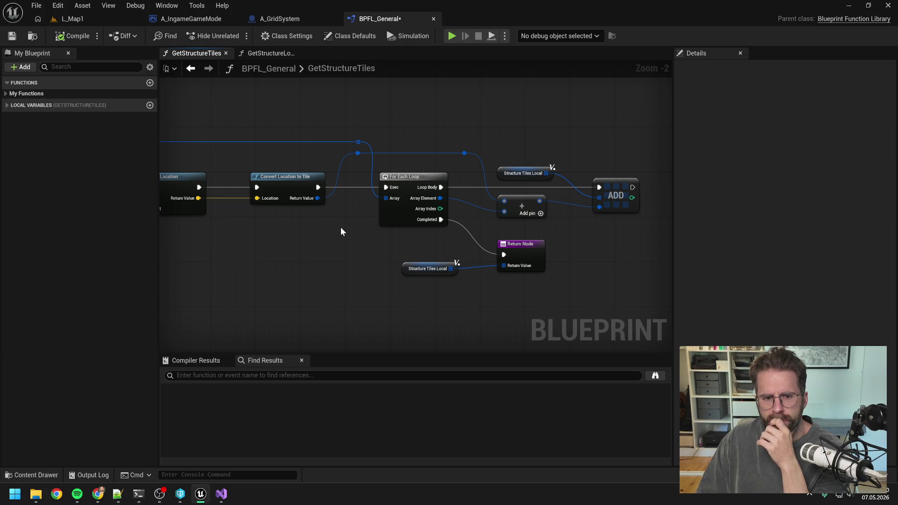
# Send Claude Code 'ne lass mal jetzt aber achte zukünftig wieder drauf', then move the terminal aside.
pyautogui.click(140, 494)
pyautogui.write('ne la')
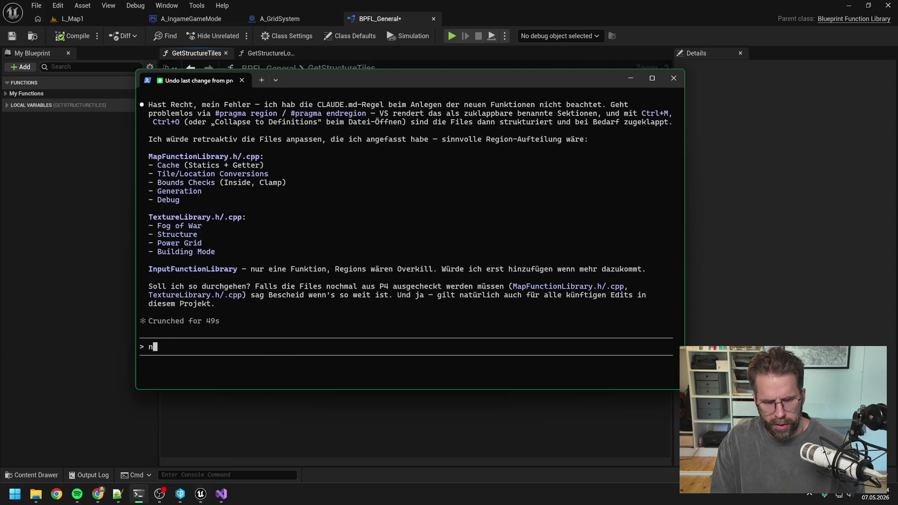
pyautogui.write('ss ')
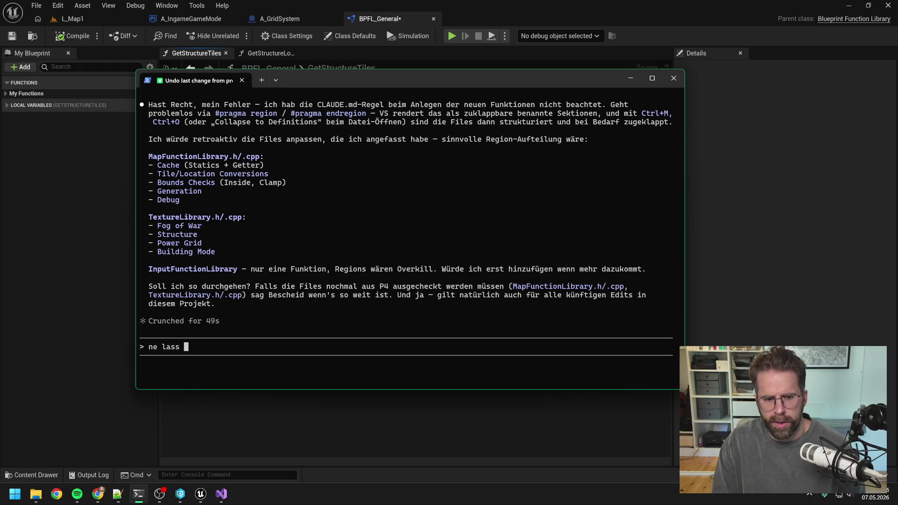
pyautogui.write('mal jetzt aber')
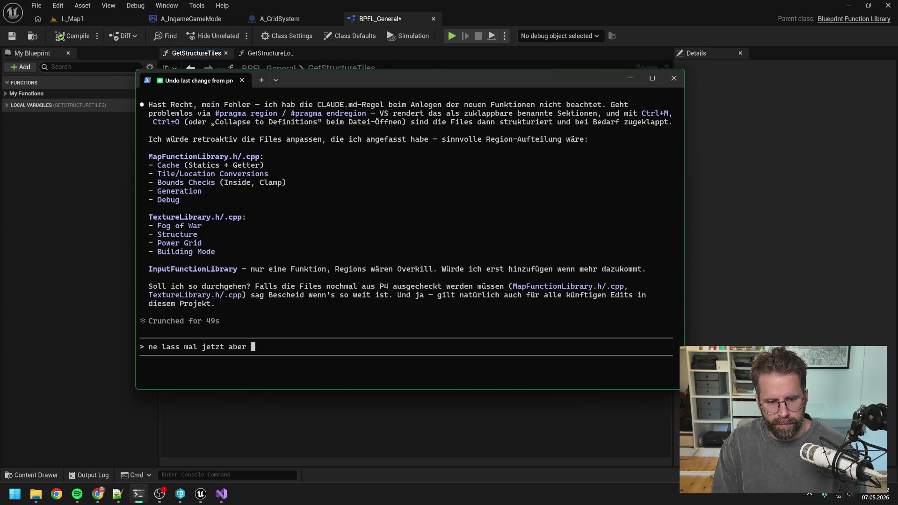
pyautogui.write('achte zuku')
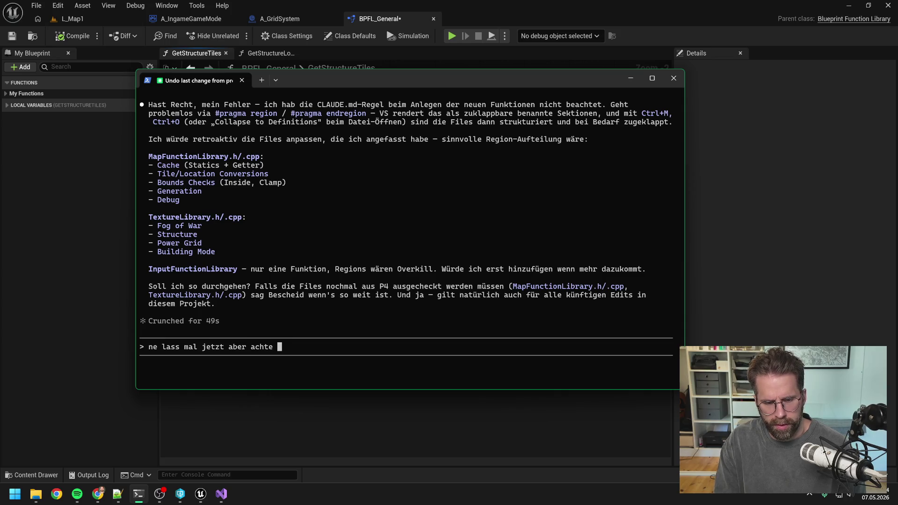
pyautogui.press('BackSpace')
pyautogui.write('ünfo')
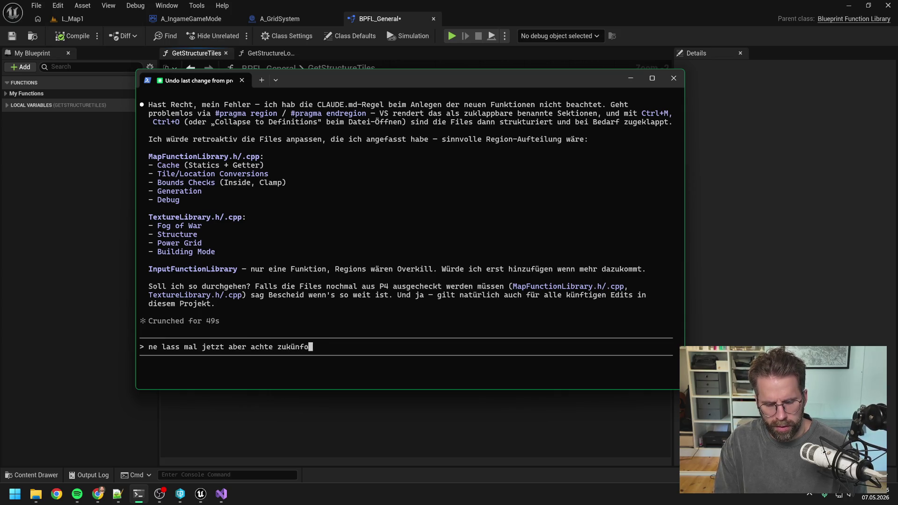
pyautogui.press('BackSpace')
pyautogui.write('tig wie')
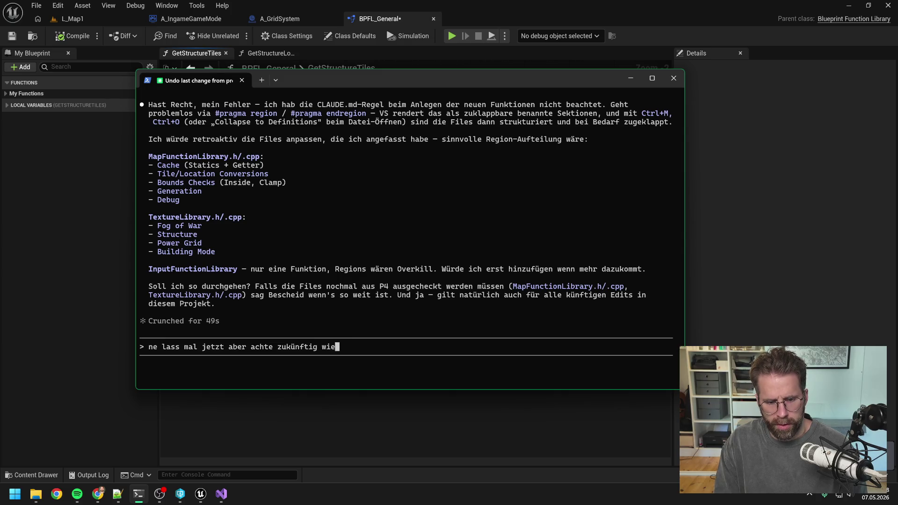
pyautogui.write('der drauf')
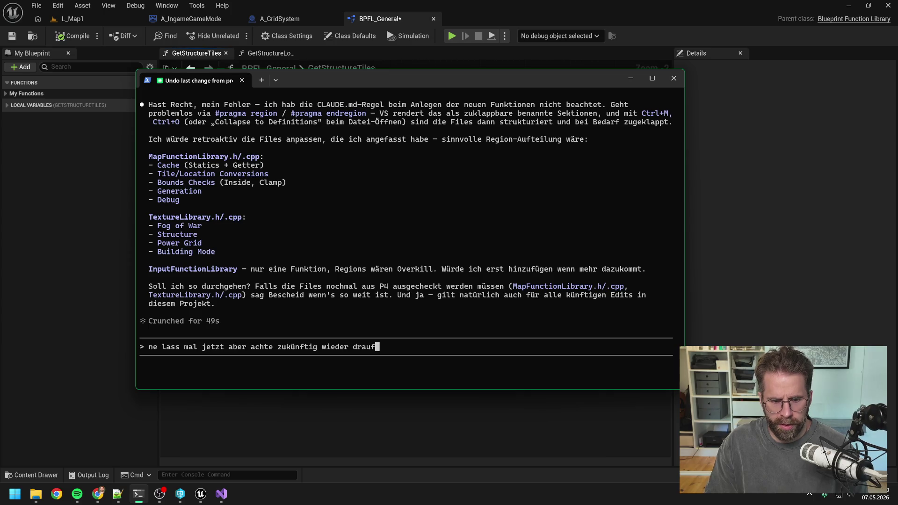
pyautogui.press('Return')
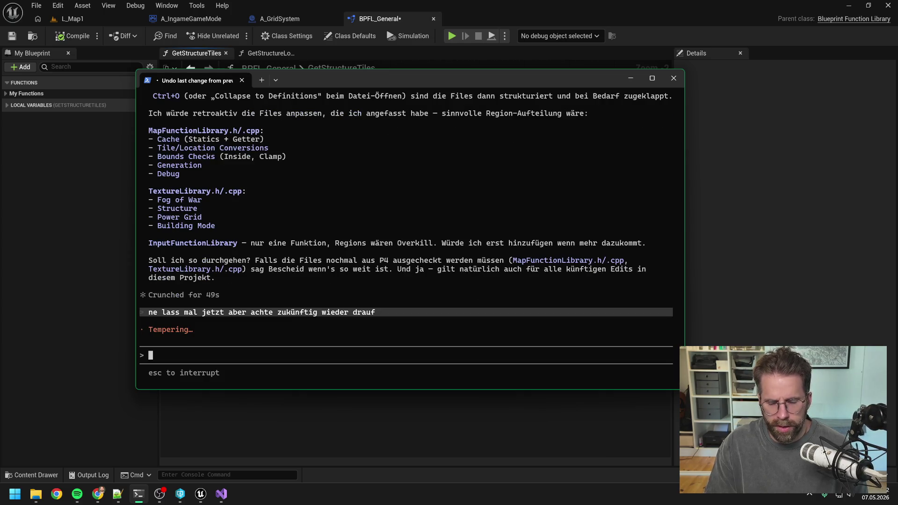
pyautogui.hotkey('alt', 'Tab')
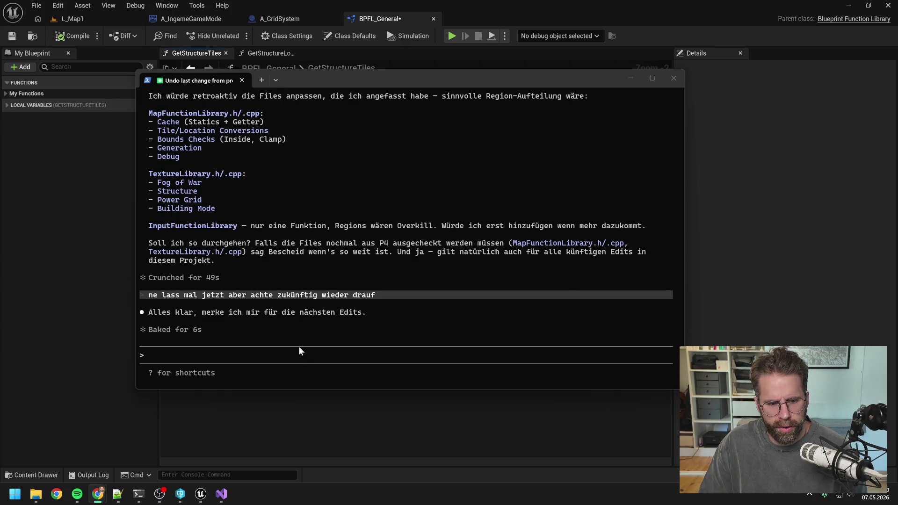
pyautogui.moveTo(397, 77)
pyautogui.mouseDown()
pyautogui.moveTo(616, 175)
pyautogui.moveTo(615, 106)
pyautogui.moveTo(593, 104)
pyautogui.mouseUp()
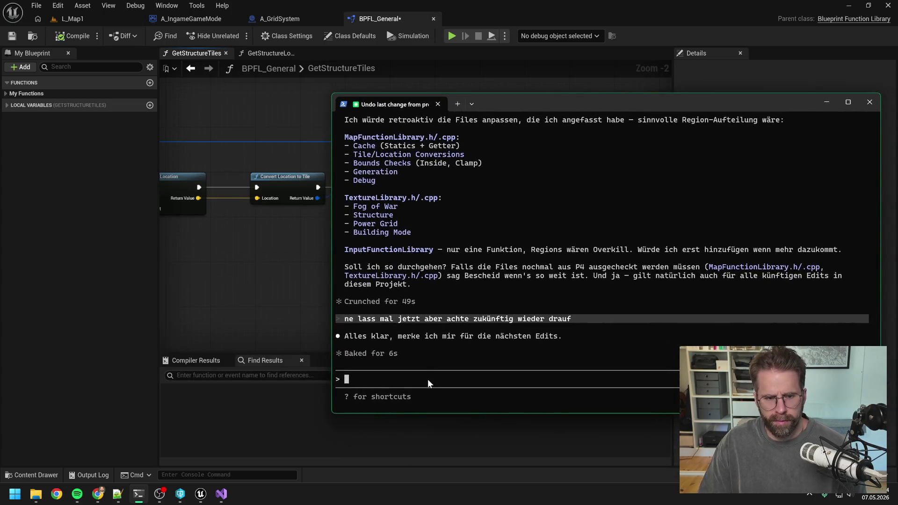
# Draft 'Folgendes Problem bei ConvertLocationToTile -> Klappt gerade' and pan the graph's location nodes to check.
pyautogui.write('Folgendes Problem bei ConvertLocationToTile')
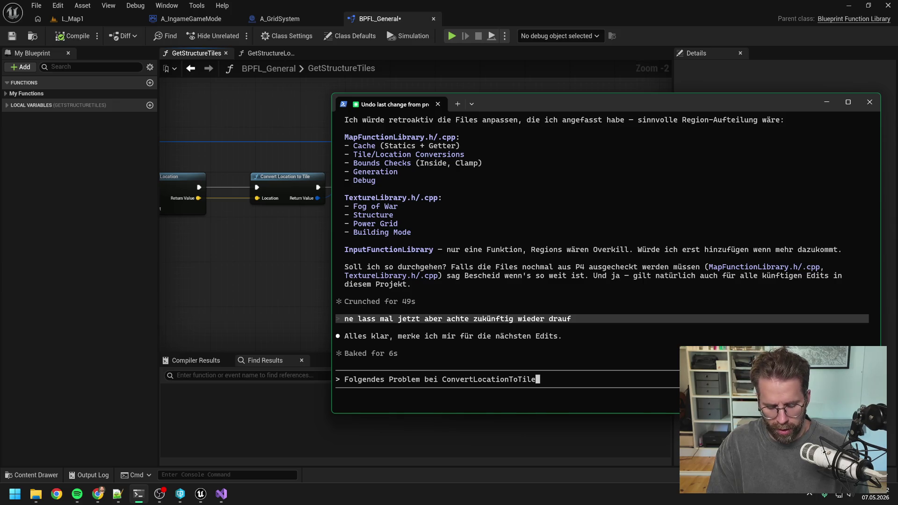
pyautogui.write(' -> K')
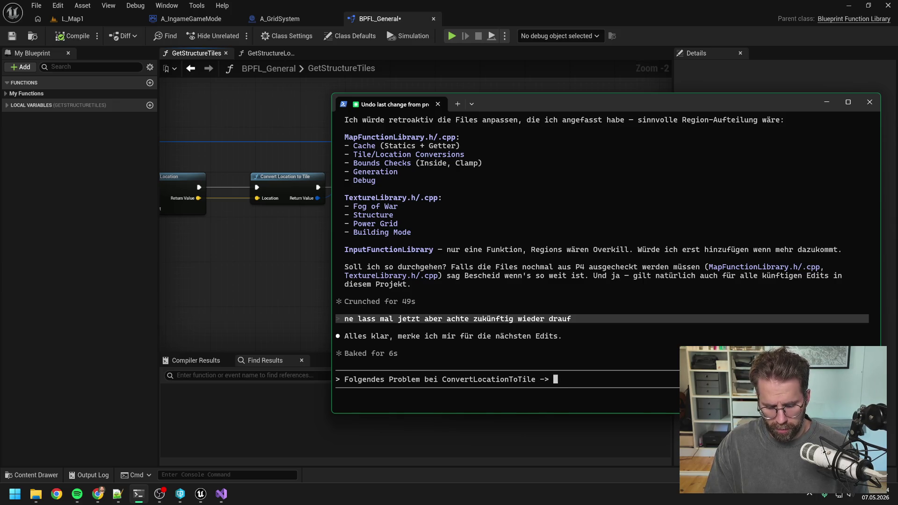
pyautogui.write('lappt gerade')
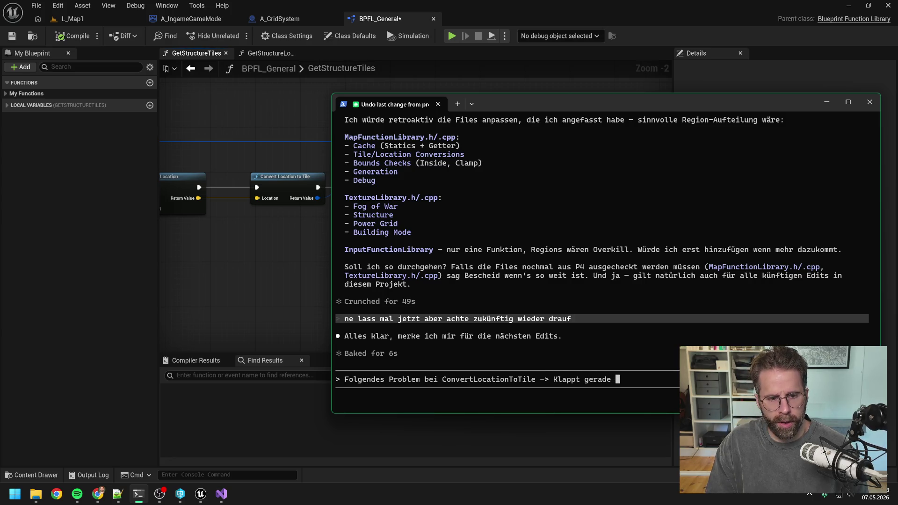
pyautogui.moveTo(509, 107)
pyautogui.mouseDown()
pyautogui.moveTo(464, 288)
pyautogui.moveTo(434, 289)
pyautogui.mouseUp()
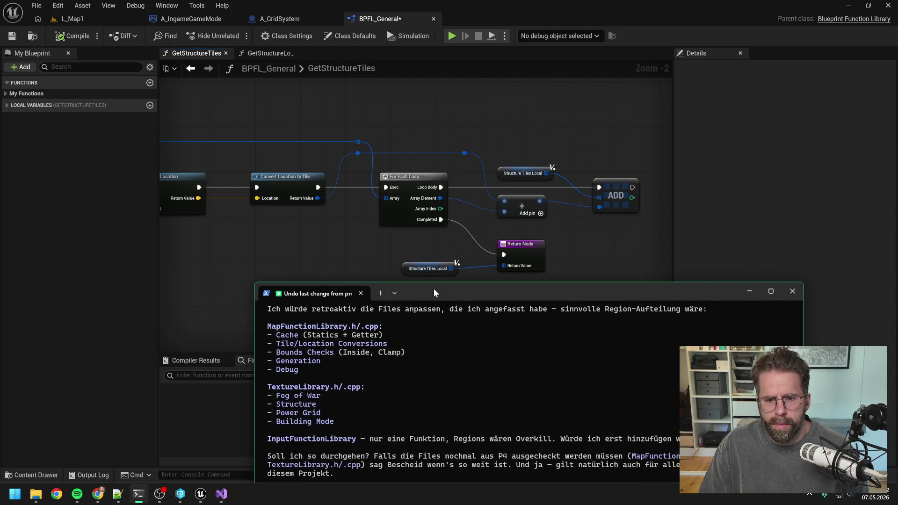
pyautogui.click(368, 247)
pyautogui.moveTo(369, 247); pyautogui.dragTo(516, 231)
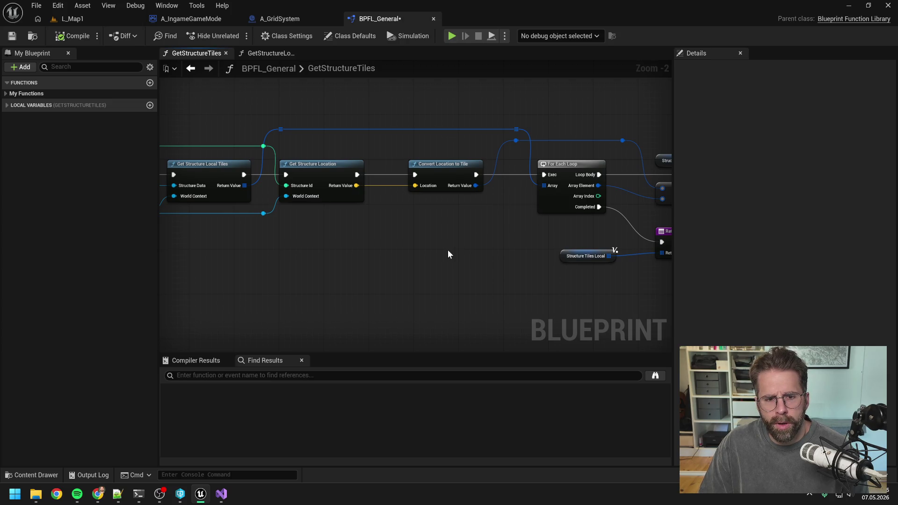
pyautogui.scroll(-1, 383, 245)
pyautogui.moveTo(383, 245); pyautogui.dragTo(539, 239)
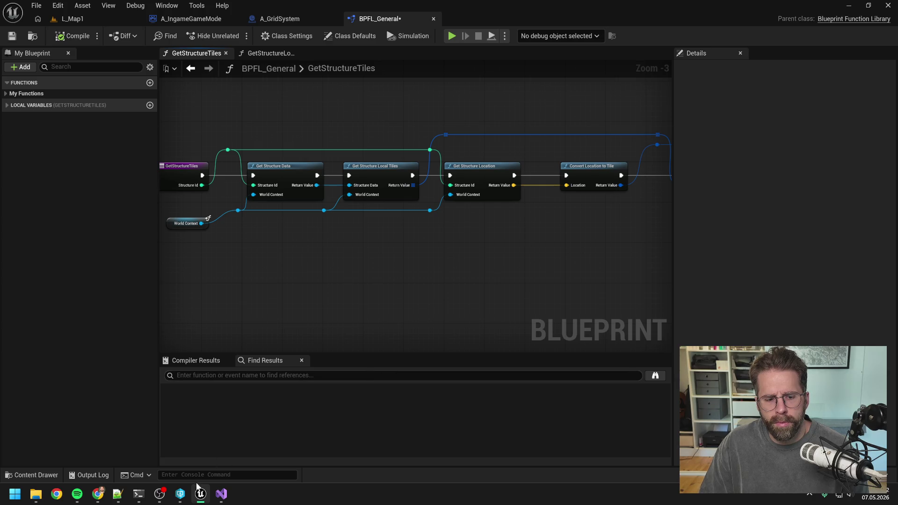
# Revise the unsent draft to 'Folgendes Problem beim zurückkonvertieren von' and reposition the terminal.
pyautogui.click(138, 494)
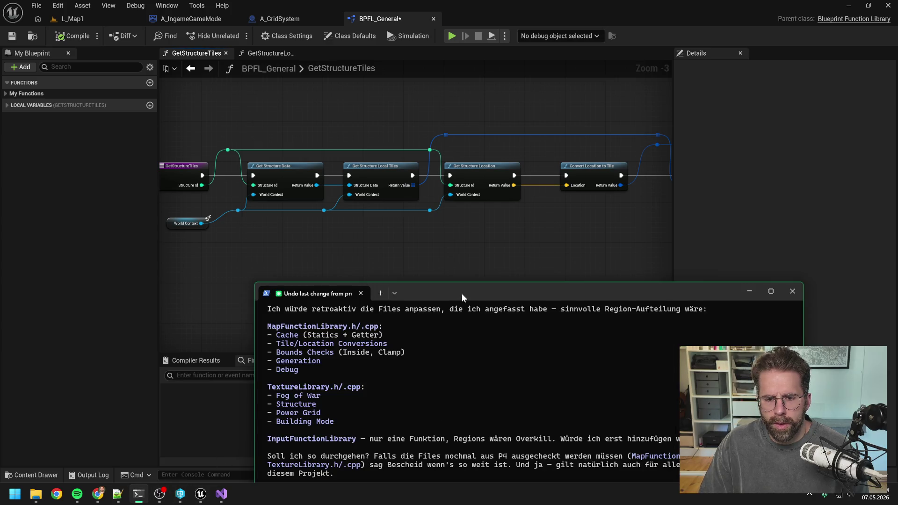
pyautogui.moveTo(461, 293); pyautogui.dragTo(536, 102)
pyautogui.press('BackSpace')
pyautogui.press('BackSpace')
pyautogui.press('BackSpace')
pyautogui.press('BackSpace')
pyautogui.press('BackSpace')
pyautogui.press('BackSpace')
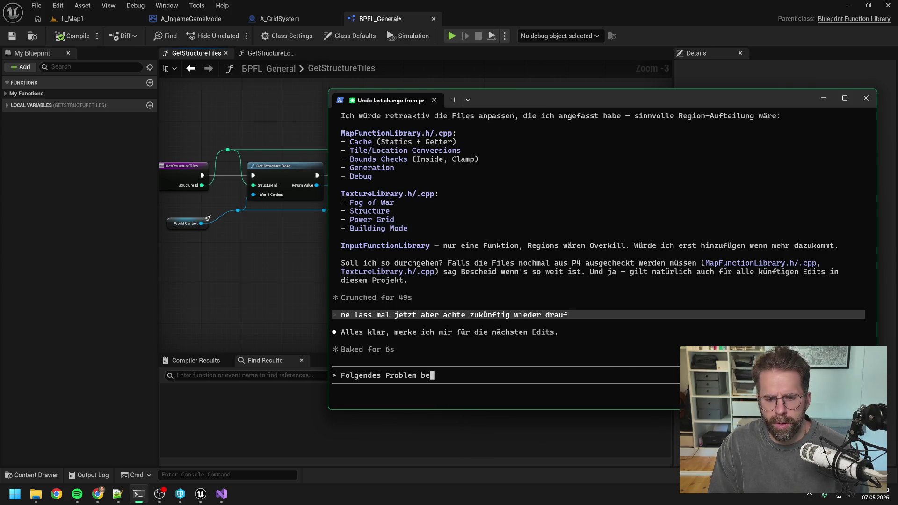
pyautogui.write('eim zurück')
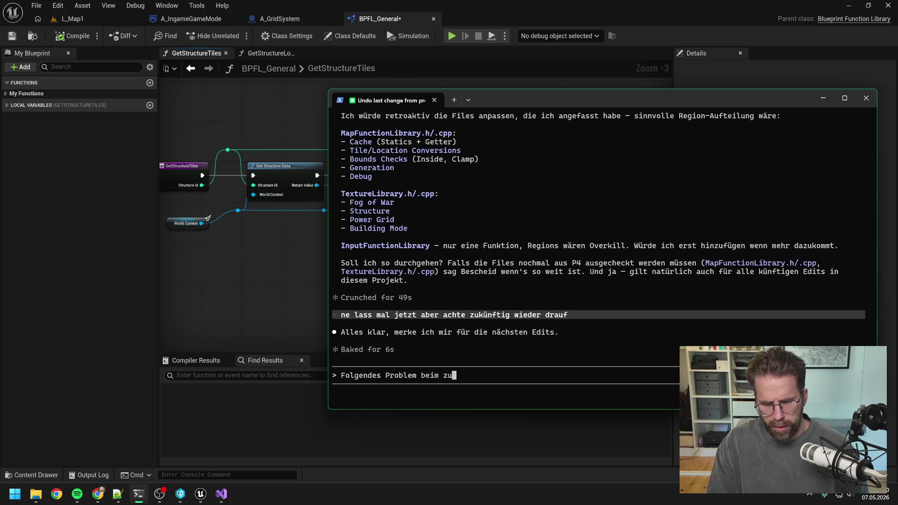
pyautogui.write('konvertieren von')
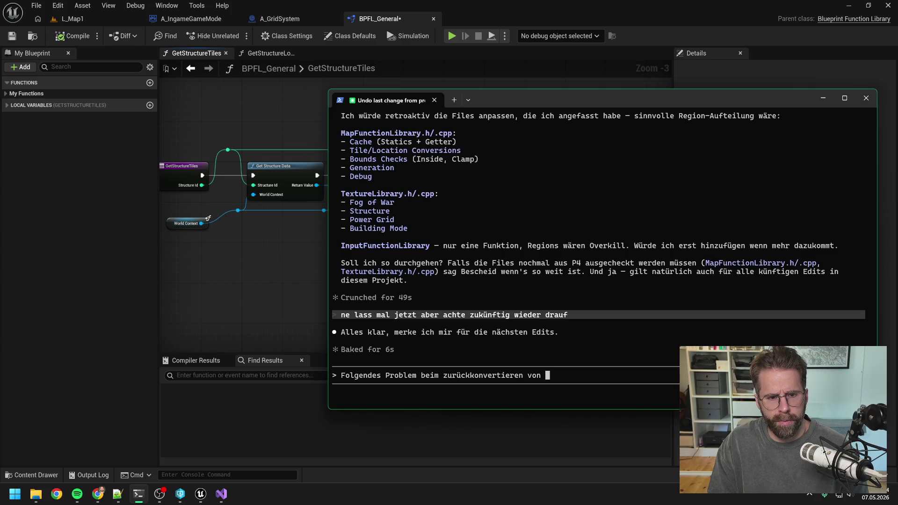
pyautogui.moveTo(563, 97)
pyautogui.mouseDown()
pyautogui.moveTo(543, 248)
pyautogui.moveTo(519, 215)
pyautogui.mouseUp()
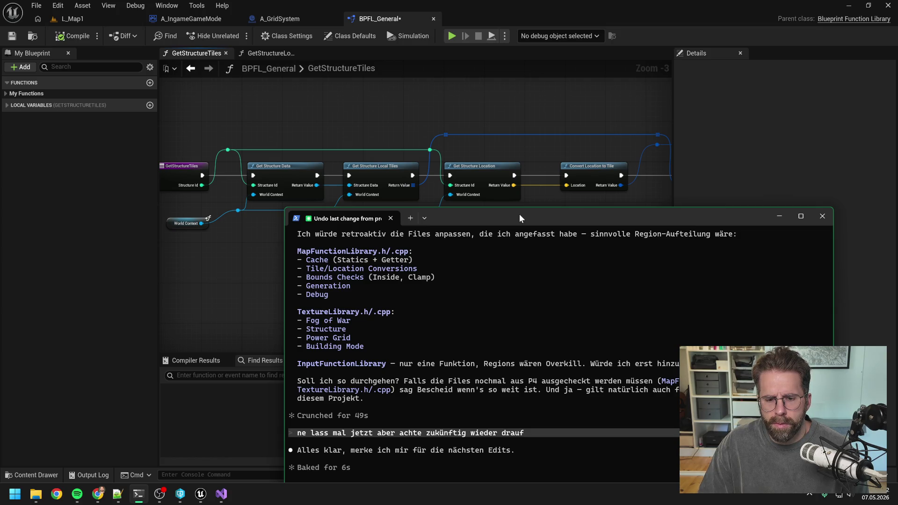
pyautogui.moveTo(519, 215)
pyautogui.mouseDown()
pyautogui.moveTo(576, 135)
pyautogui.moveTo(581, 199)
pyautogui.mouseUp()
pyautogui.click(560, 166)
# Look over A_GridSystem's HandleStructureBuilt and A_IngameGameMode, then pan BPFL_General's loop and return nodes.
pyautogui.click(286, 19)
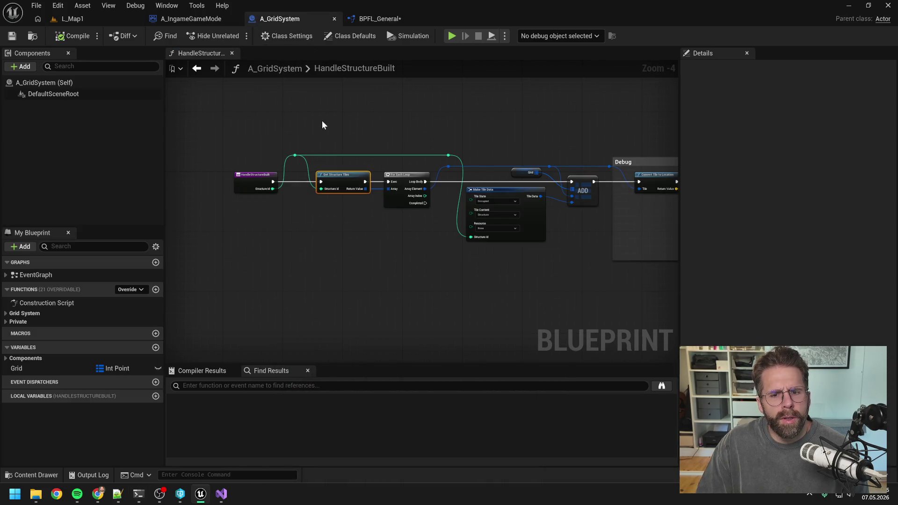
pyautogui.moveTo(453, 130); pyautogui.dragTo(327, 121)
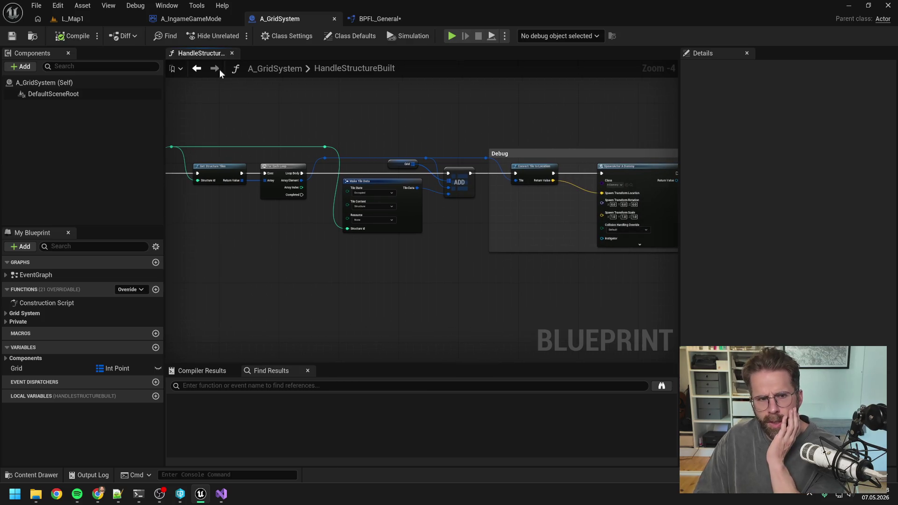
pyautogui.click(184, 16)
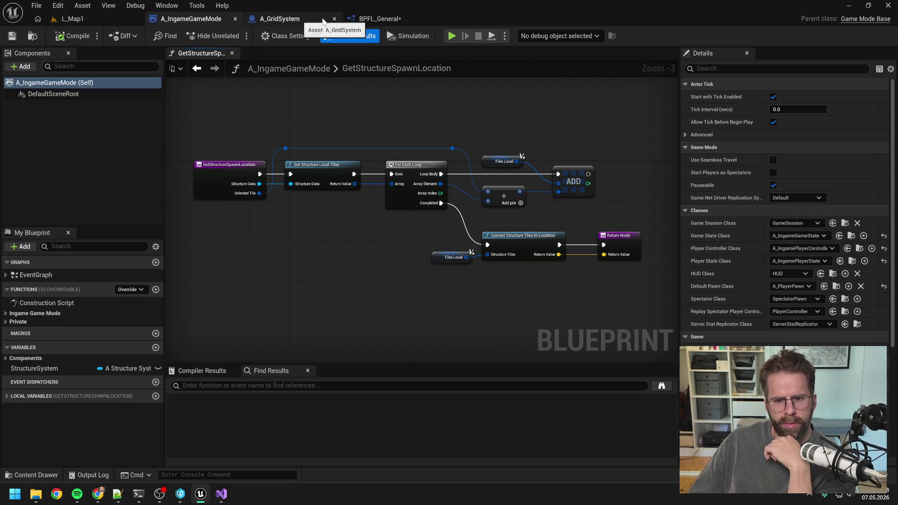
pyautogui.click(376, 19)
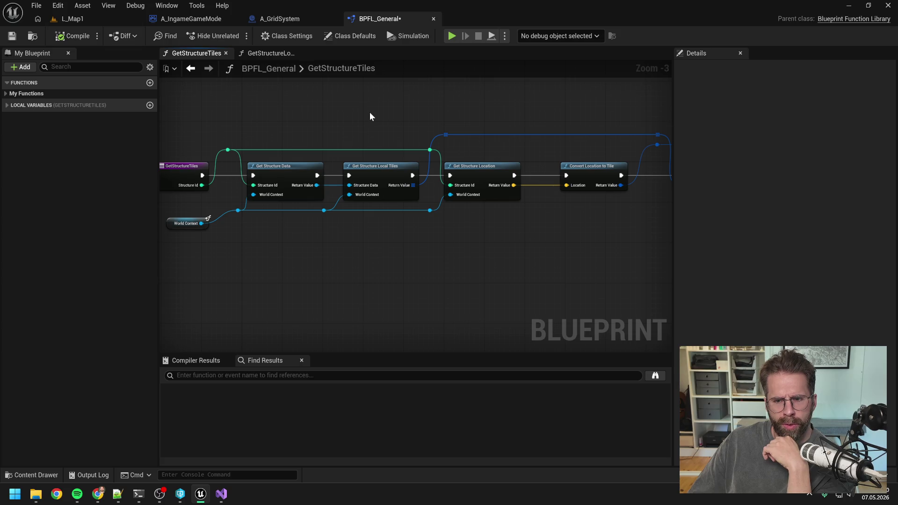
pyautogui.moveTo(368, 113); pyautogui.dragTo(330, 121)
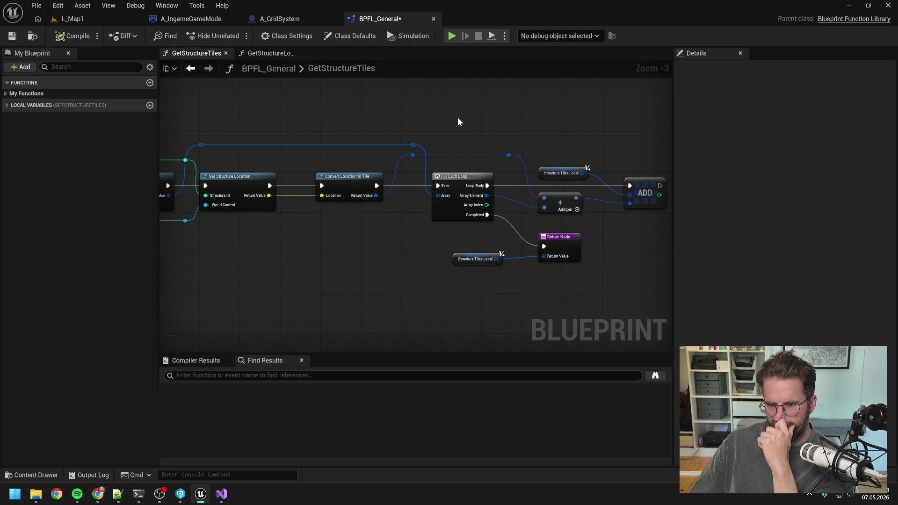
pyautogui.moveTo(457, 122); pyautogui.dragTo(569, 119)
pyautogui.moveTo(426, 120); pyautogui.dragTo(487, 110)
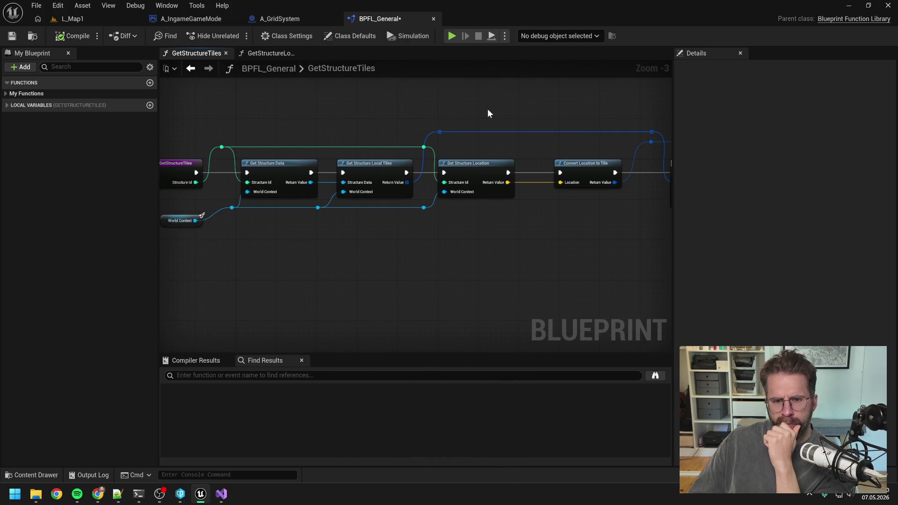
pyautogui.moveTo(482, 240); pyautogui.dragTo(492, 242)
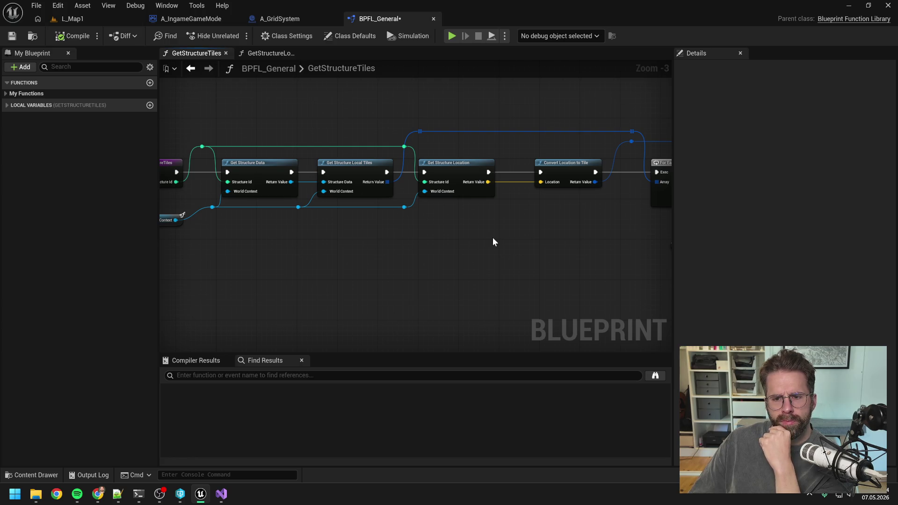
pyautogui.moveTo(497, 240); pyautogui.dragTo(417, 230)
pyautogui.scroll(-1, 417, 230)
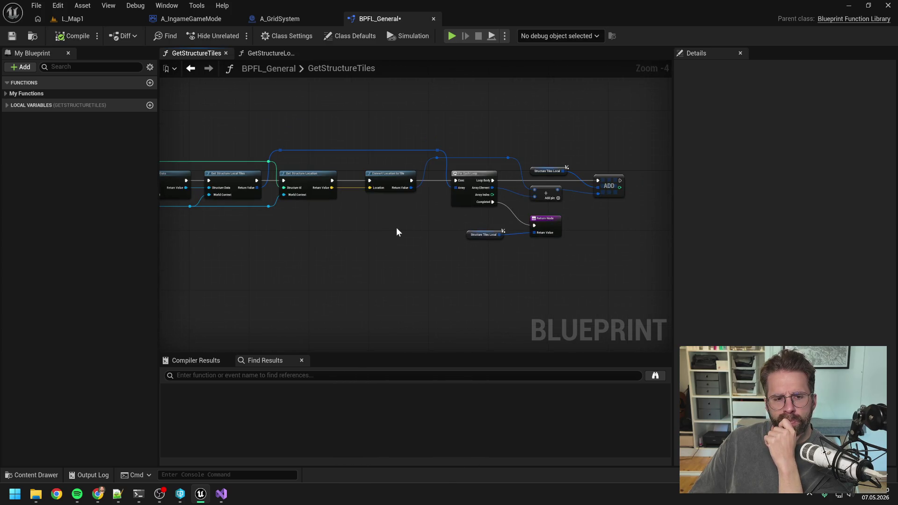
pyautogui.moveTo(384, 228)
pyautogui.mouseDown()
pyautogui.moveTo(476, 237)
pyautogui.moveTo(446, 232)
pyautogui.mouseUp()
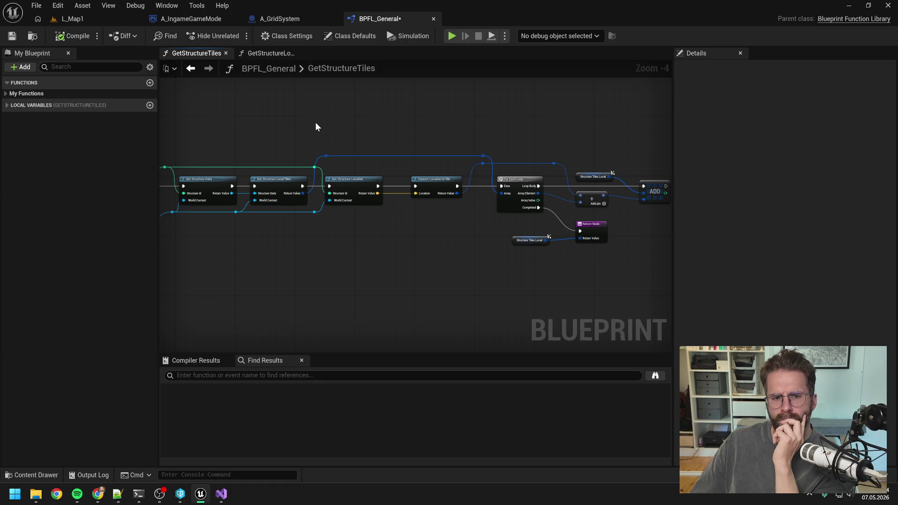
pyautogui.doubleClick(274, 182)
# Flip between A_GridSystem and the GetStructureLocalTiles graph, ending on A_IngameGameMode.
pyautogui.scroll(3, 290, 170)
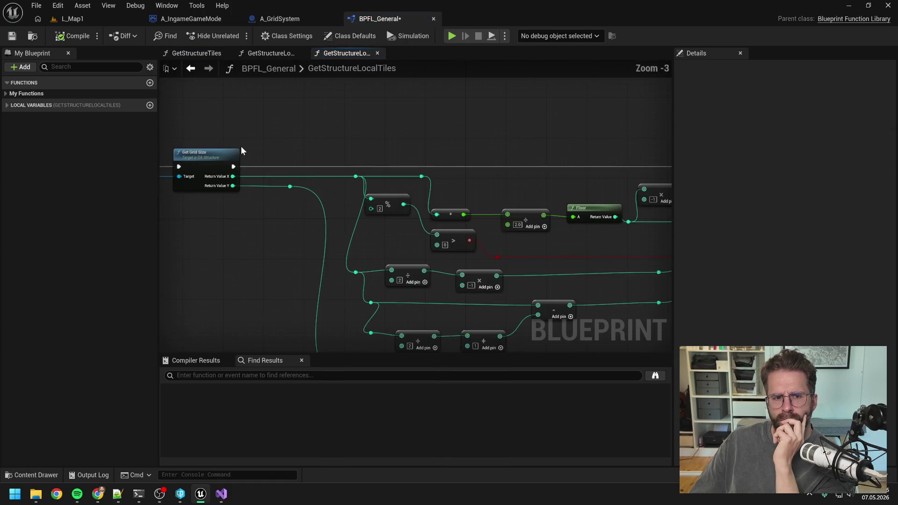
pyautogui.scroll(-3, 243, 149)
pyautogui.click(285, 18)
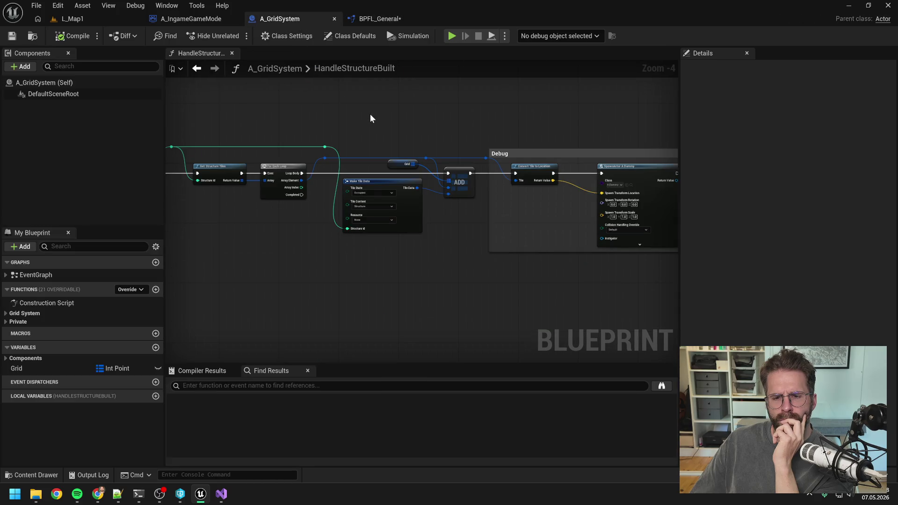
pyautogui.scroll(-1, 370, 115)
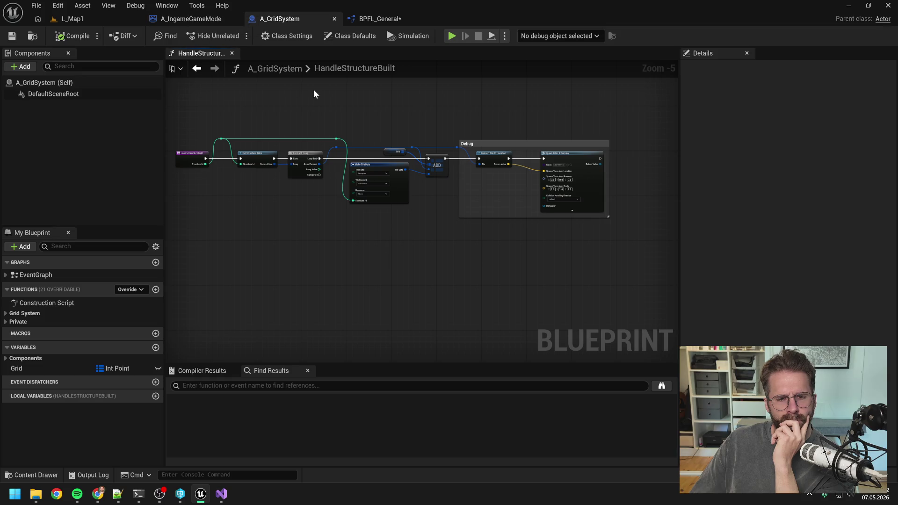
pyautogui.click(374, 20)
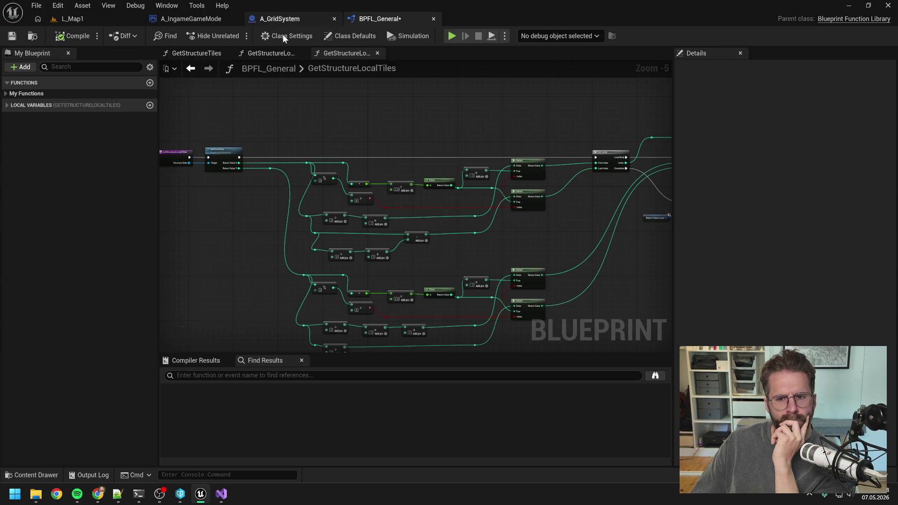
pyautogui.click(283, 18)
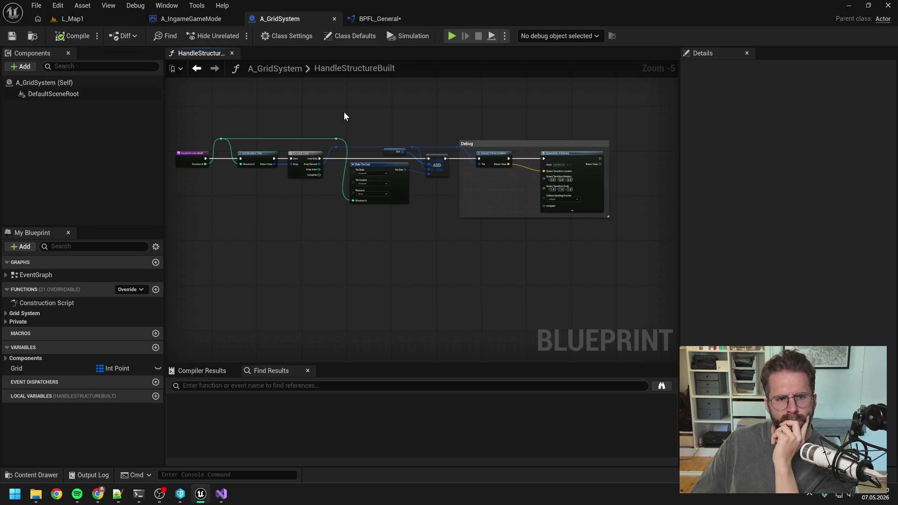
pyautogui.click(191, 19)
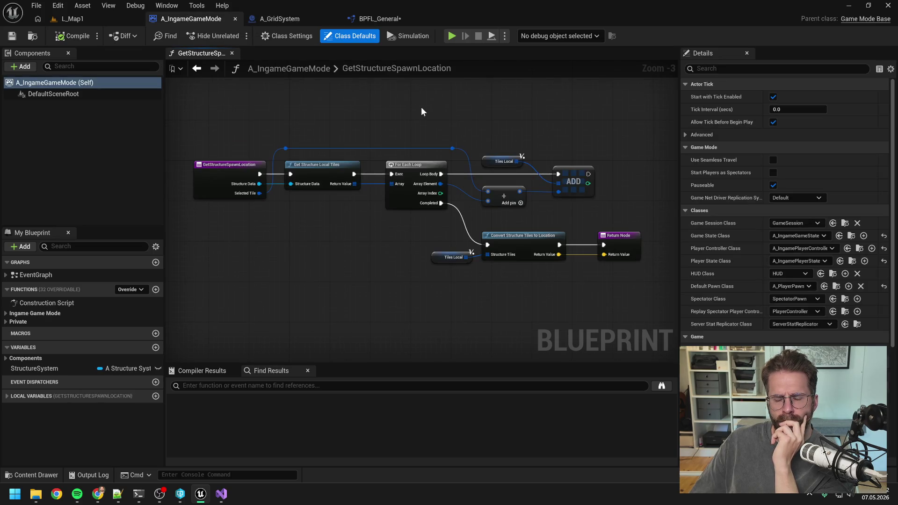
# Reposition the Tiles Local node in the GetStructureSpawnLocation graph.
pyautogui.moveTo(427, 112); pyautogui.dragTo(392, 114)
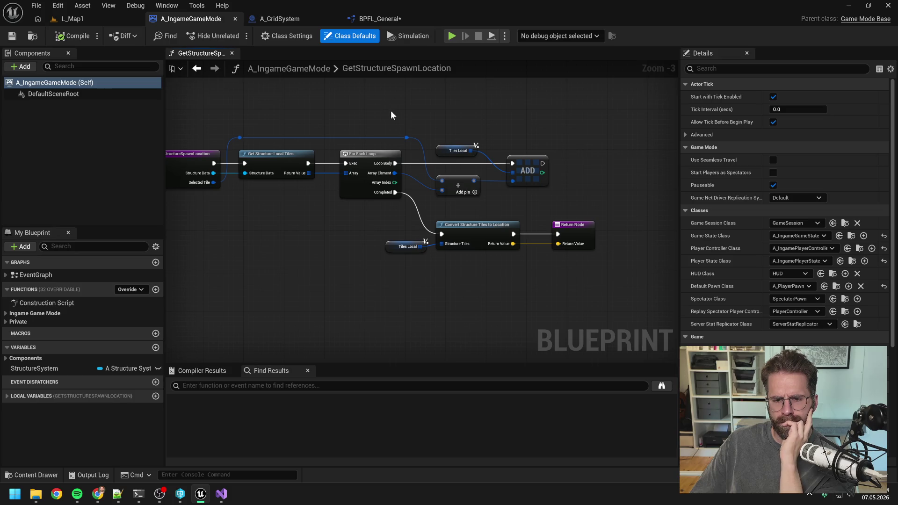
pyautogui.moveTo(332, 232); pyautogui.dragTo(365, 224)
pyautogui.moveTo(426, 239); pyautogui.dragTo(411, 228)
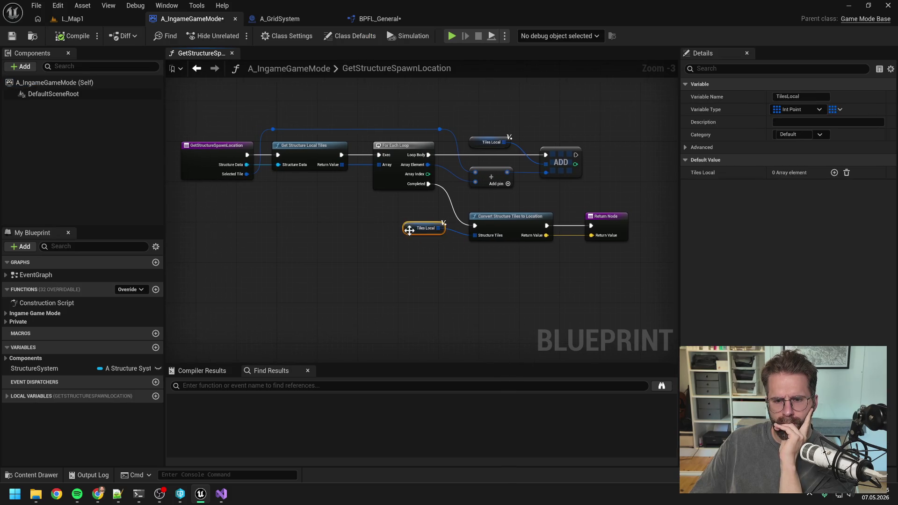
pyautogui.click(404, 263)
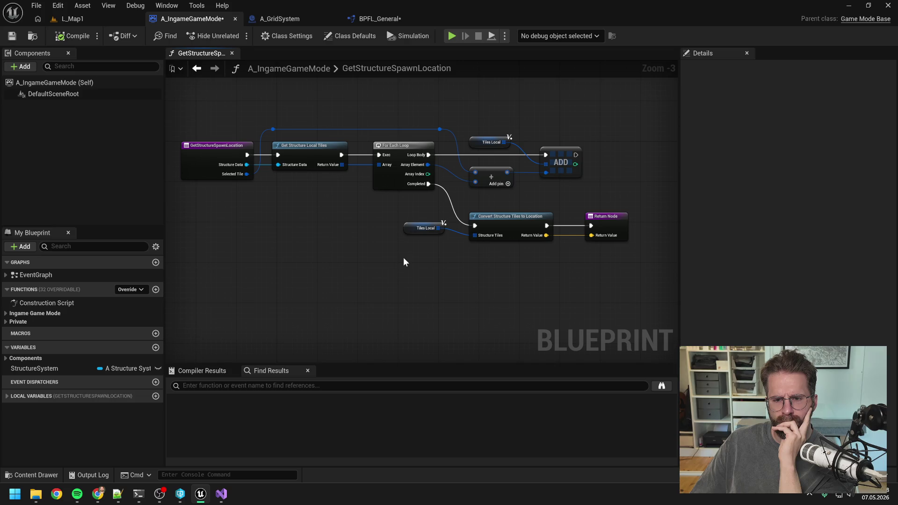
# Bring up BPFL_General's GetStructureTiles function graph after a glance at HandleStructureBuilt.
pyautogui.click(371, 19)
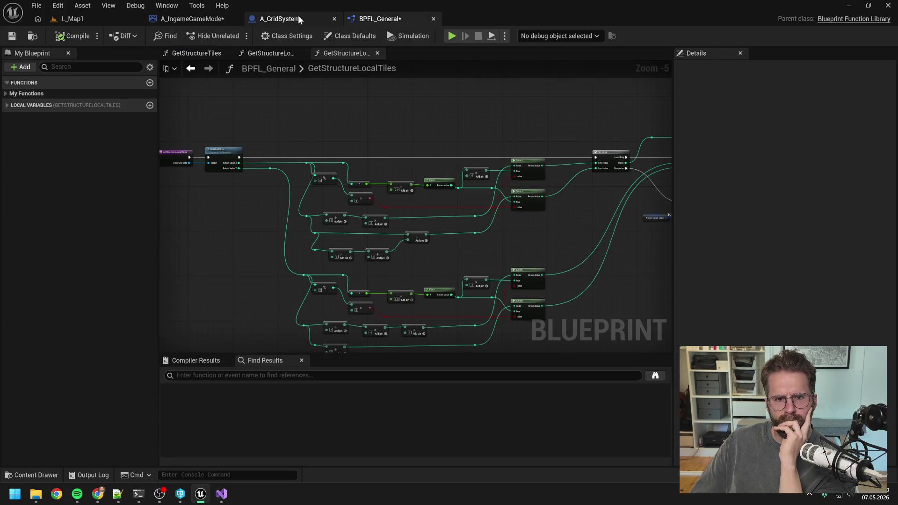
pyautogui.click(292, 18)
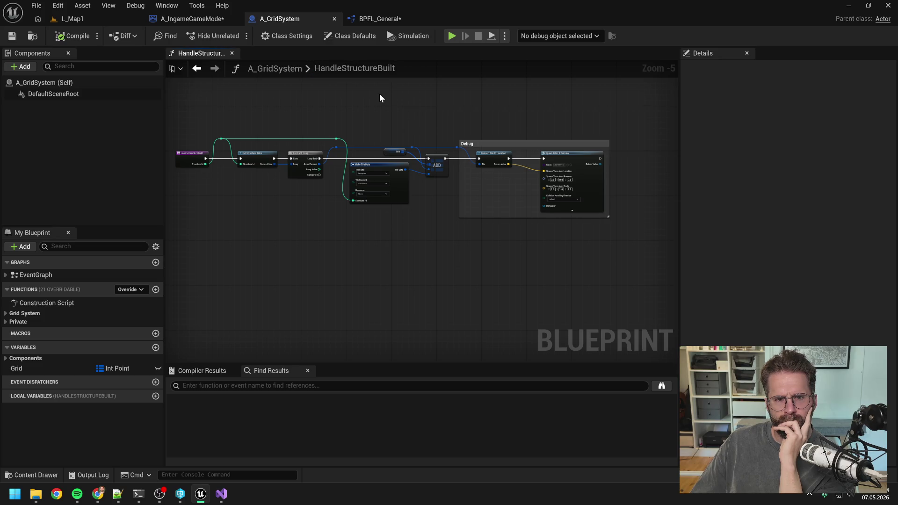
pyautogui.click(374, 19)
pyautogui.click(257, 50)
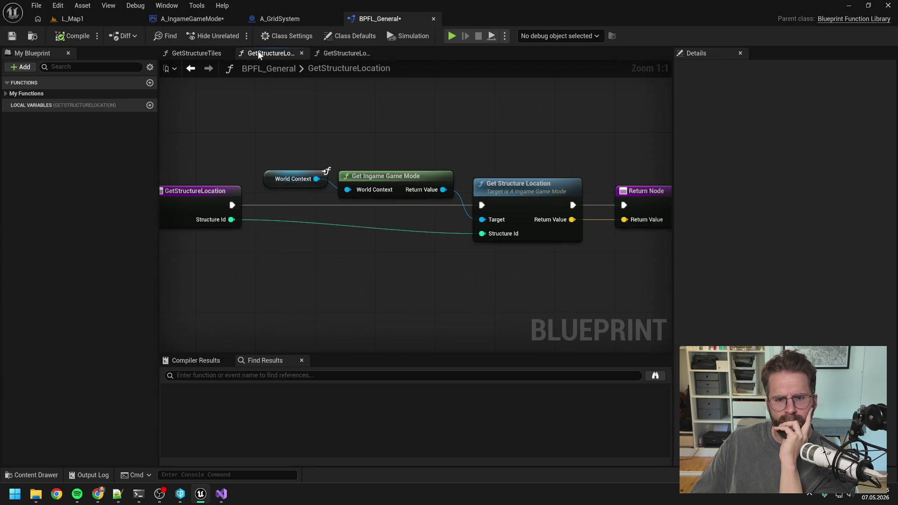
pyautogui.click(220, 53)
pyautogui.moveTo(465, 125)
pyautogui.mouseDown()
pyautogui.moveTo(427, 118)
pyautogui.moveTo(441, 123)
pyautogui.mouseUp()
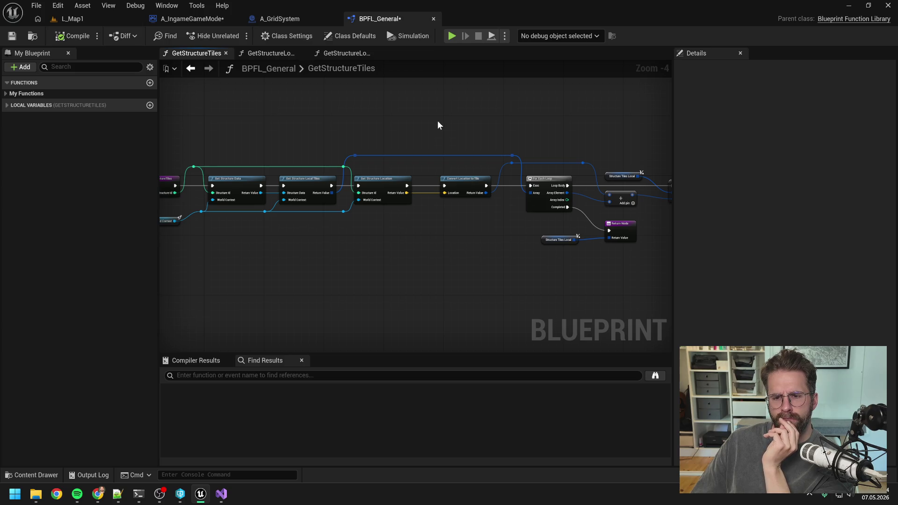
pyautogui.moveTo(436, 125); pyautogui.dragTo(425, 127)
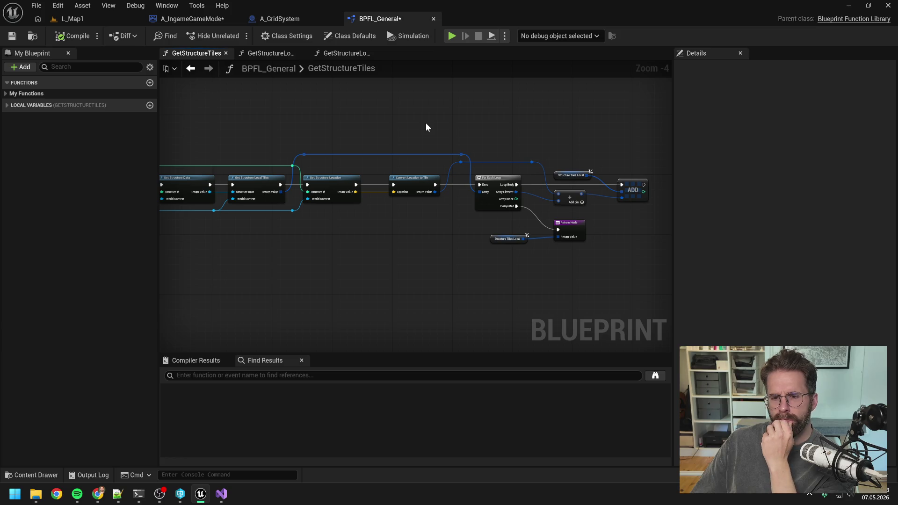
pyautogui.moveTo(426, 126); pyautogui.dragTo(443, 123)
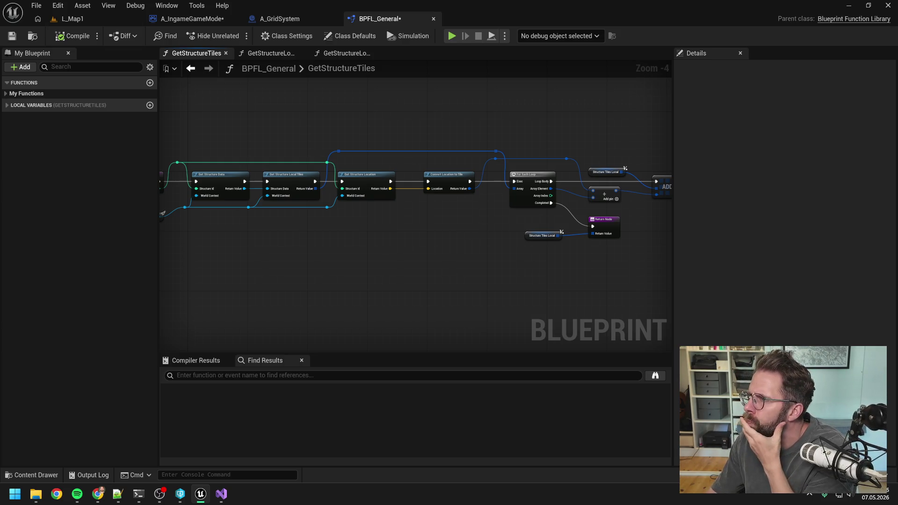
pyautogui.hotkey('alt', 'Tab')
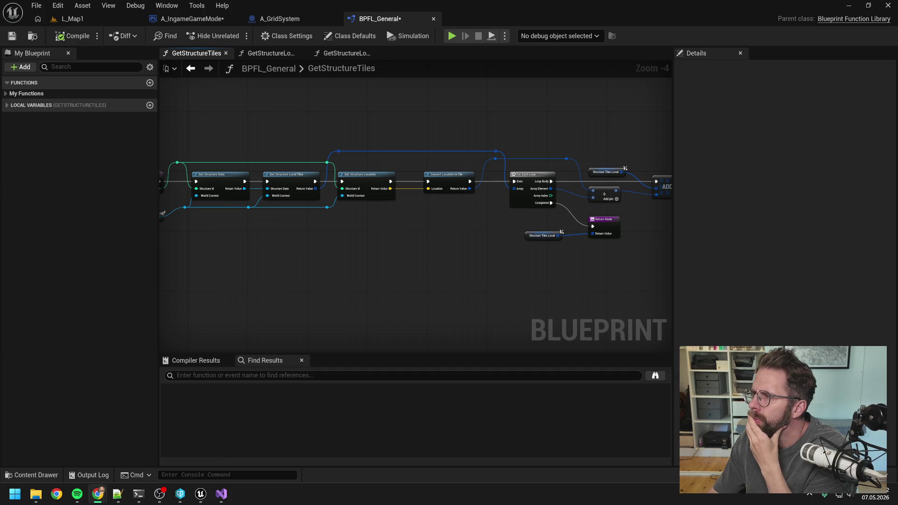
pyautogui.click(420, 280)
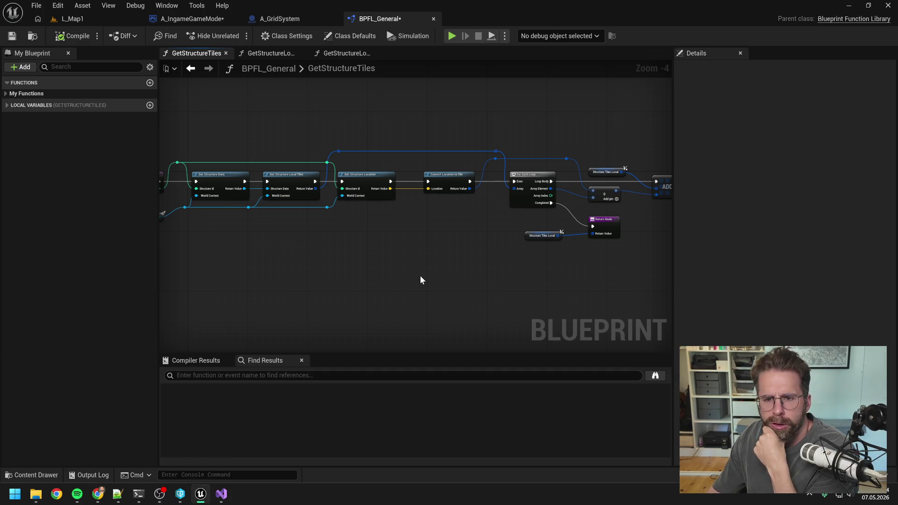
pyautogui.moveTo(470, 243); pyautogui.dragTo(430, 237)
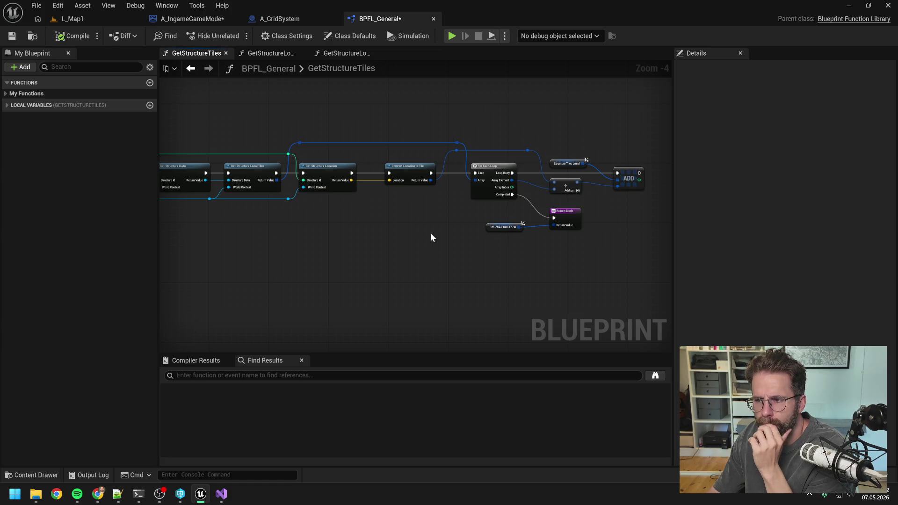
pyautogui.moveTo(430, 234); pyautogui.dragTo(457, 240)
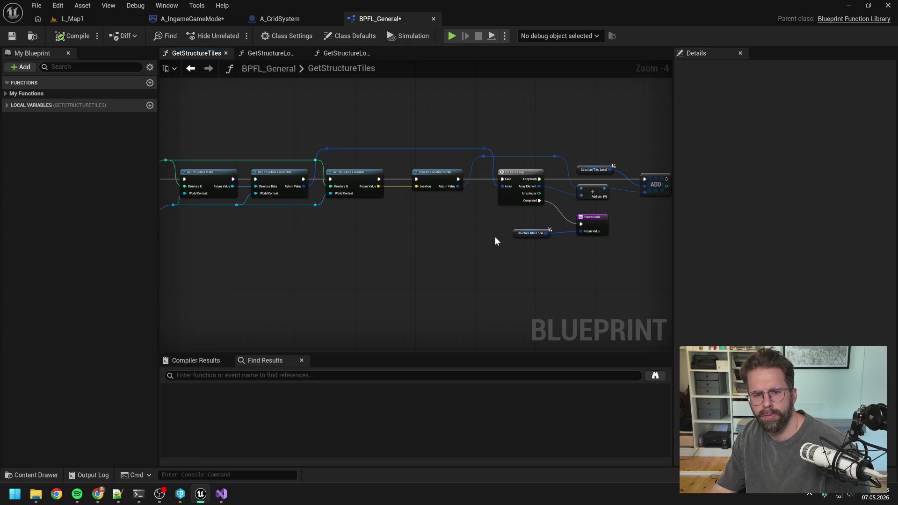
pyautogui.moveTo(405, 237); pyautogui.dragTo(459, 234)
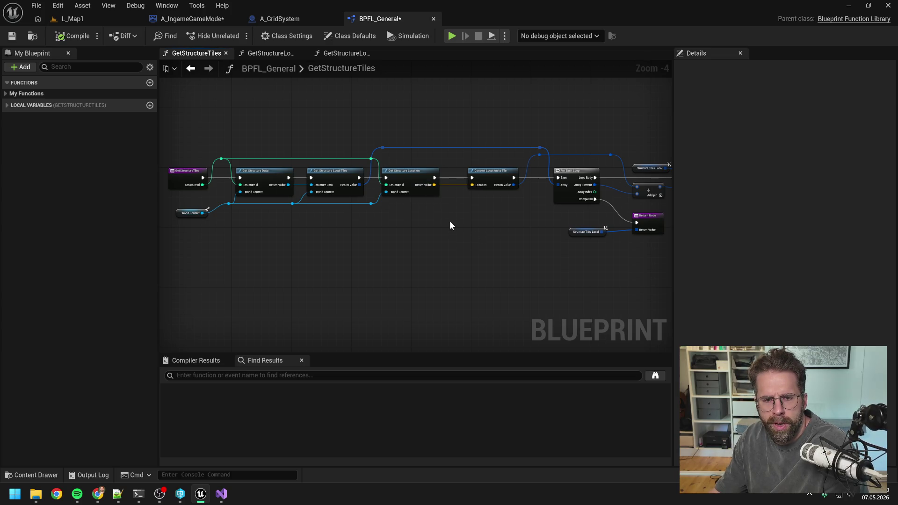
pyautogui.moveTo(450, 222); pyautogui.dragTo(438, 220)
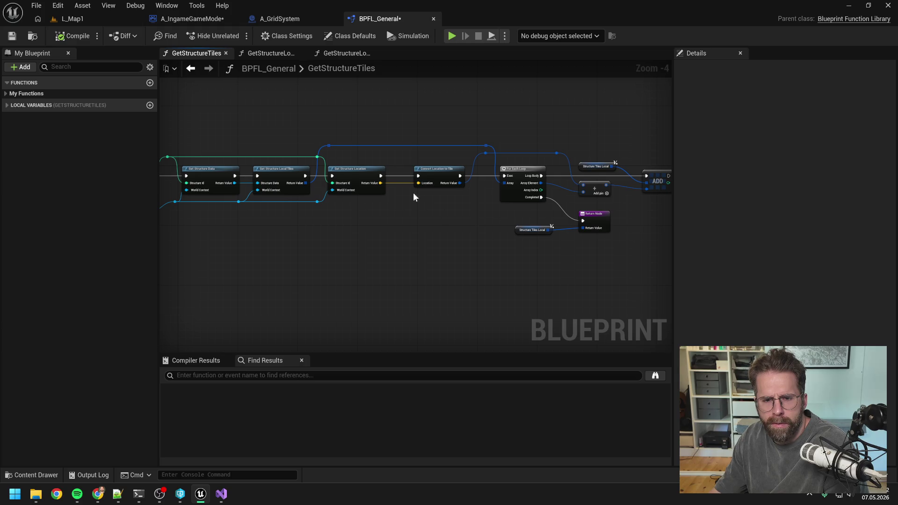
pyautogui.moveTo(428, 225); pyautogui.dragTo(444, 219)
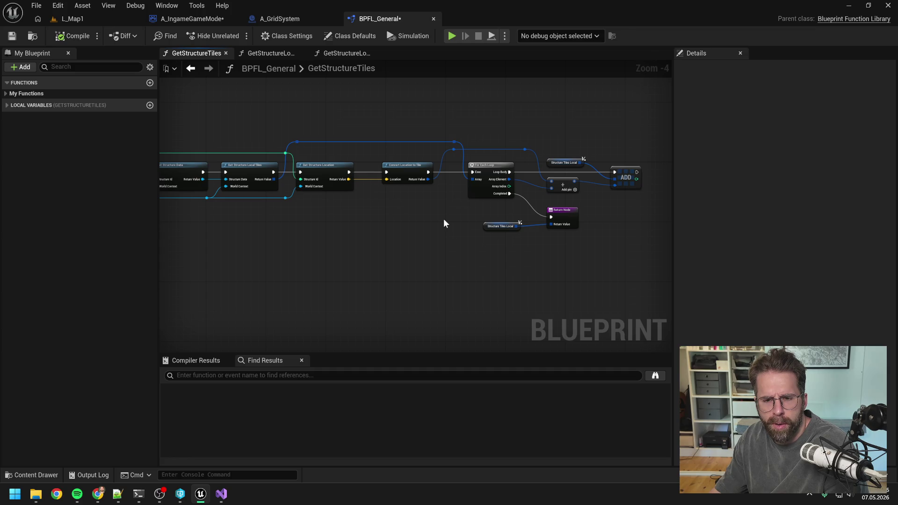
pyautogui.scroll(1, 470, 209)
pyautogui.scroll(-1, 466, 208)
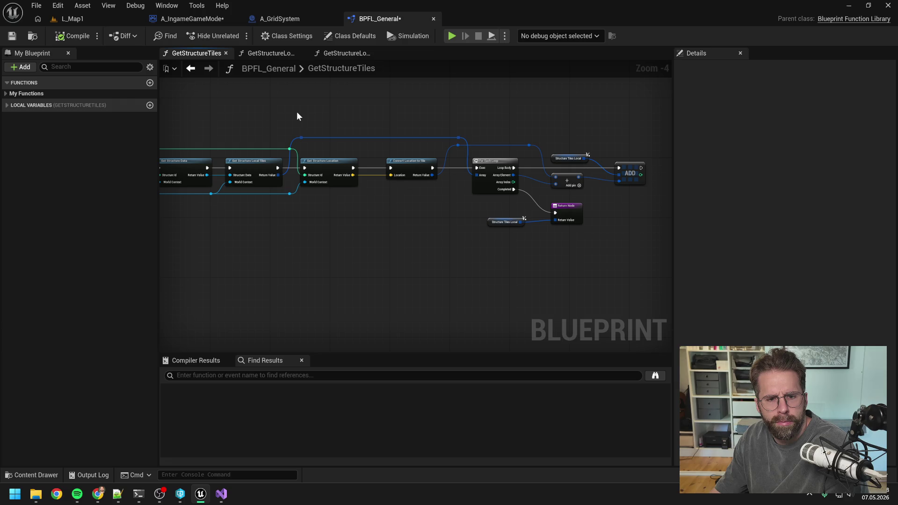
# Glance at A_GridSystem's HandleStructureBuilt, then go back to the game mode's GetStructureSpawnLocation loop.
pyautogui.click(200, 22)
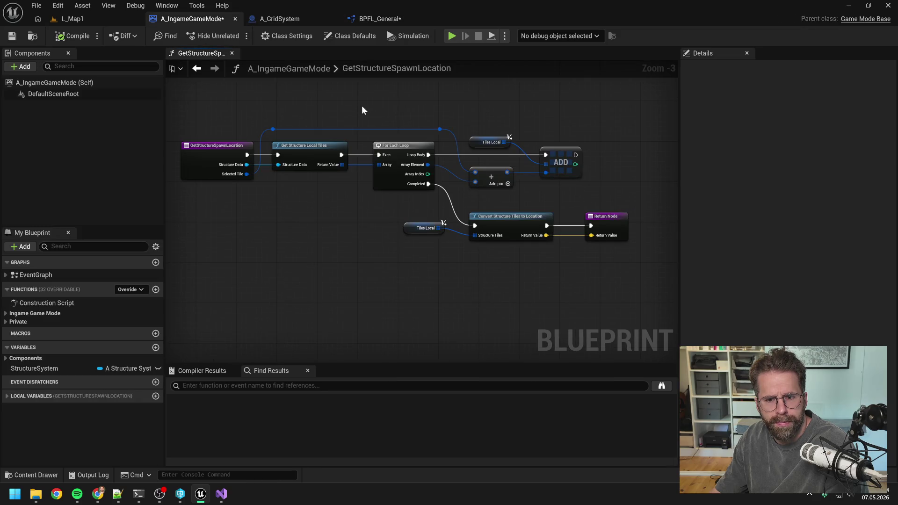
pyautogui.click(286, 18)
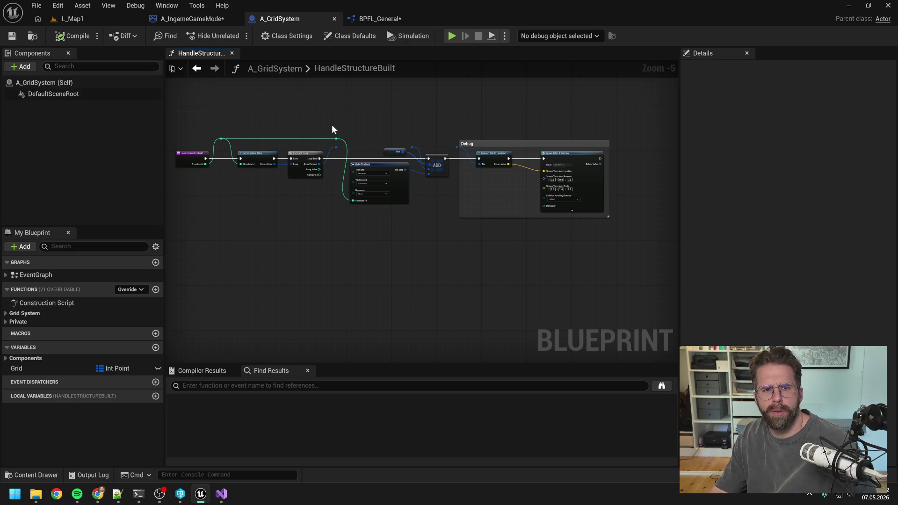
pyautogui.click(215, 20)
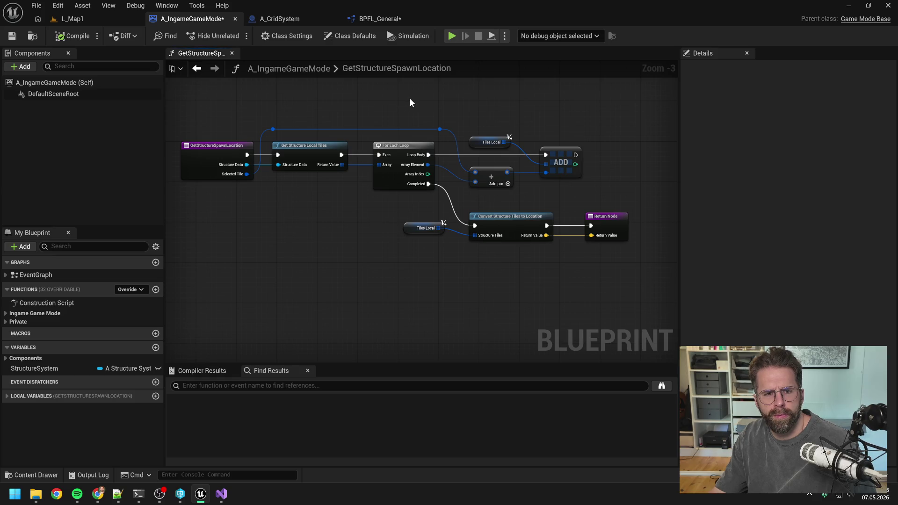
# Search 'structure system' in the asset browser and open the A_StructureSystem blueprint.
pyautogui.hotkey('ctrl', 'space')
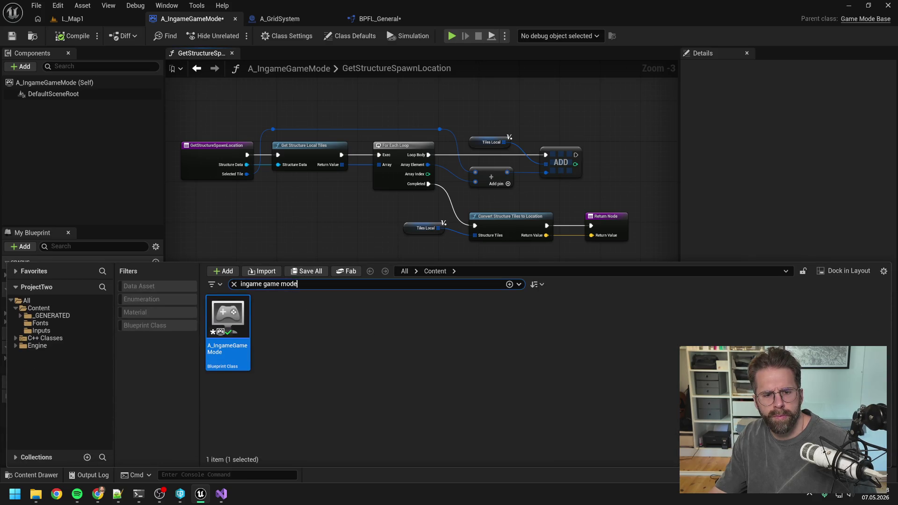
pyautogui.write('structure system')
pyautogui.click(359, 352)
pyautogui.doubleClick(228, 323)
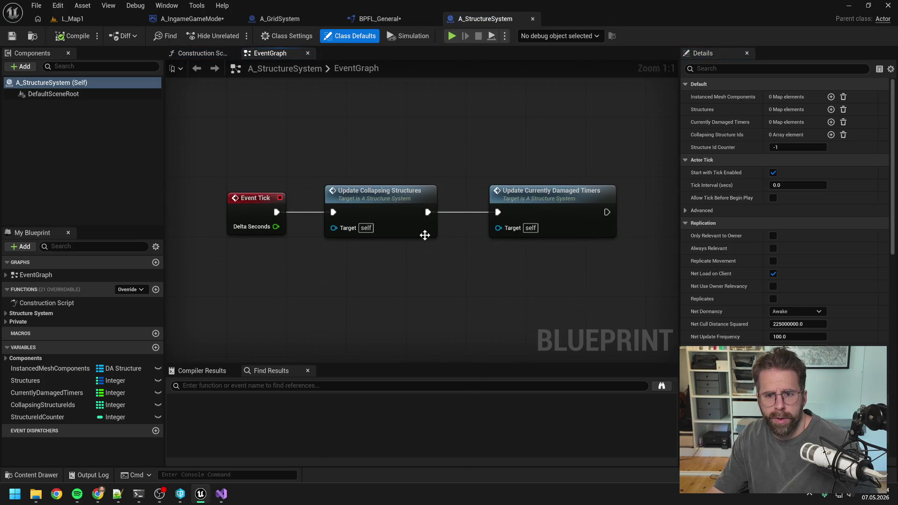
# Open SpawnStructure from Private > Structure System, inspect its Is Valid check, then return to the game mode.
pyautogui.click(11, 324)
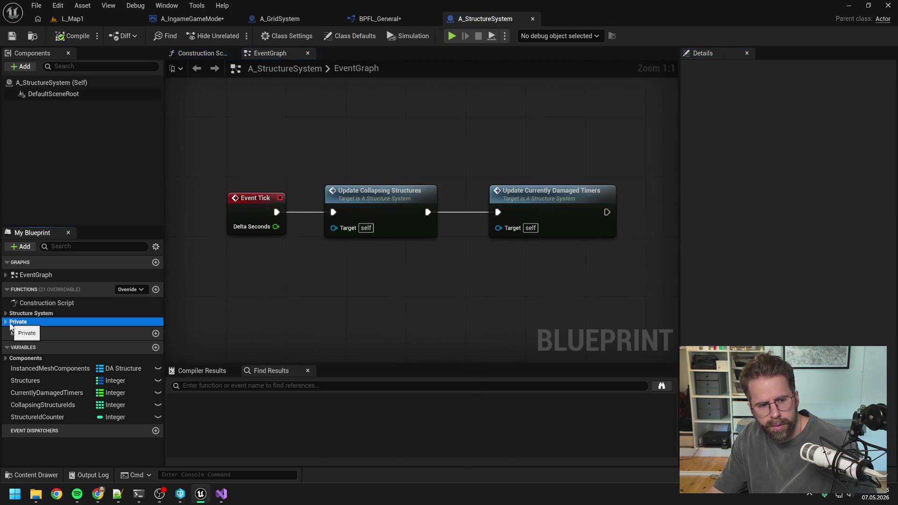
pyautogui.click(8, 323)
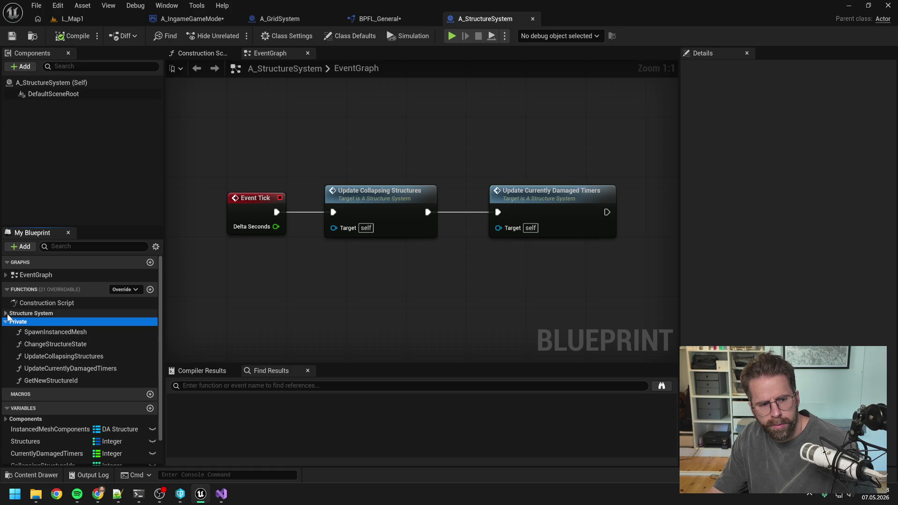
pyautogui.click(6, 314)
pyautogui.click(45, 328)
pyautogui.doubleClick(45, 329)
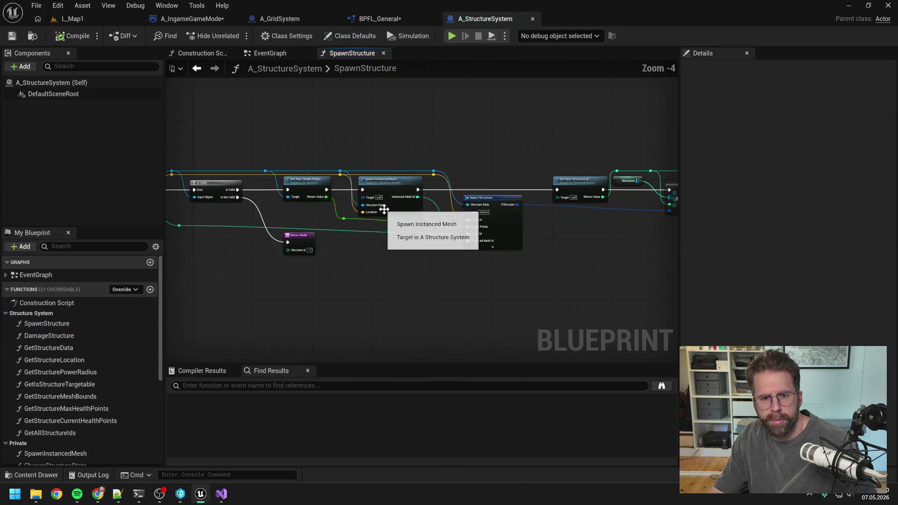
pyautogui.moveTo(392, 258)
pyautogui.mouseDown()
pyautogui.moveTo(477, 263)
pyautogui.moveTo(446, 254)
pyautogui.mouseUp()
pyautogui.scroll(1, 444, 235)
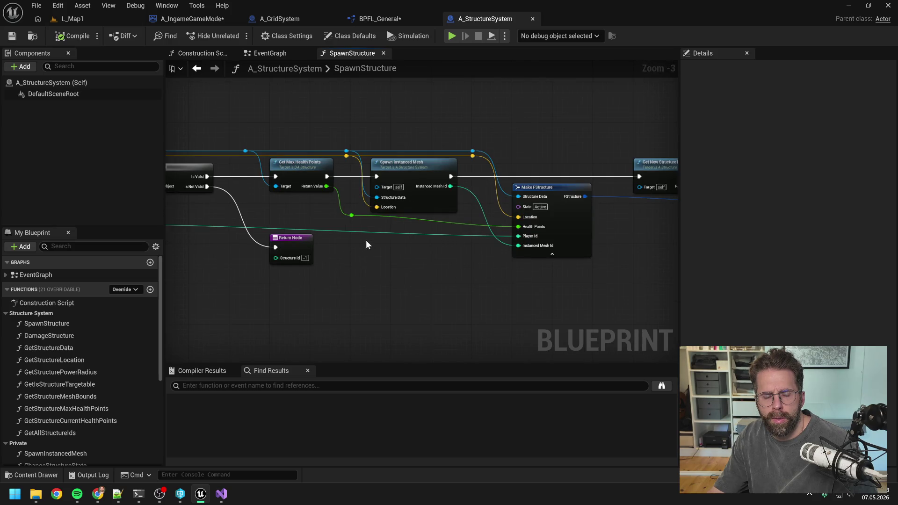
pyautogui.moveTo(378, 282)
pyautogui.mouseDown()
pyautogui.moveTo(557, 270)
pyautogui.moveTo(477, 260)
pyautogui.mouseUp()
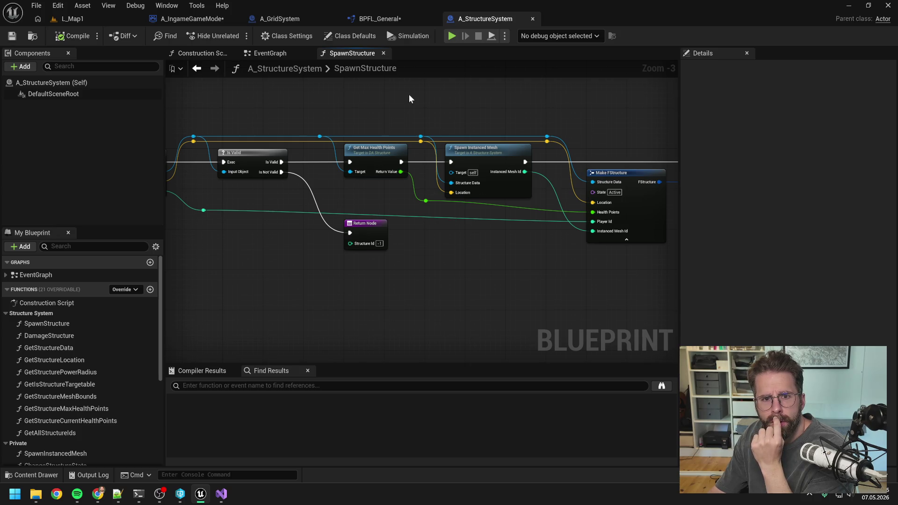
pyautogui.click(189, 20)
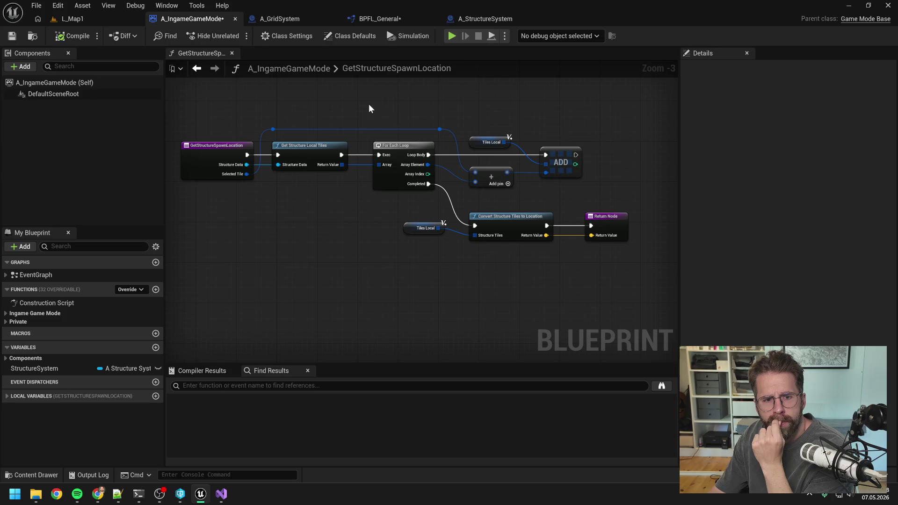
# Find references to GetStructureSpawnLocation by name and jump to its call in SpawnStructure.
pyautogui.rightClick(217, 153)
pyautogui.moveTo(262, 258)
pyautogui.click(340, 263)
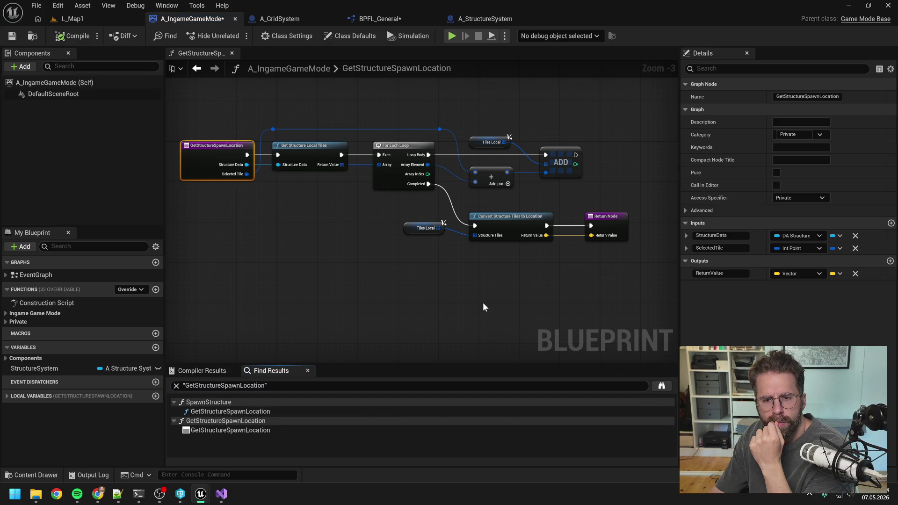
pyautogui.click(445, 287)
pyautogui.click(243, 412)
pyautogui.doubleClick(243, 412)
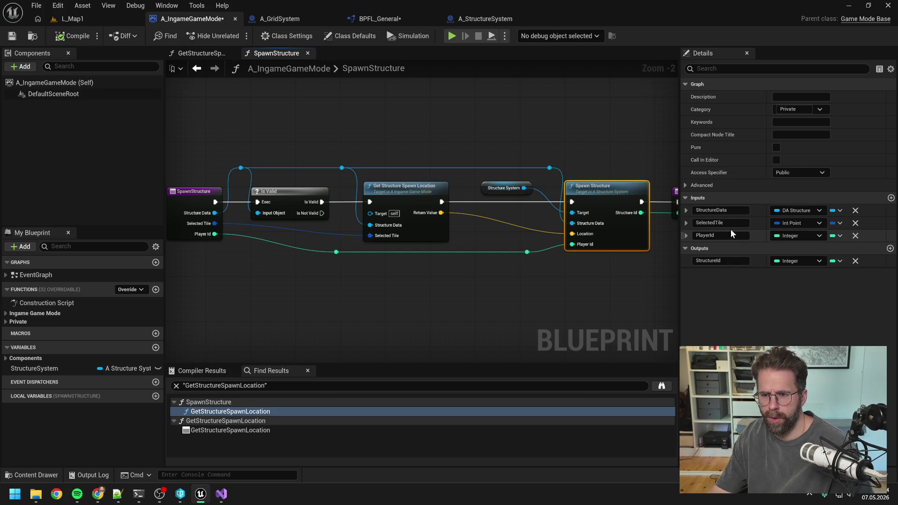
# Open A_StructureSystem's SpawnStructure function and select its entry node to inspect the inputs.
pyautogui.click(582, 271)
pyautogui.doubleClick(607, 191)
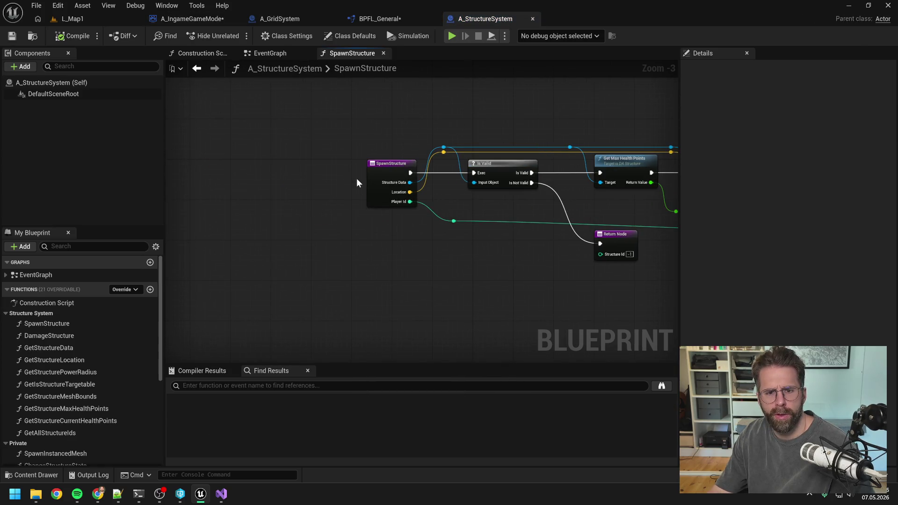
pyautogui.click(379, 183)
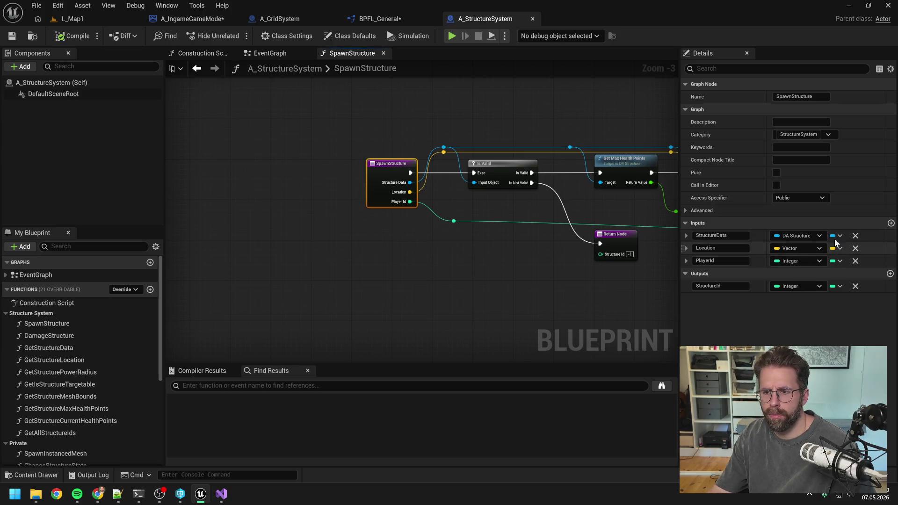
# Add a SelectedTile Int Point input to SpawnStructure, save, and move it to second position.
pyautogui.click(890, 223)
pyautogui.click(798, 274)
pyautogui.write('int point')
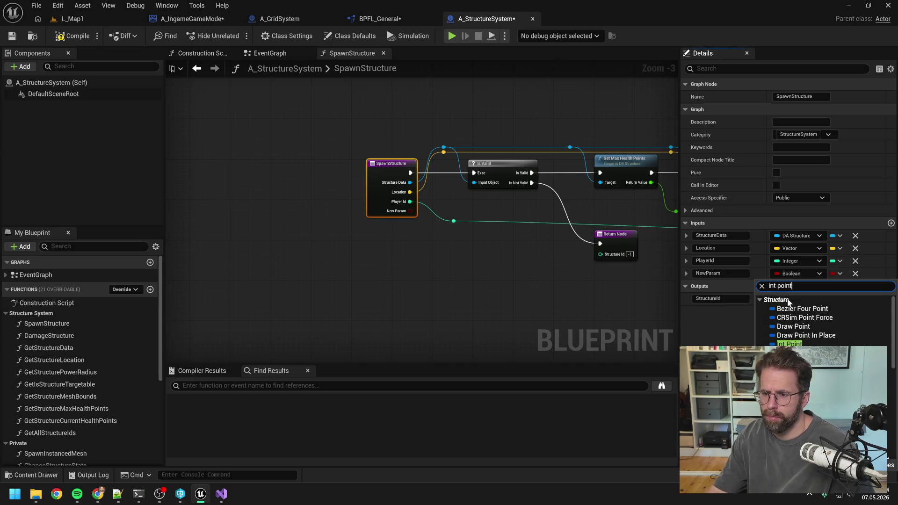
pyautogui.click(781, 344)
pyautogui.click(725, 276)
pyautogui.write('SelectedTile')
pyautogui.press('Return')
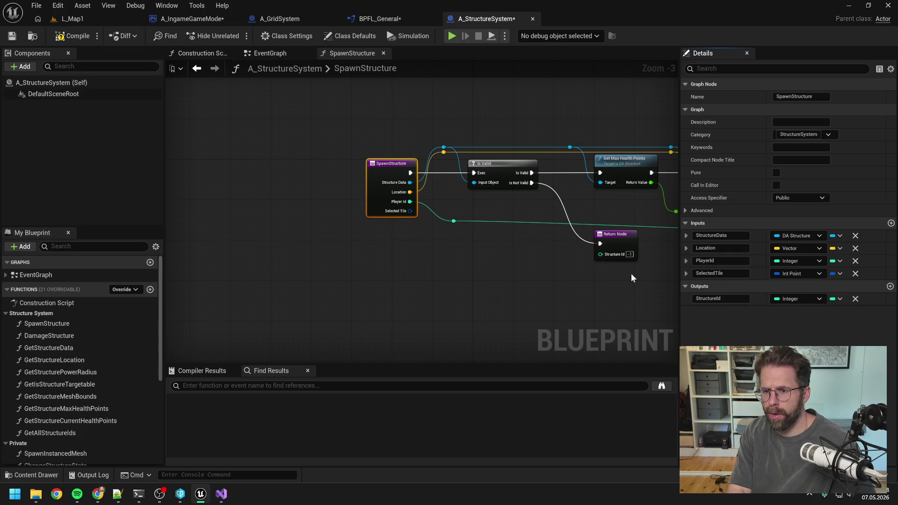
pyautogui.hotkey('ctrl', 'shift', 's')
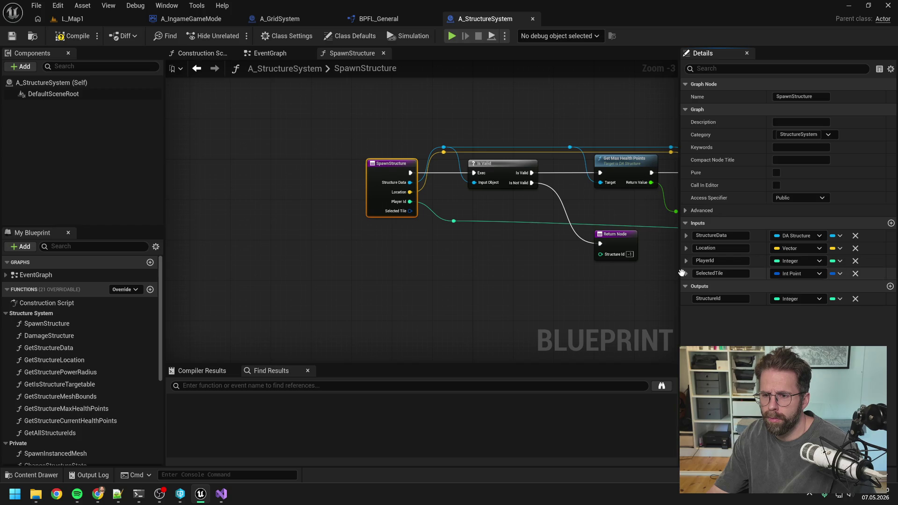
pyautogui.moveTo(682, 272); pyautogui.dragTo(683, 247)
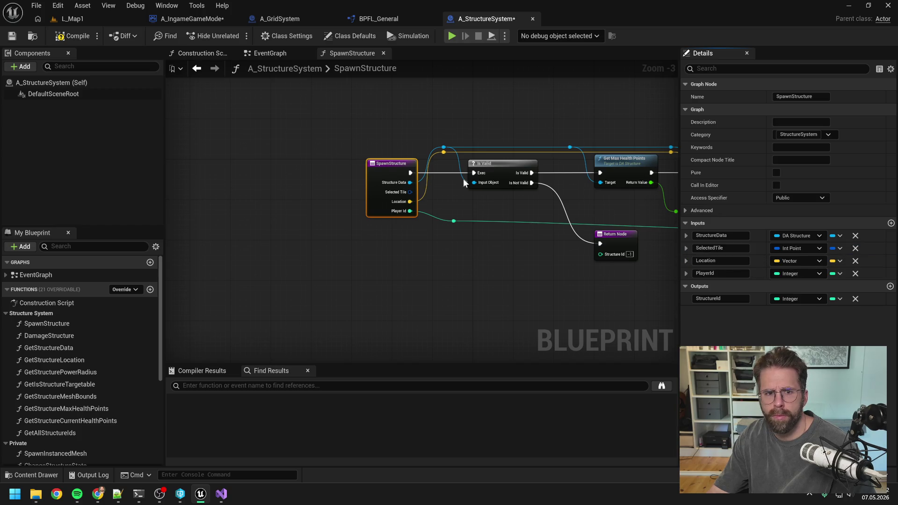
pyautogui.click(224, 18)
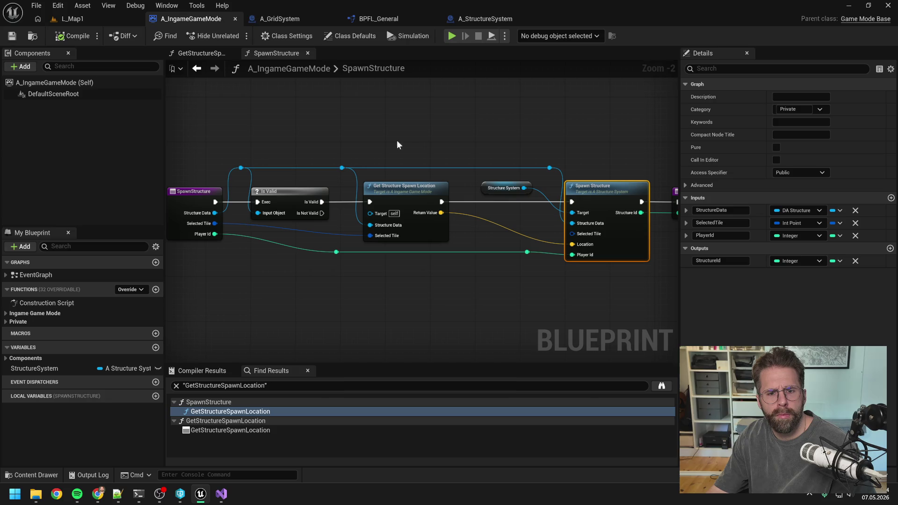
# Wire the entry node's Selected Tile pin into the game mode's Spawn Structure call.
pyautogui.moveTo(215, 223)
pyautogui.mouseDown()
pyautogui.moveTo(580, 246)
pyautogui.moveTo(572, 235)
pyautogui.mouseUp()
pyautogui.click(470, 296)
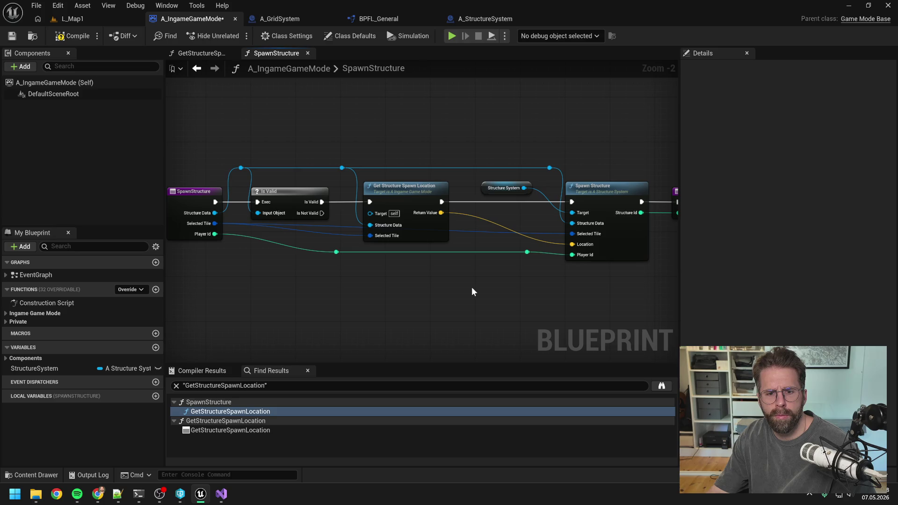
pyautogui.moveTo(472, 287); pyautogui.dragTo(515, 282)
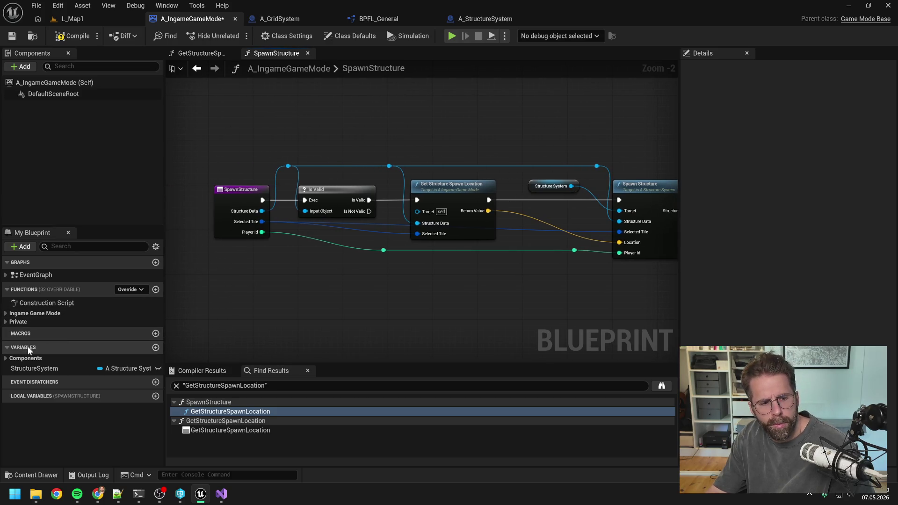
# Move A_StructureSystem's GetStructureSpawnLocation under Private and place a call to it in SpawnStructure.
pyautogui.click(18, 321)
pyautogui.click(64, 356)
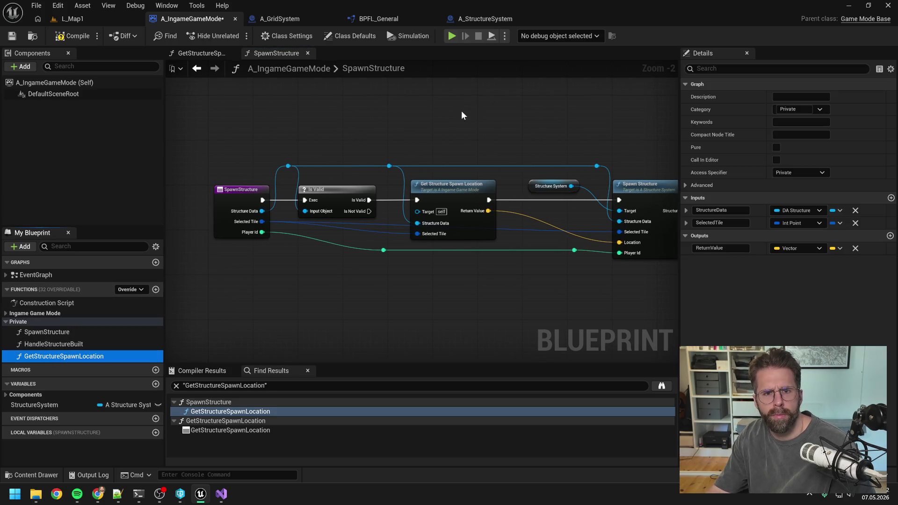
pyautogui.click(485, 17)
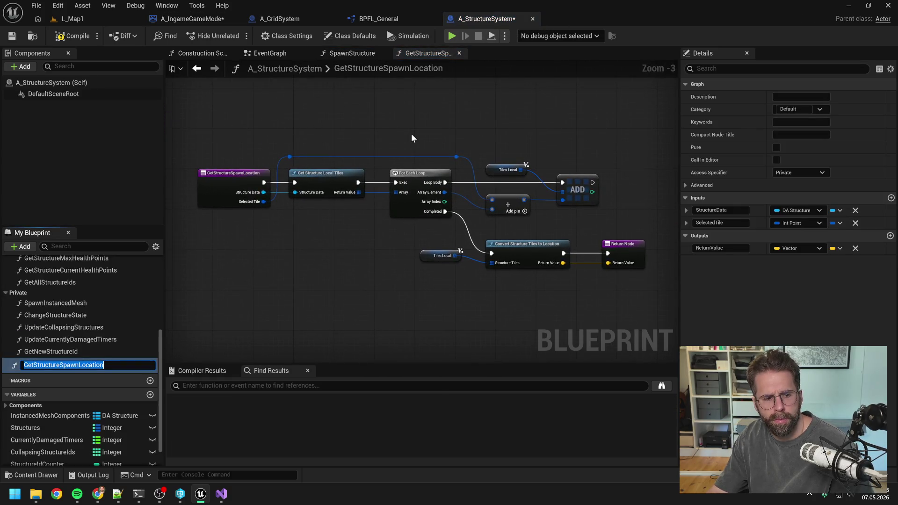
pyautogui.moveTo(42, 368); pyautogui.dragTo(21, 295)
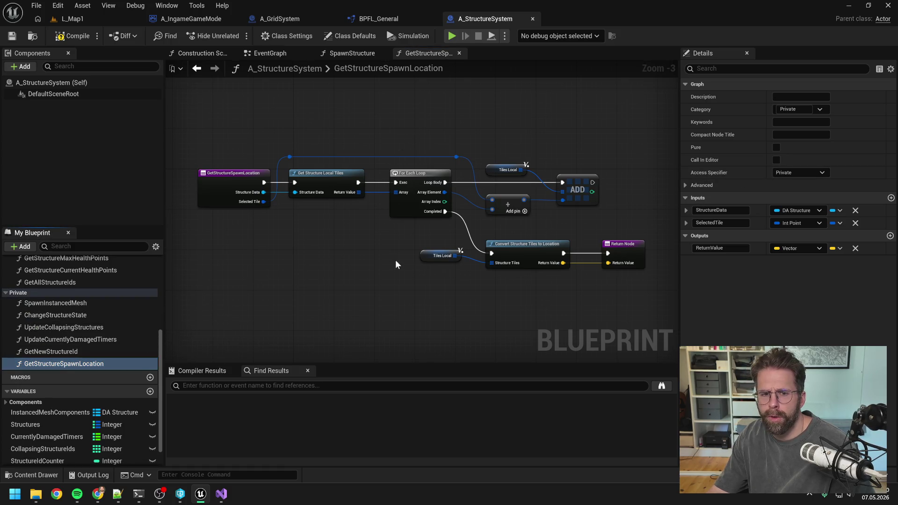
pyautogui.click(368, 55)
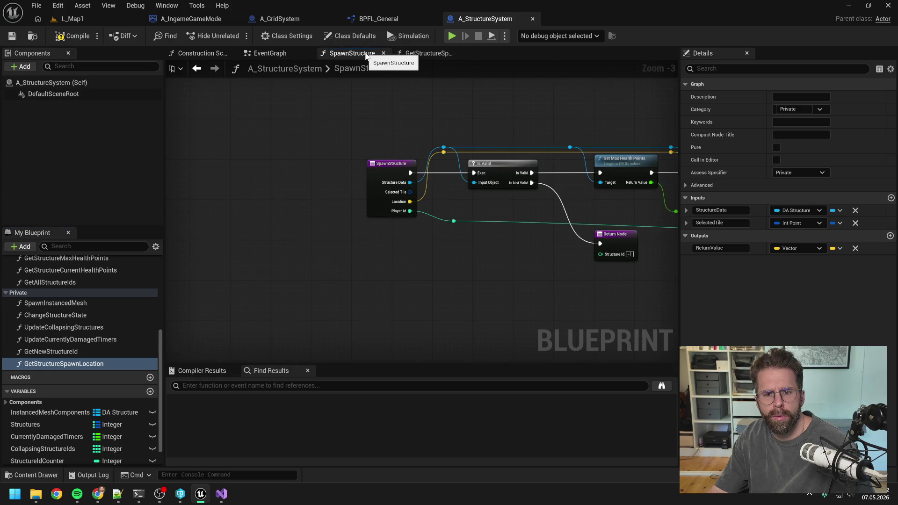
pyautogui.moveTo(93, 363); pyautogui.dragTo(504, 283)
pyautogui.moveTo(443, 294); pyautogui.dragTo(457, 264)
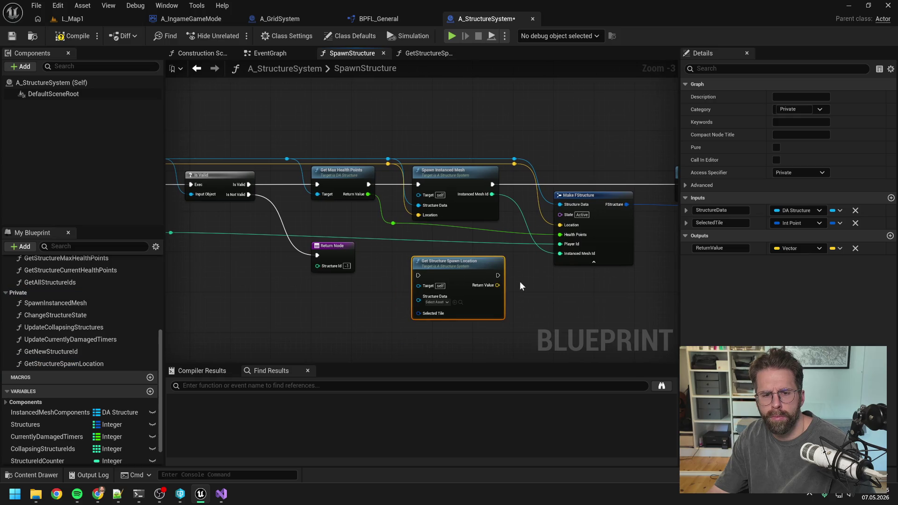
pyautogui.scroll(-2, 521, 280)
pyautogui.scroll(1, 524, 279)
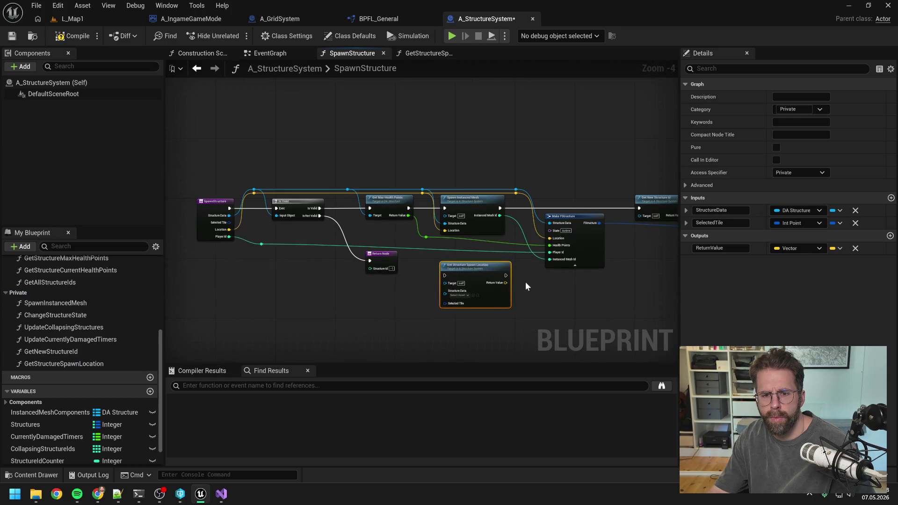
pyautogui.moveTo(505, 276)
pyautogui.mouseDown()
pyautogui.moveTo(468, 271)
pyautogui.moveTo(453, 279)
pyautogui.mouseUp()
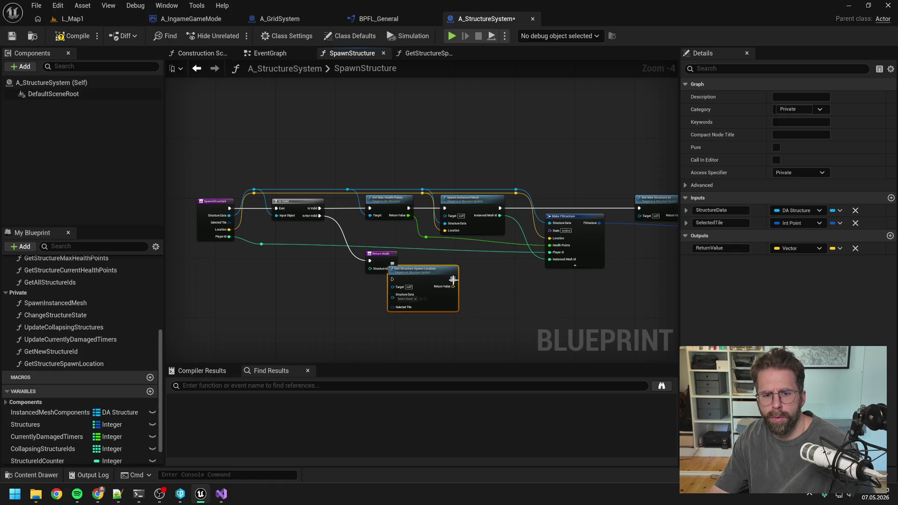
pyautogui.moveTo(356, 163)
pyautogui.mouseDown()
pyautogui.moveTo(523, 242)
pyautogui.moveTo(478, 242)
pyautogui.mouseUp()
pyautogui.moveTo(361, 150); pyautogui.dragTo(658, 237)
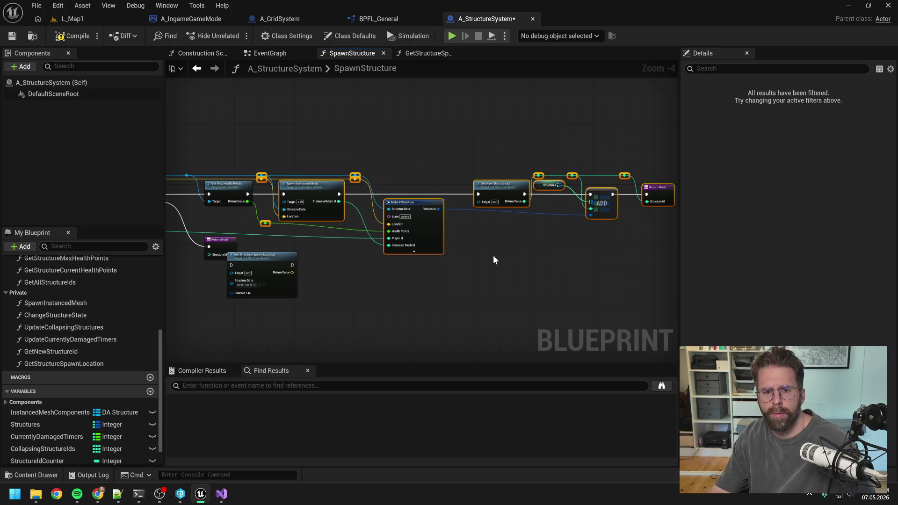
pyautogui.moveTo(411, 250); pyautogui.dragTo(415, 250)
pyautogui.moveTo(382, 280); pyautogui.dragTo(537, 280)
pyautogui.click(299, 271)
pyautogui.moveTo(272, 270); pyautogui.dragTo(382, 199)
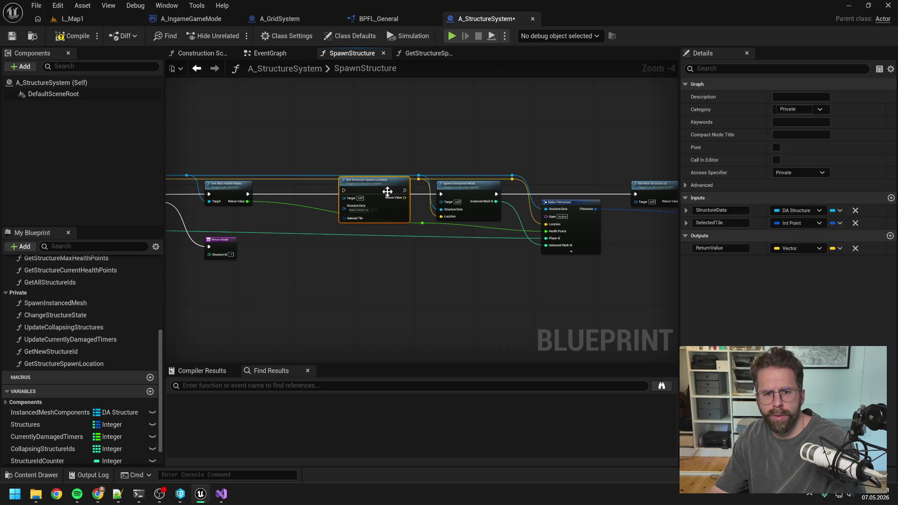
pyautogui.scroll(3, 381, 198)
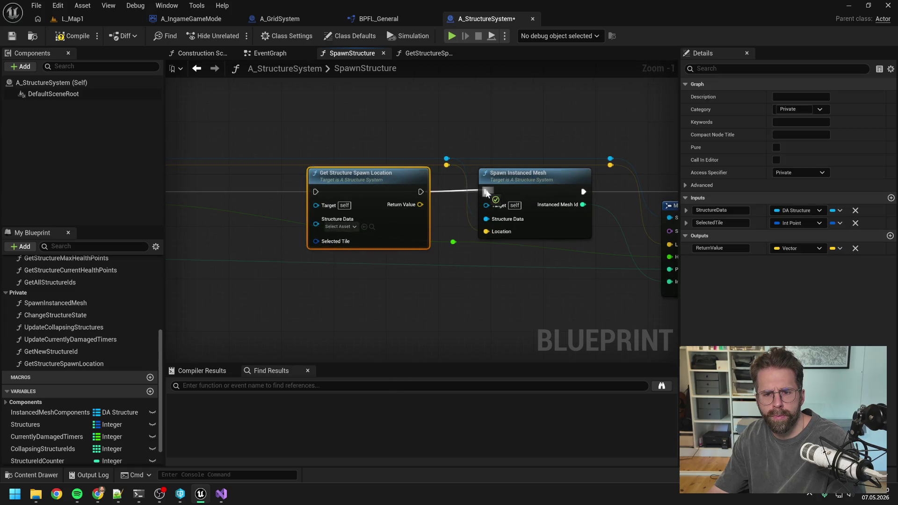
pyautogui.moveTo(420, 205); pyautogui.dragTo(486, 232)
pyautogui.click(447, 164)
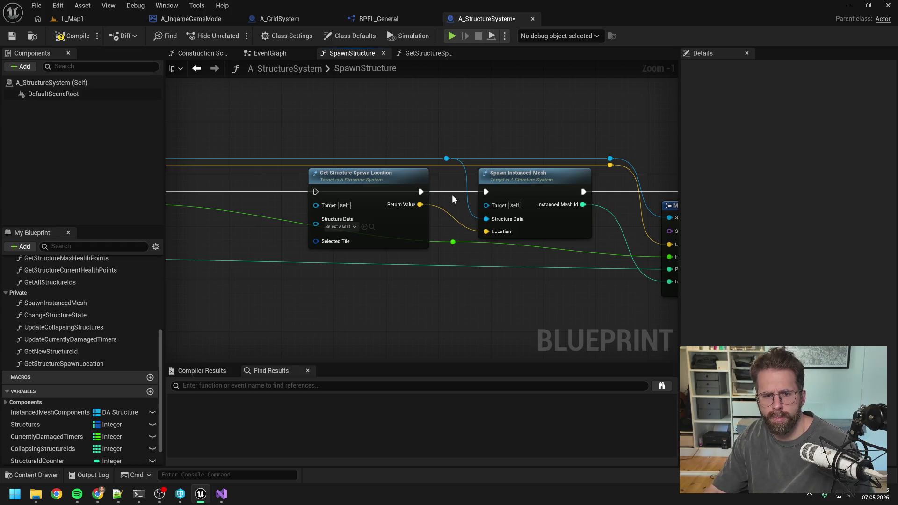
pyautogui.scroll(-2, 451, 195)
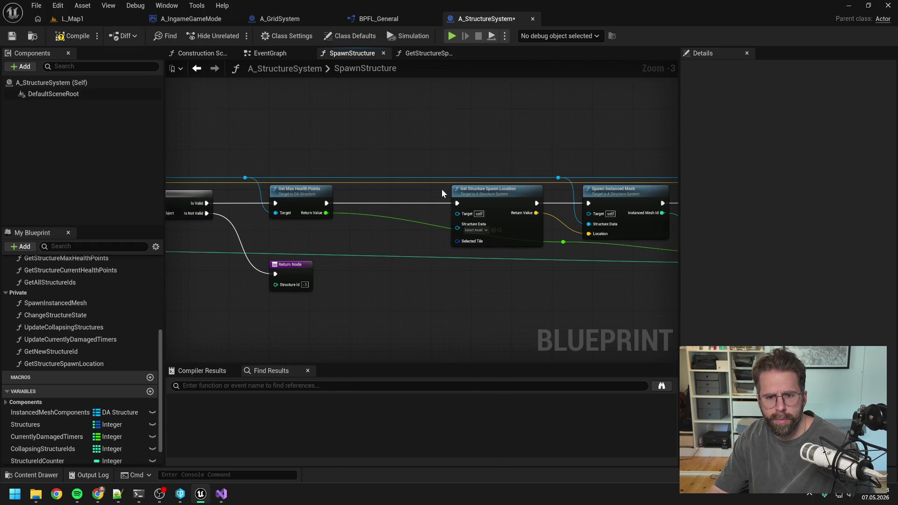
pyautogui.doubleClick(427, 174)
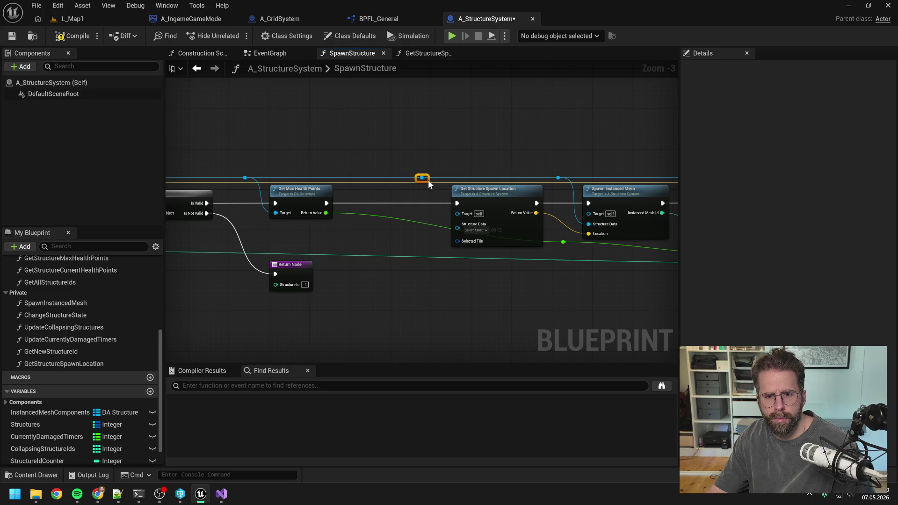
pyautogui.moveTo(427, 174)
pyautogui.mouseDown()
pyautogui.moveTo(460, 229)
pyautogui.moveTo(341, 240)
pyautogui.mouseUp()
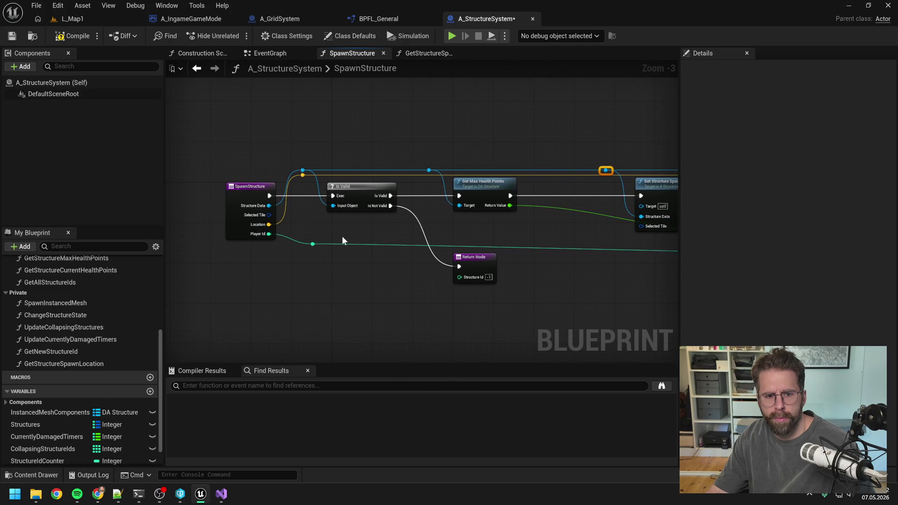
pyautogui.moveTo(269, 214); pyautogui.dragTo(641, 226)
pyautogui.doubleClick(618, 224)
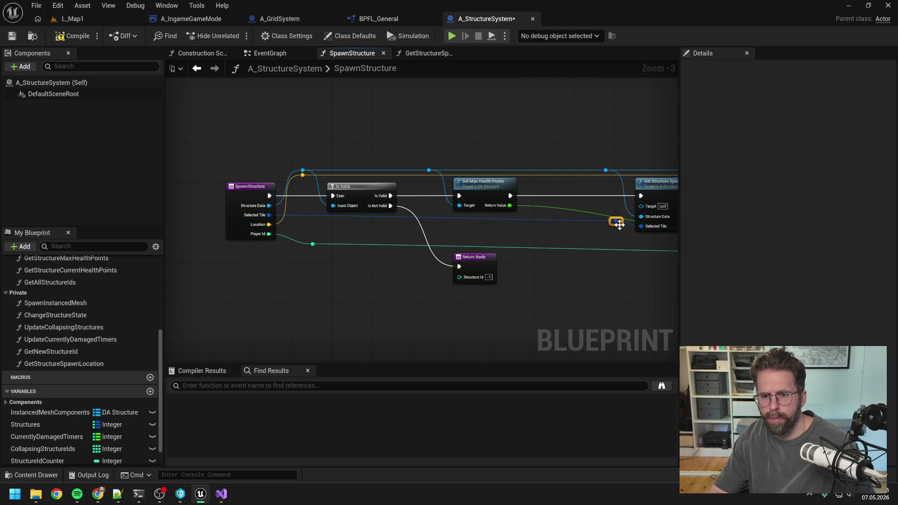
pyautogui.moveTo(620, 225); pyautogui.dragTo(621, 188)
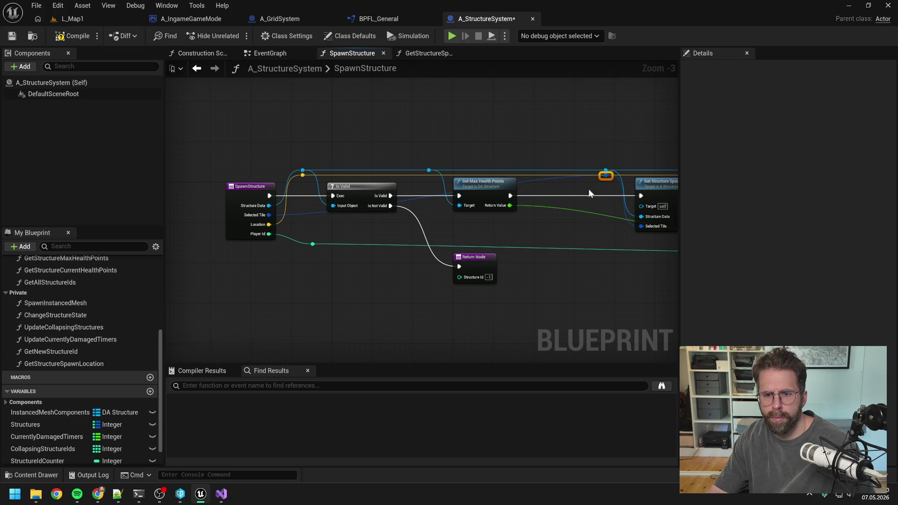
pyautogui.click(302, 175)
pyautogui.press('Delete')
pyautogui.doubleClick(546, 177)
pyautogui.moveTo(547, 176); pyautogui.dragTo(304, 176)
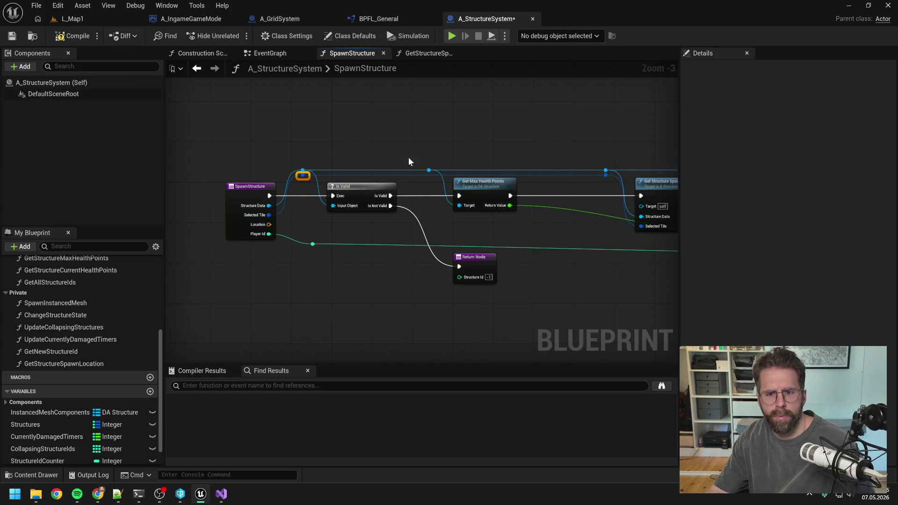
pyautogui.moveTo(377, 167); pyautogui.dragTo(375, 151)
pyautogui.moveTo(496, 214); pyautogui.dragTo(397, 212)
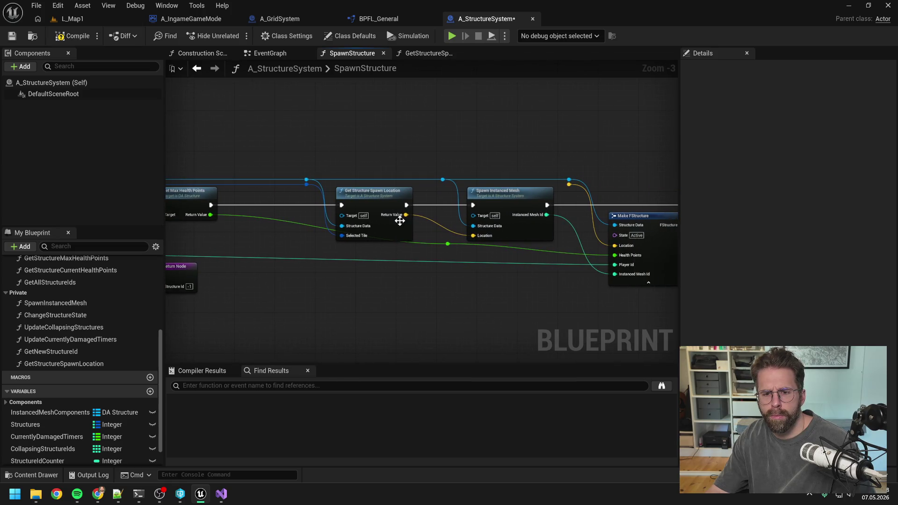
pyautogui.moveTo(451, 246)
pyautogui.mouseDown()
pyautogui.moveTo(293, 248)
pyautogui.moveTo(485, 219)
pyautogui.moveTo(353, 242)
pyautogui.moveTo(439, 233)
pyautogui.mouseUp()
pyautogui.scroll(-1, 439, 232)
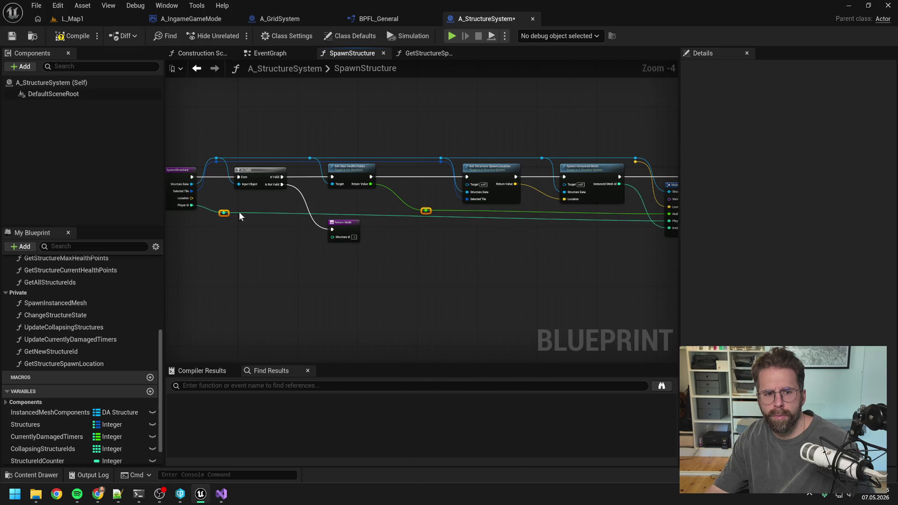
pyautogui.moveTo(337, 229); pyautogui.dragTo(250, 222)
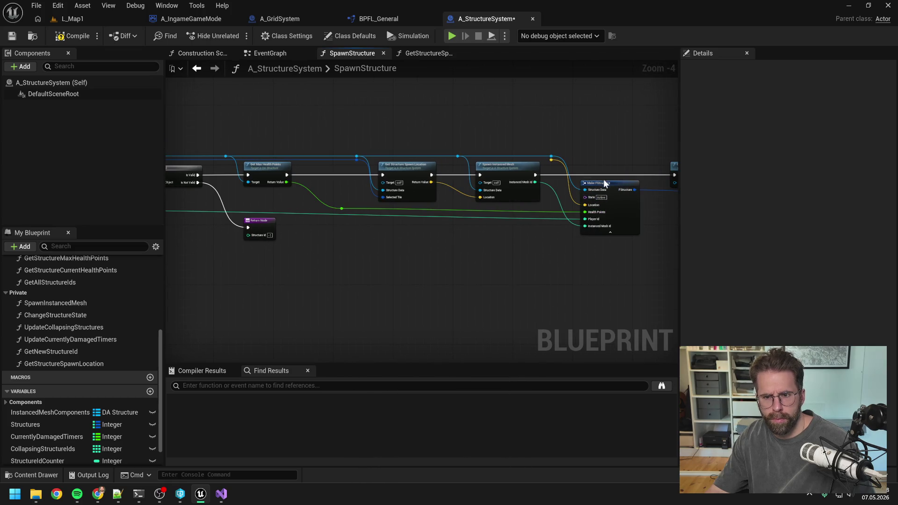
pyautogui.click(605, 183)
pyautogui.click(338, 210)
pyautogui.moveTo(335, 213)
pyautogui.mouseDown()
pyautogui.moveTo(439, 230)
pyautogui.moveTo(248, 232)
pyautogui.moveTo(422, 241)
pyautogui.mouseUp()
pyautogui.click(588, 177)
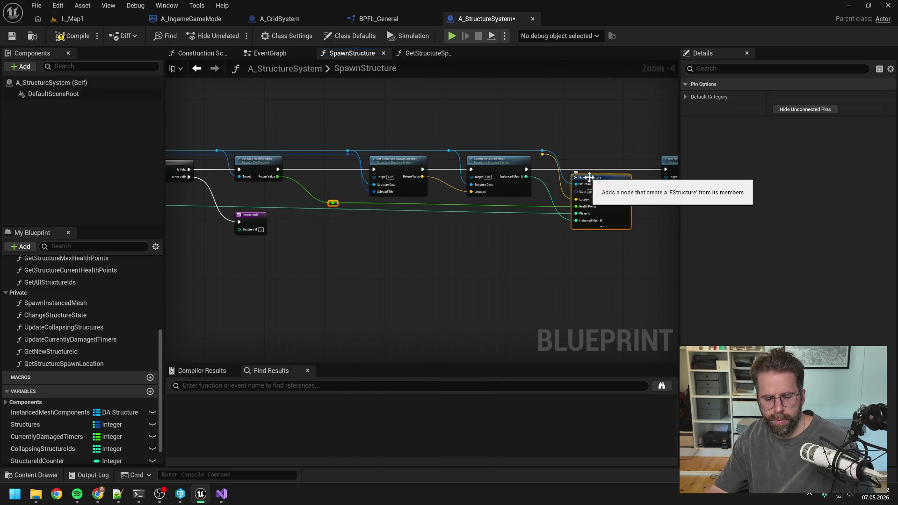
pyautogui.moveTo(360, 140); pyautogui.dragTo(472, 204)
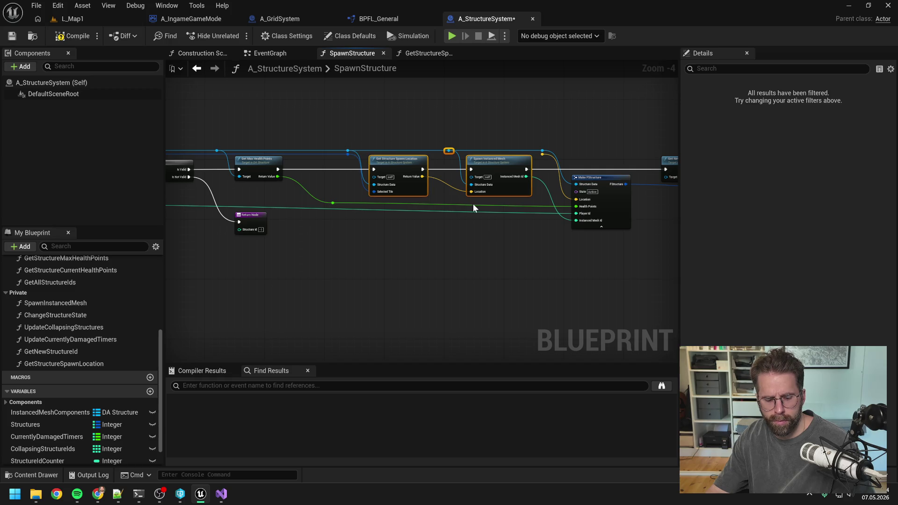
pyautogui.click(460, 264)
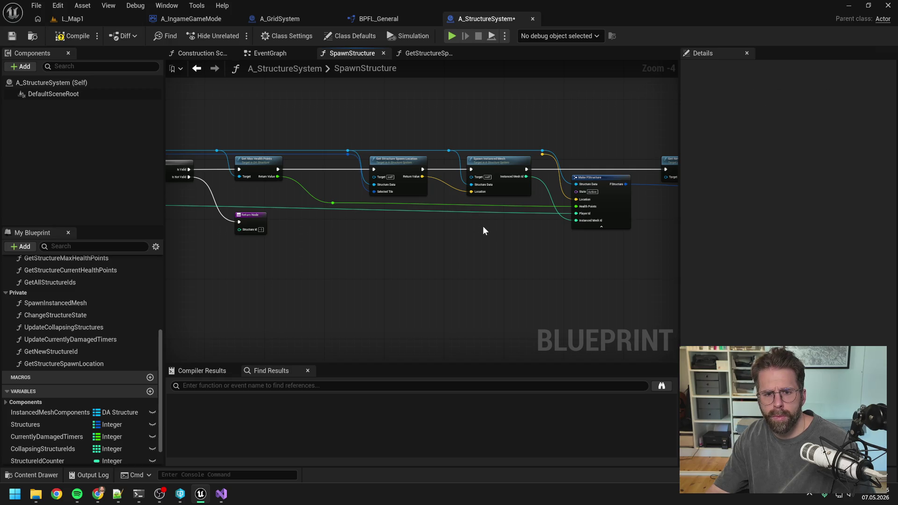
pyautogui.scroll(-2, 483, 225)
pyautogui.scroll(1, 456, 173)
pyautogui.moveTo(411, 153)
pyautogui.mouseDown()
pyautogui.moveTo(605, 246)
pyautogui.moveTo(669, 265)
pyautogui.moveTo(551, 264)
pyautogui.mouseUp()
pyautogui.click(365, 246)
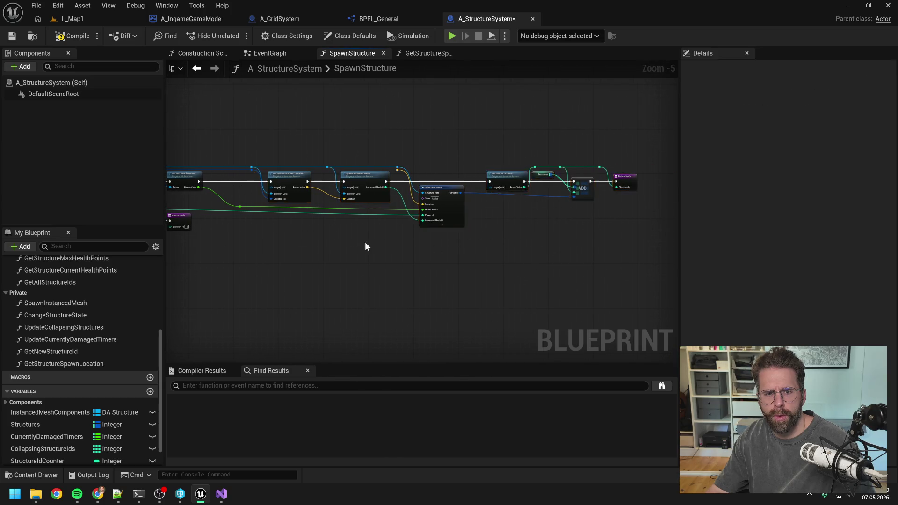
pyautogui.scroll(2, 365, 247)
pyautogui.rightClick(419, 254)
# Add a Convert Tile to Location node and wire its output into Make FStructure's Location.
pyautogui.write('conmver')
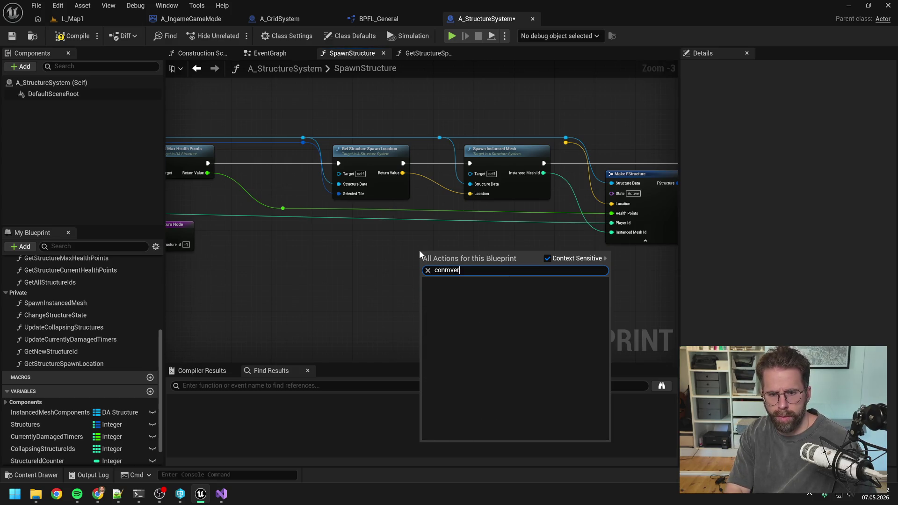
pyautogui.press('BackSpace')
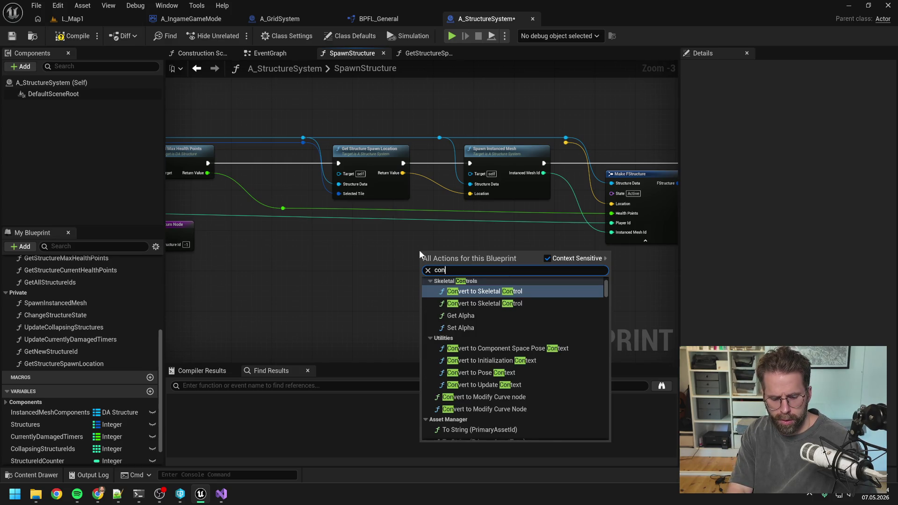
pyautogui.write(' tile')
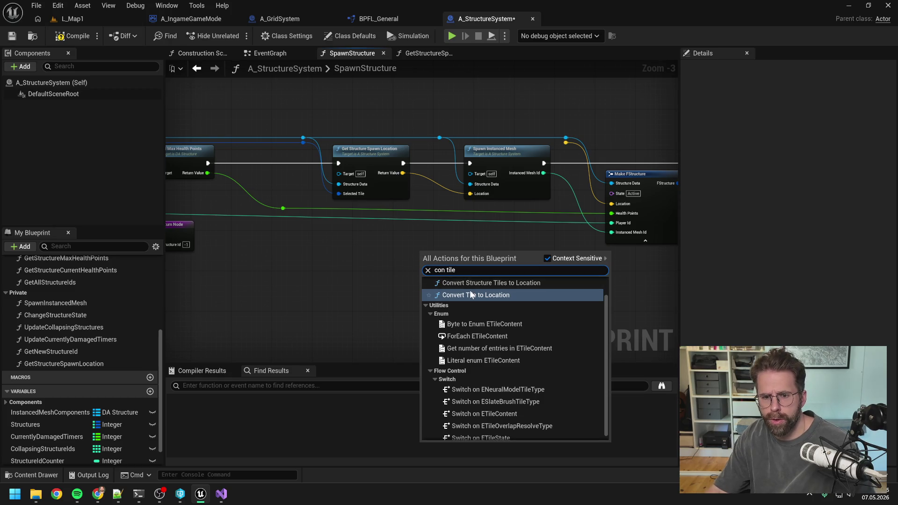
pyautogui.click(471, 294)
pyautogui.moveTo(476, 269)
pyautogui.mouseDown()
pyautogui.moveTo(615, 203)
pyautogui.moveTo(554, 161)
pyautogui.moveTo(623, 197)
pyautogui.moveTo(616, 202)
pyautogui.mouseUp()
# Shift Make FStructure and Return Node right and place Convert Tile to Location before them.
pyautogui.scroll(-2, 579, 280)
pyautogui.click(391, 284)
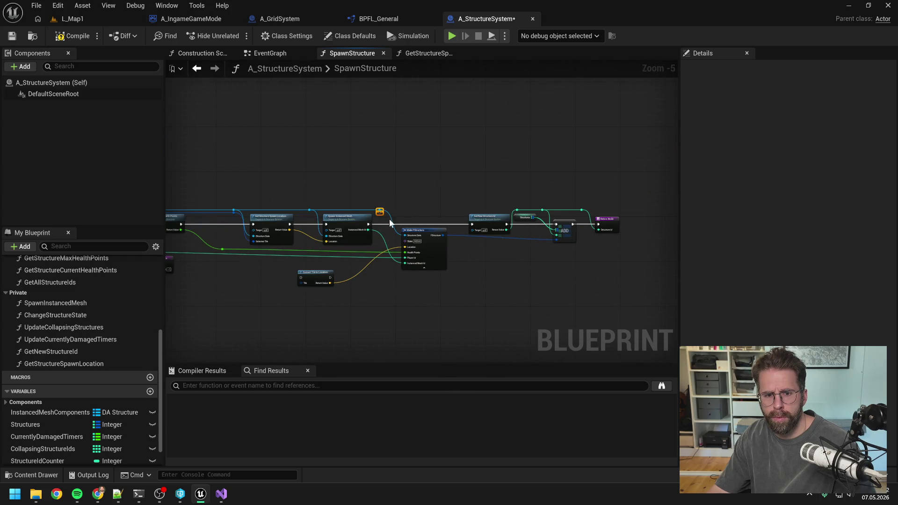
pyautogui.keyDown('alt'); pyautogui.click(380, 212); pyautogui.keyUp('alt')
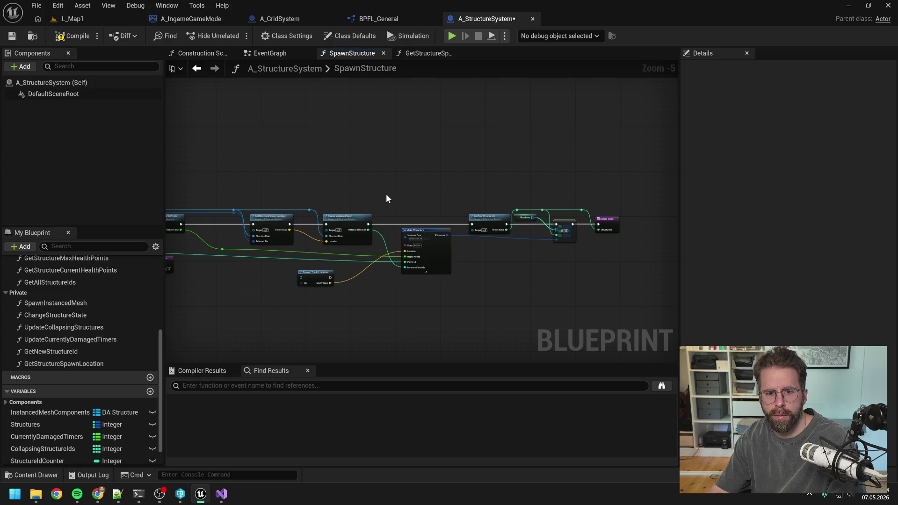
pyautogui.hotkey('ctrl', 'z')
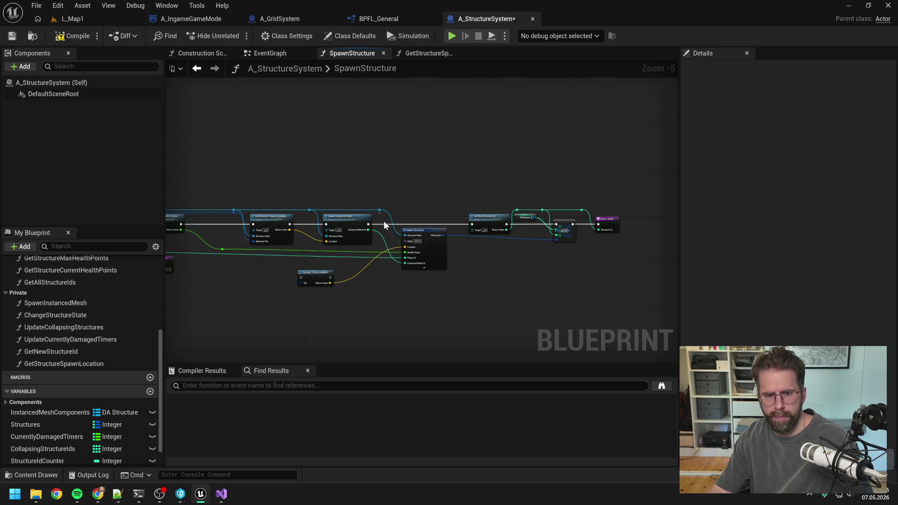
pyautogui.click(433, 208)
pyautogui.moveTo(379, 200); pyautogui.dragTo(639, 290)
pyautogui.moveTo(327, 279); pyautogui.dragTo(426, 226)
# Route execution from Spawn Instanced Mesh through Convert Tile to Location, adding a reroute on the Tile wire.
pyautogui.scroll(3, 425, 226)
pyautogui.moveTo(313, 223); pyautogui.dragTo(389, 223)
pyautogui.moveTo(445, 223)
pyautogui.mouseDown()
pyautogui.moveTo(458, 233)
pyautogui.moveTo(651, 223)
pyautogui.mouseUp()
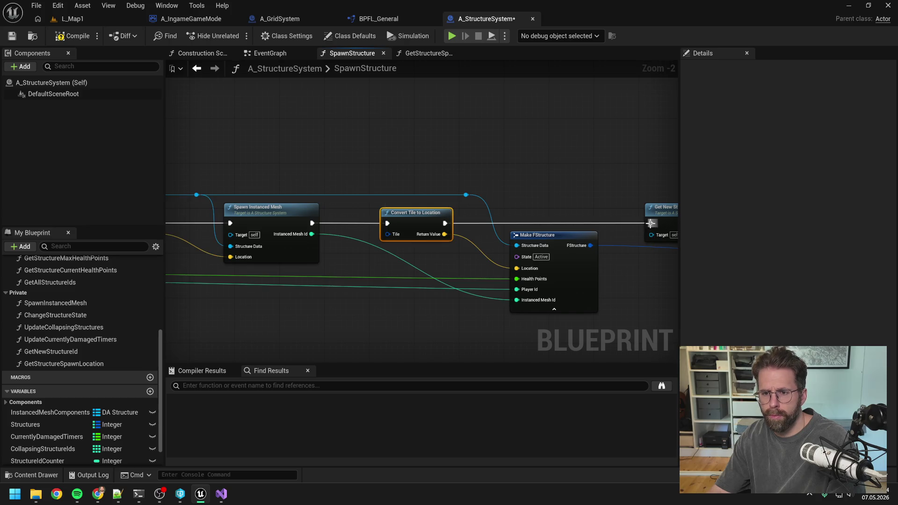
pyautogui.scroll(-3, 490, 175)
pyautogui.scroll(2, 460, 187)
pyautogui.moveTo(361, 234)
pyautogui.mouseDown()
pyautogui.moveTo(476, 196)
pyautogui.moveTo(362, 192)
pyautogui.moveTo(610, 227)
pyautogui.moveTo(578, 210)
pyautogui.moveTo(570, 191)
pyautogui.mouseUp()
pyautogui.doubleClick(576, 215)
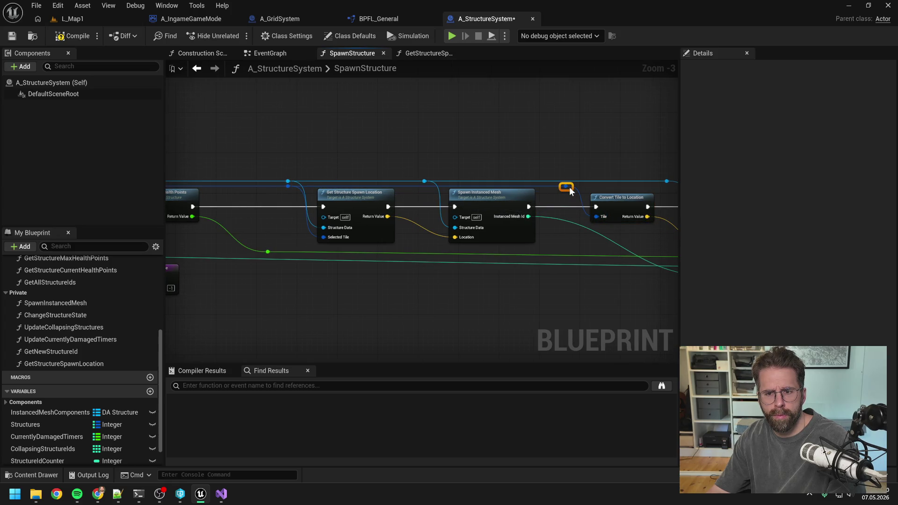
# Select the Get Structure Spawn Location node and its reroute chain, then clear the selection.
pyautogui.scroll(-5, 556, 166)
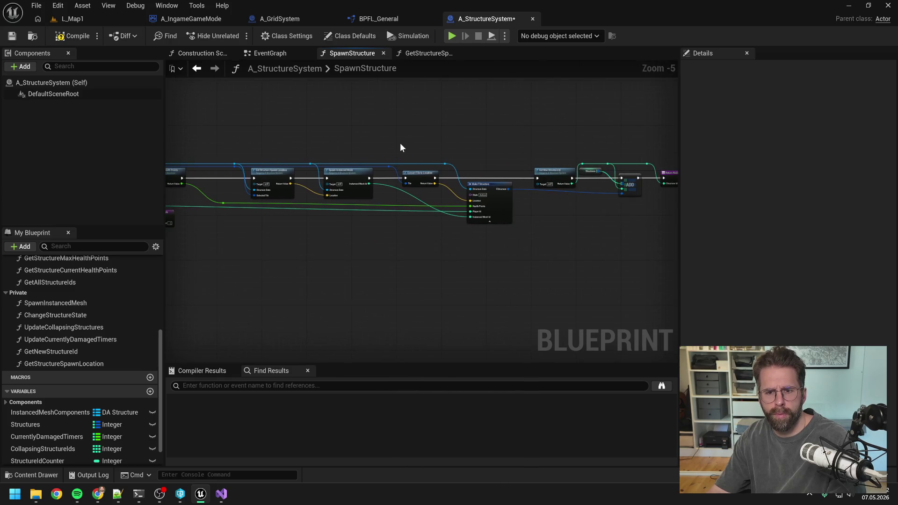
pyautogui.click(335, 162)
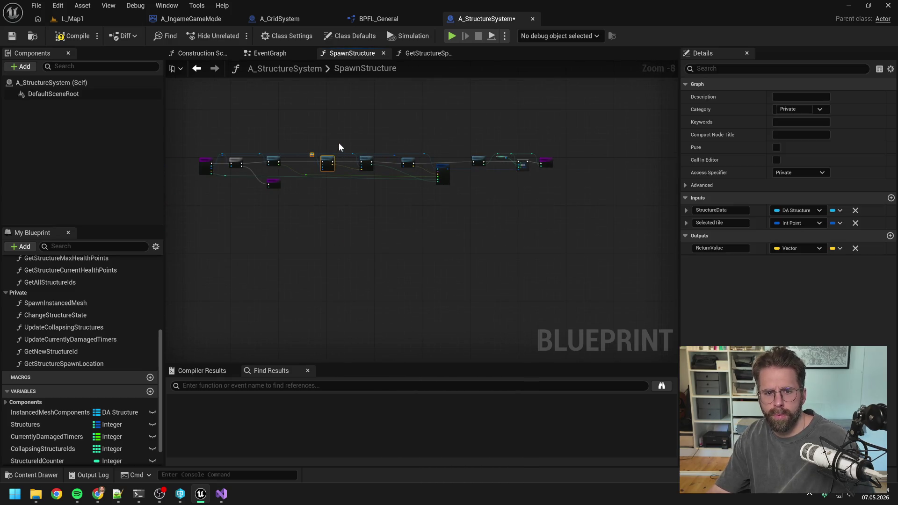
pyautogui.moveTo(341, 141); pyautogui.dragTo(513, 220)
pyautogui.scroll(5, 433, 178)
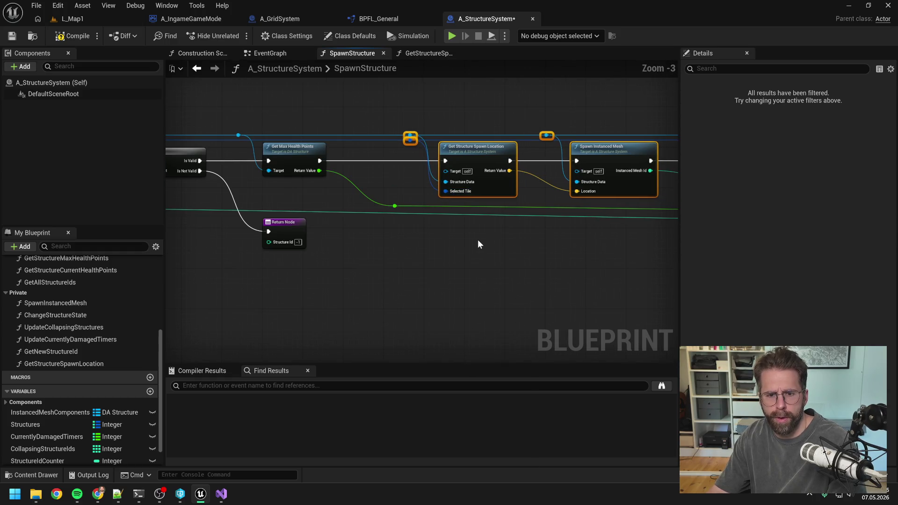
pyautogui.click(470, 254)
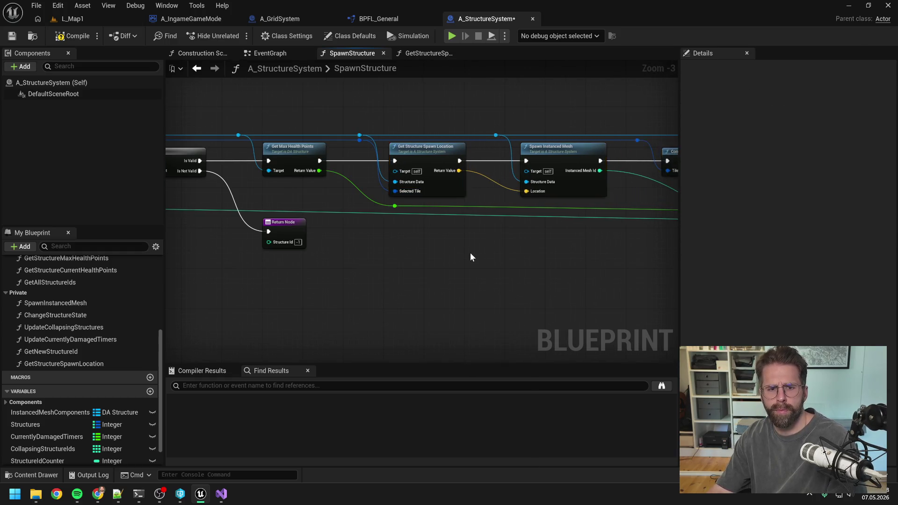
pyautogui.scroll(-2, 556, 255)
pyautogui.scroll(1, 548, 265)
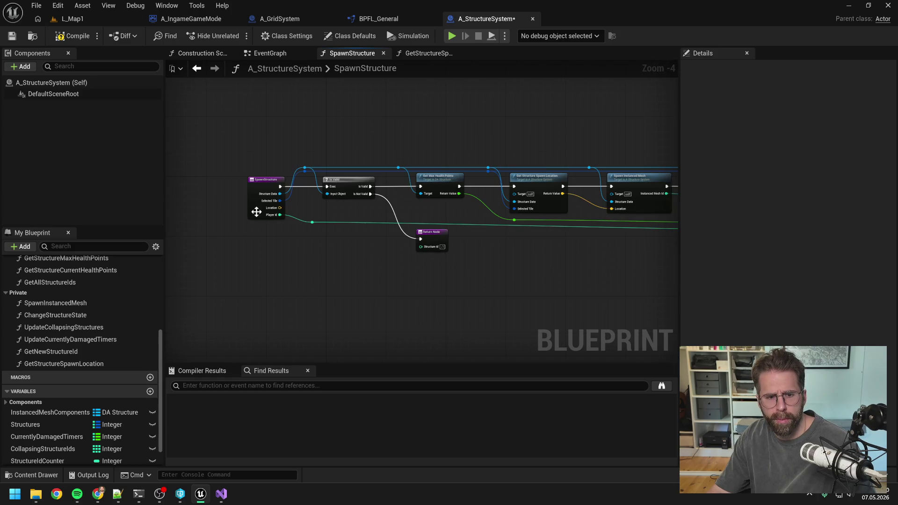
# Remove SpawnStructure's Location input, compile A_StructureSystem, and show A_IngameGameMode.
pyautogui.click(265, 196)
pyautogui.click(855, 261)
pyautogui.click(74, 35)
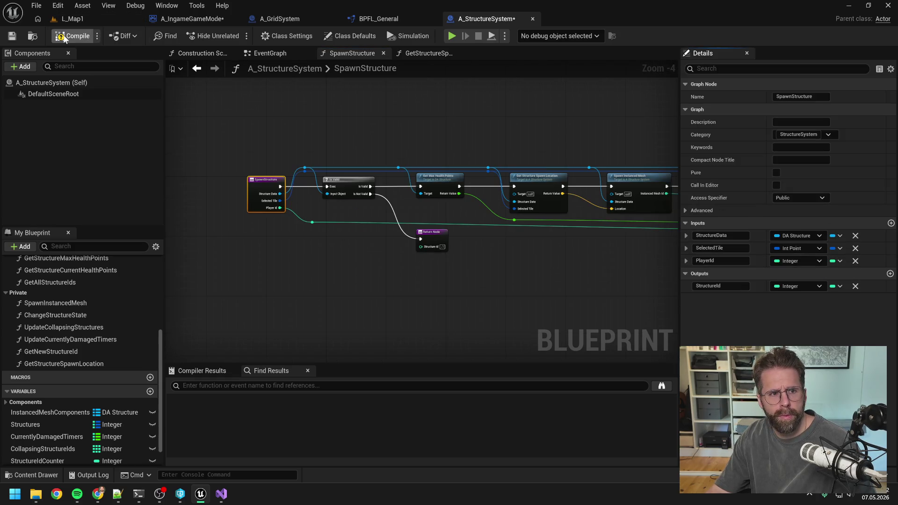
pyautogui.click(196, 19)
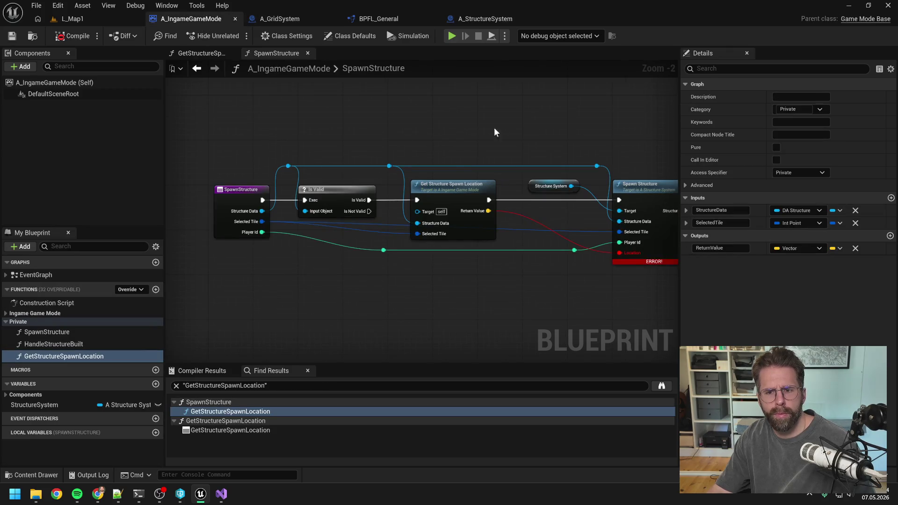
# Delete the GetStructureSpawnLocation function, confirming despite its existing usage.
pyautogui.click(71, 355)
pyautogui.press('Delete')
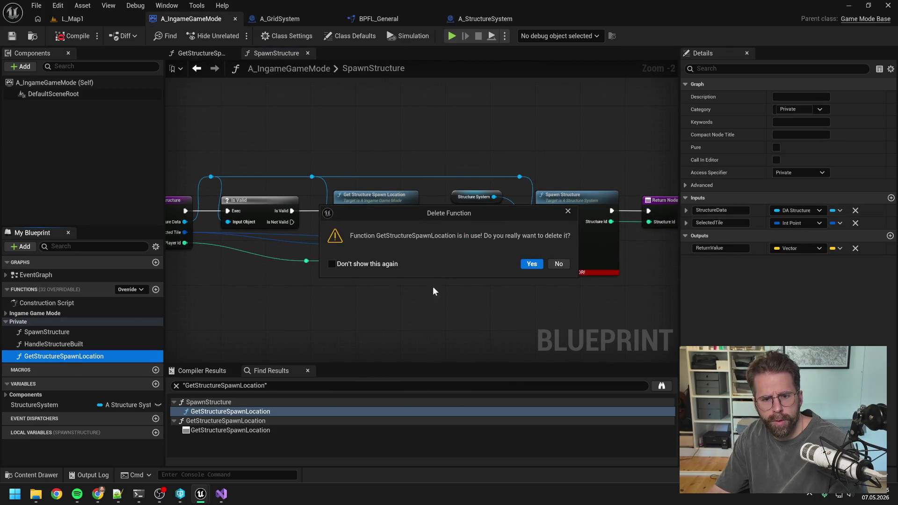
pyautogui.click(532, 264)
pyautogui.click(381, 202)
pyautogui.press('Delete')
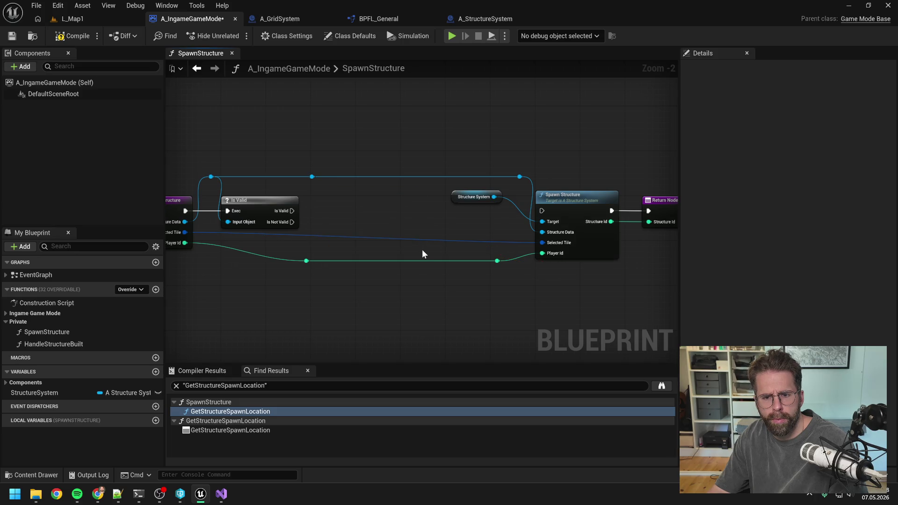
# Wire Is Valid directly into Spawn Structure and delete the leftover reroute knots.
pyautogui.moveTo(292, 210)
pyautogui.mouseDown()
pyautogui.moveTo(551, 213)
pyautogui.moveTo(543, 210)
pyautogui.mouseUp()
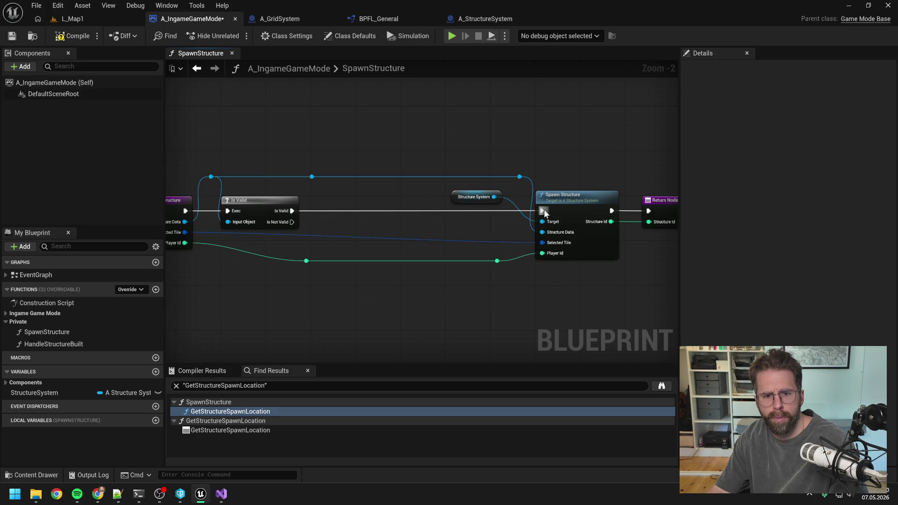
pyautogui.moveTo(317, 172); pyautogui.dragTo(320, 181)
pyautogui.moveTo(510, 273); pyautogui.dragTo(271, 258)
pyautogui.press('Delete')
pyautogui.scroll(-3, 305, 243)
pyautogui.moveTo(369, 187); pyautogui.dragTo(454, 208)
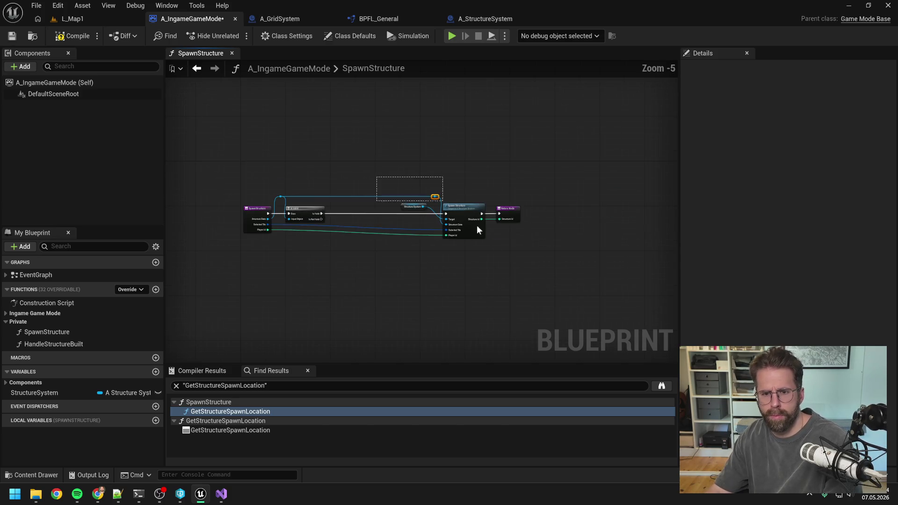
pyautogui.press('Home')
pyautogui.click(362, 257)
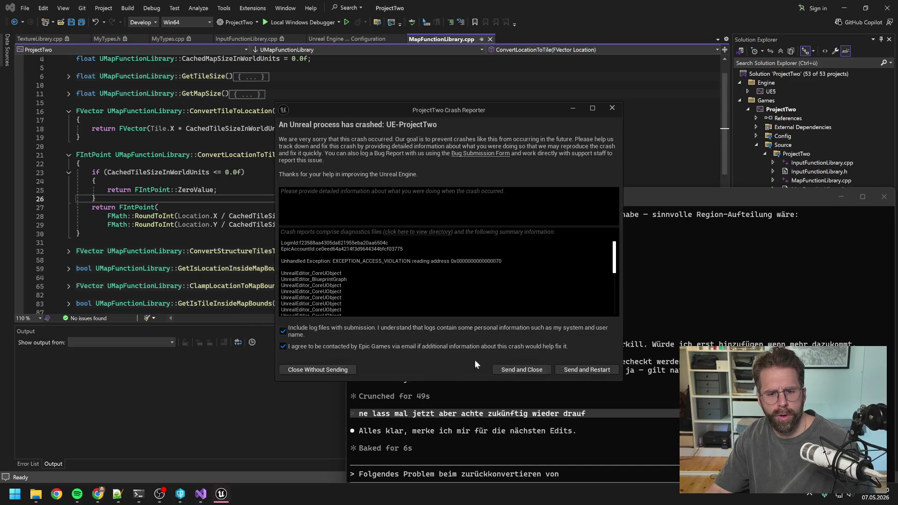
# Restart the crashed editor, then ask Claude Code whether it sees collapsed files in Visual Studio.
pyautogui.click(573, 370)
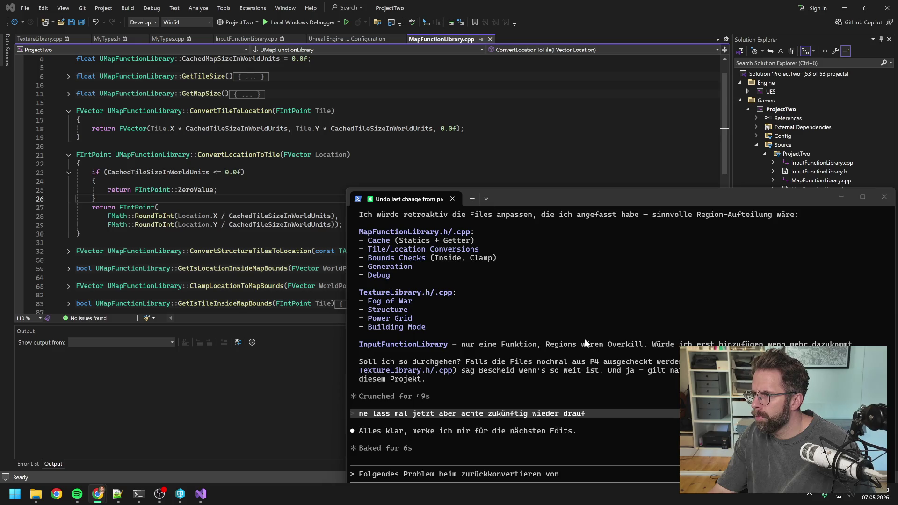
pyautogui.click(583, 474)
pyautogui.press('Home')
pyautogui.press('Delete')
pyautogui.press('Delete')
pyautogui.press('Delete')
pyautogui.write('k')
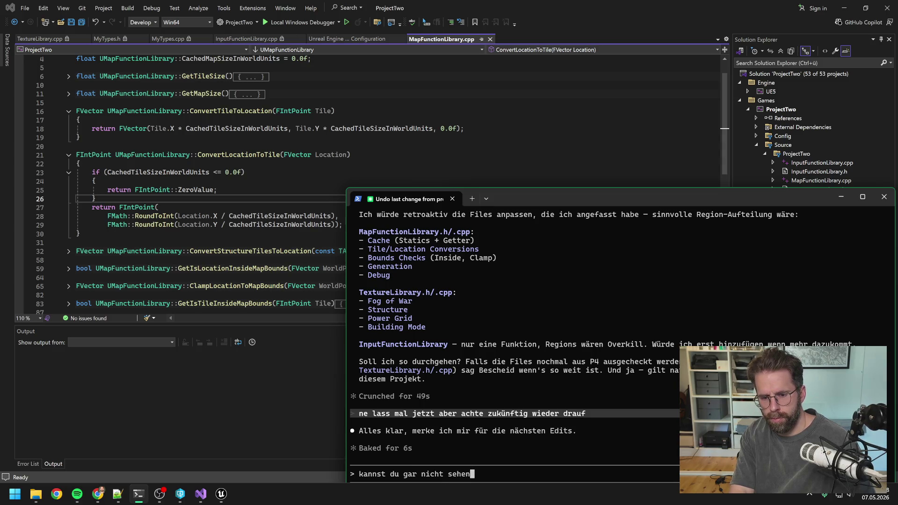
pyautogui.write('b fdi')
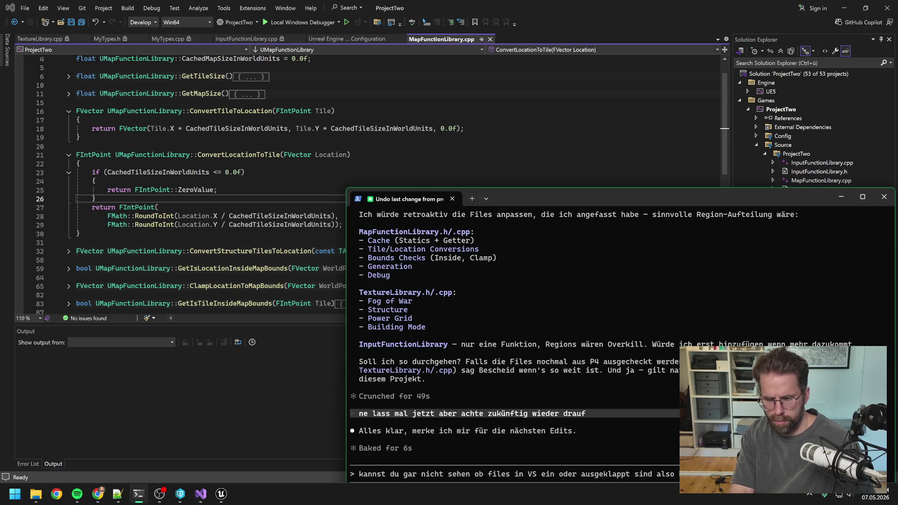
pyautogui.press('Return')
pyautogui.click(222, 495)
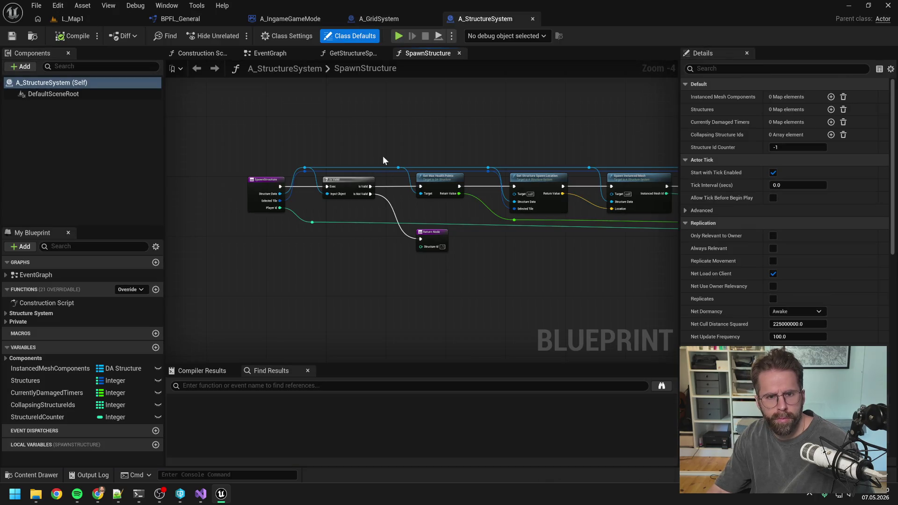
# Recompile A_StructureSystem, delete the leftover Get Structure Spawn Location node, and compile A_IngameGameMode.
pyautogui.click(88, 37)
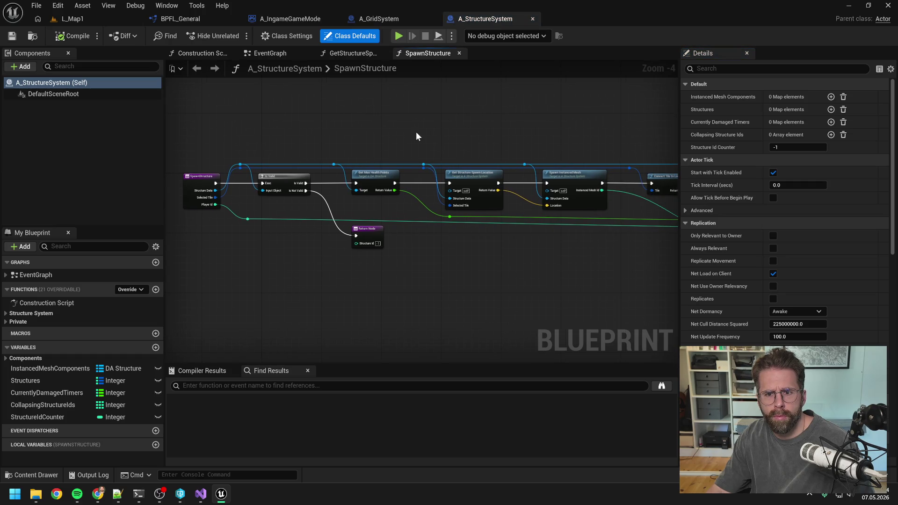
pyautogui.click(187, 19)
pyautogui.click(281, 20)
pyautogui.scroll(-1, 411, 137)
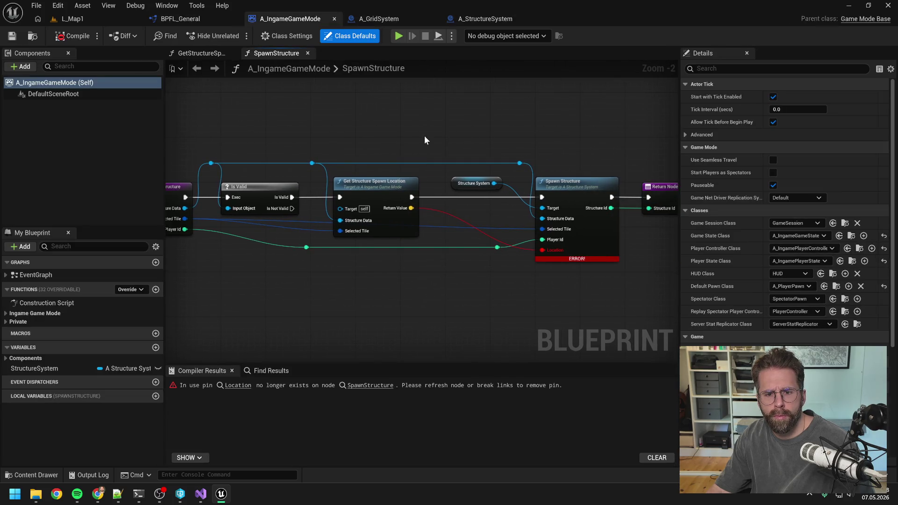
pyautogui.click(384, 185)
pyautogui.press('Delete')
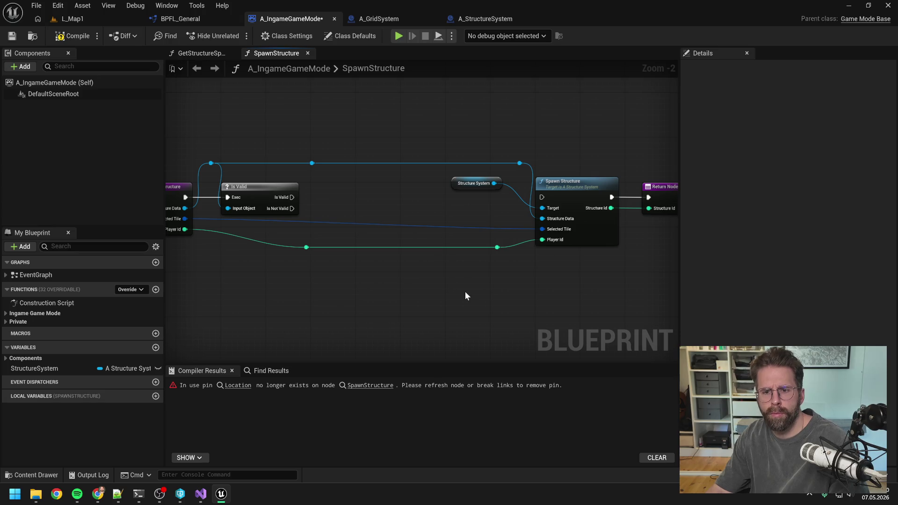
pyautogui.click(72, 36)
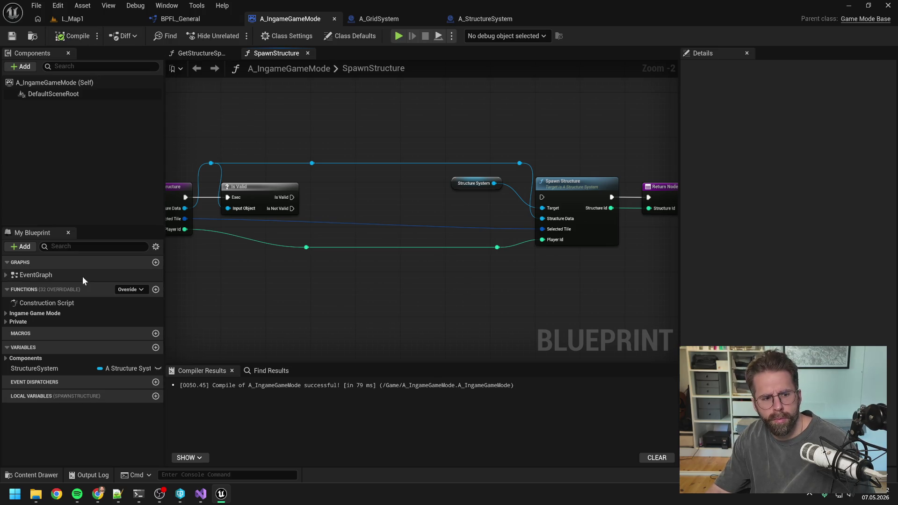
# Delete the GetStructureSpawnLocation function from the Private list and bring up the crash report.
pyautogui.click(5, 322)
pyautogui.click(53, 357)
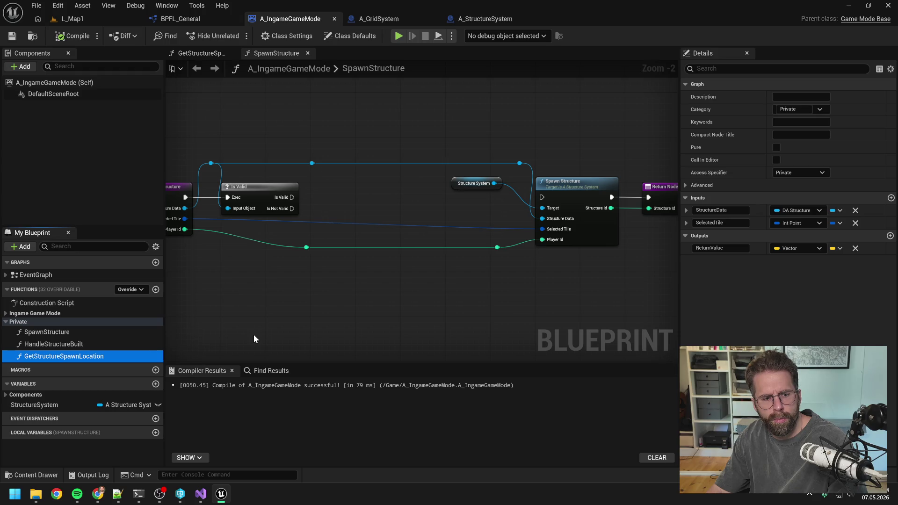
pyautogui.press('Delete')
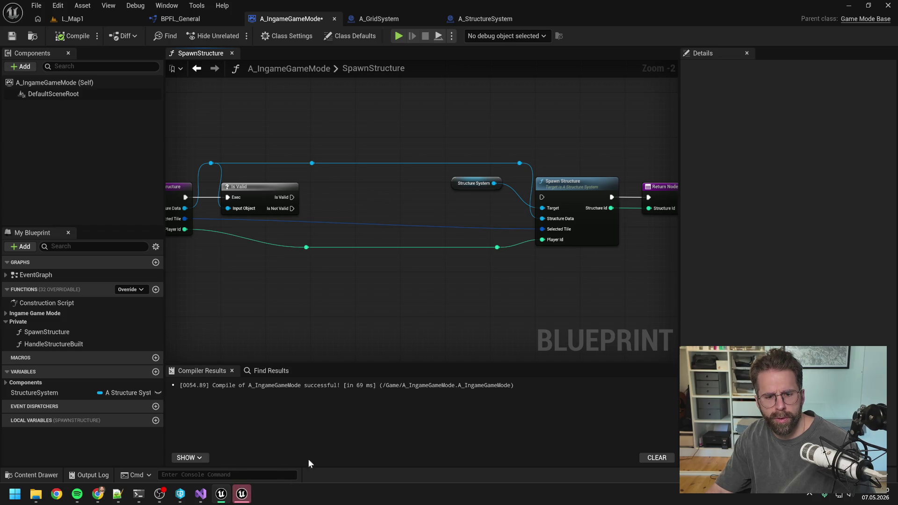
pyautogui.click(242, 494)
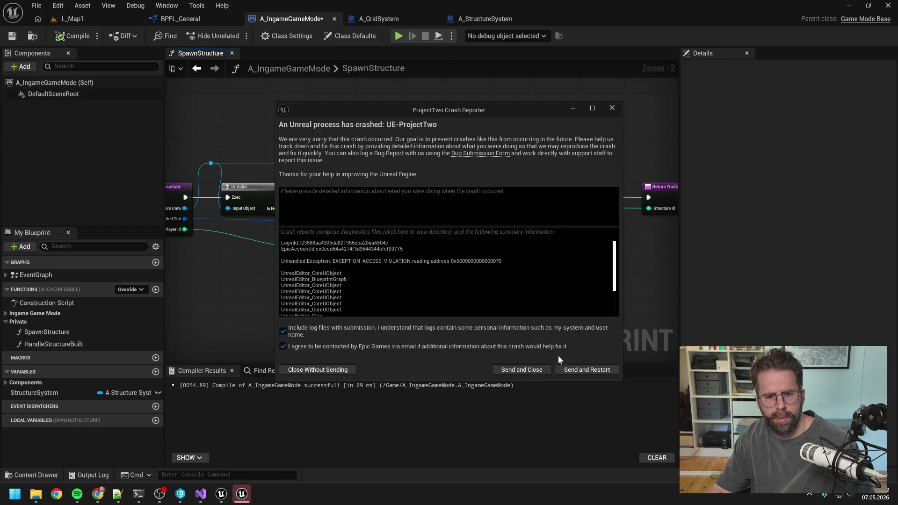
# Send the crash report with restart, then end the hung UnrealEditor process with Task beenden.
pyautogui.click(591, 370)
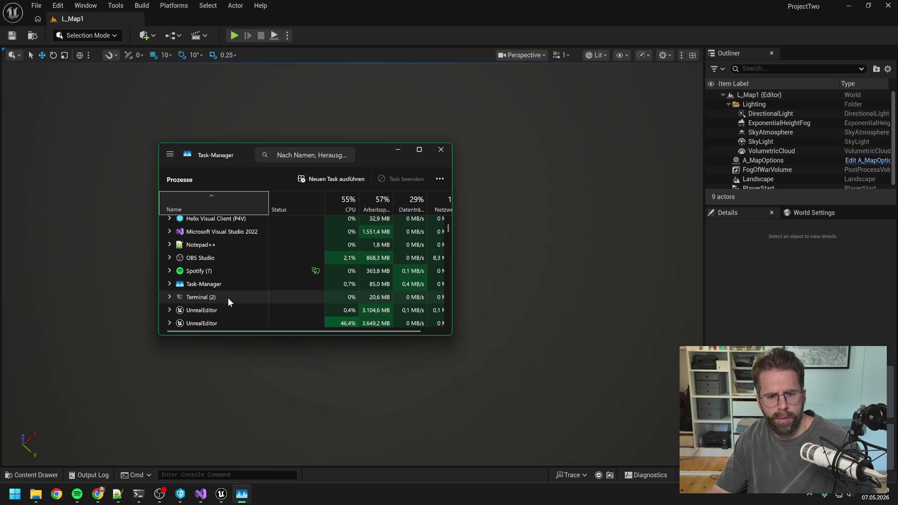
pyautogui.click(219, 321)
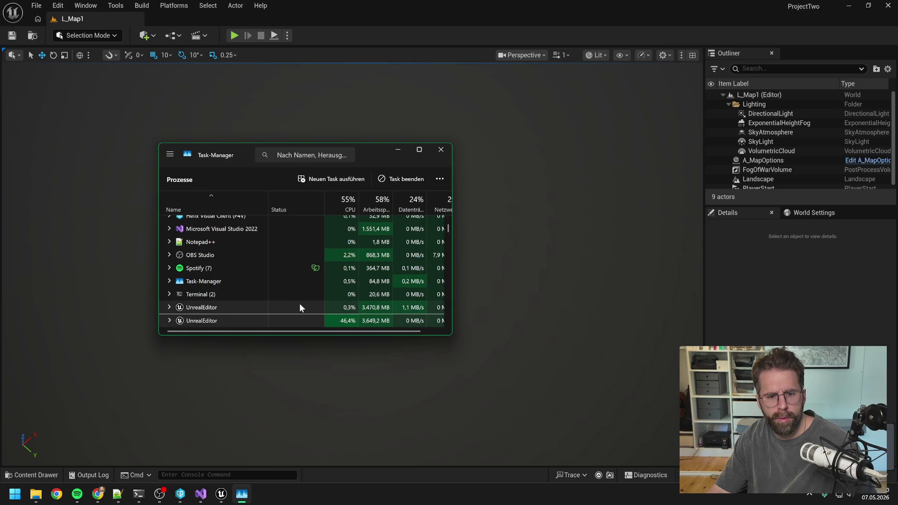
pyautogui.click(399, 180)
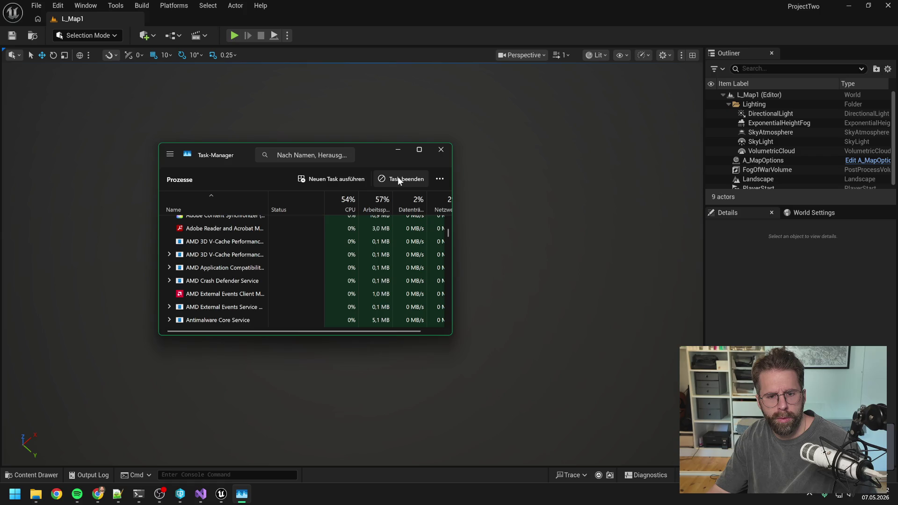
pyautogui.click(441, 149)
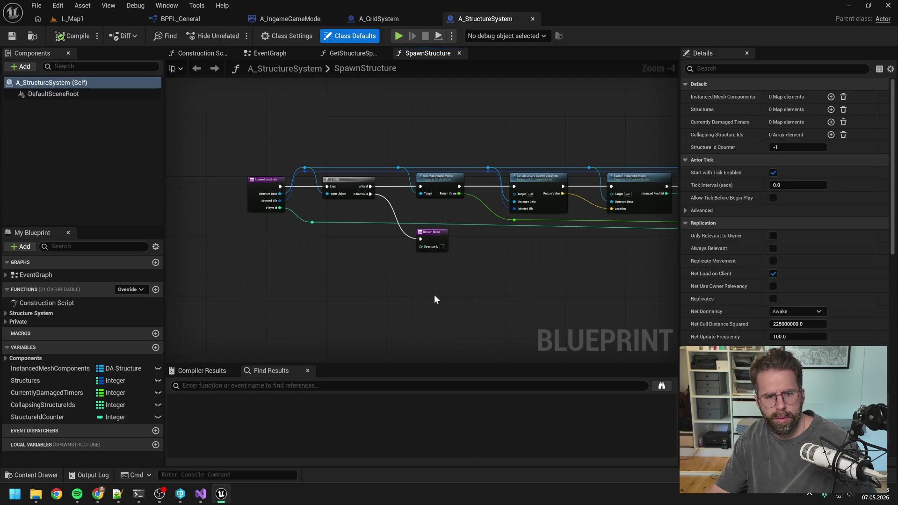
# Rename GetStructureSpawnLocation to GetStructureSpawnLocationTEST and save A_IngameGameMode.
pyautogui.click(288, 19)
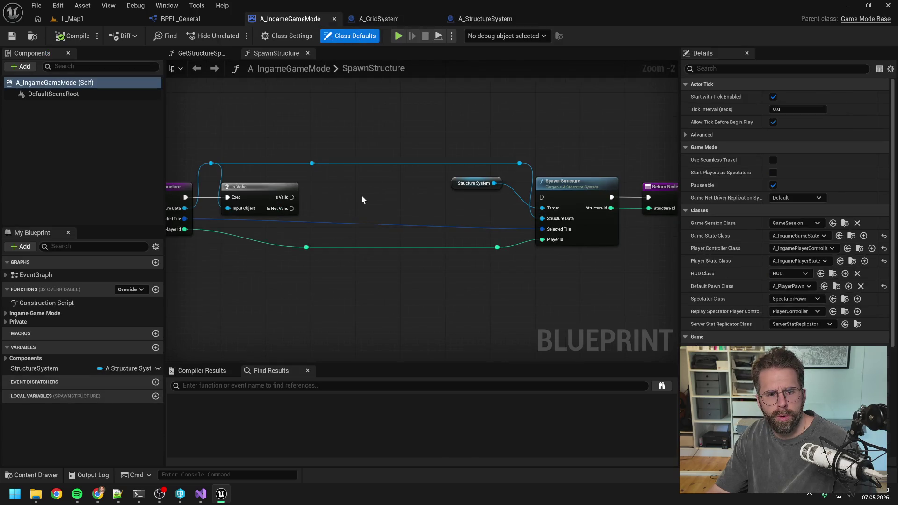
pyautogui.click(12, 321)
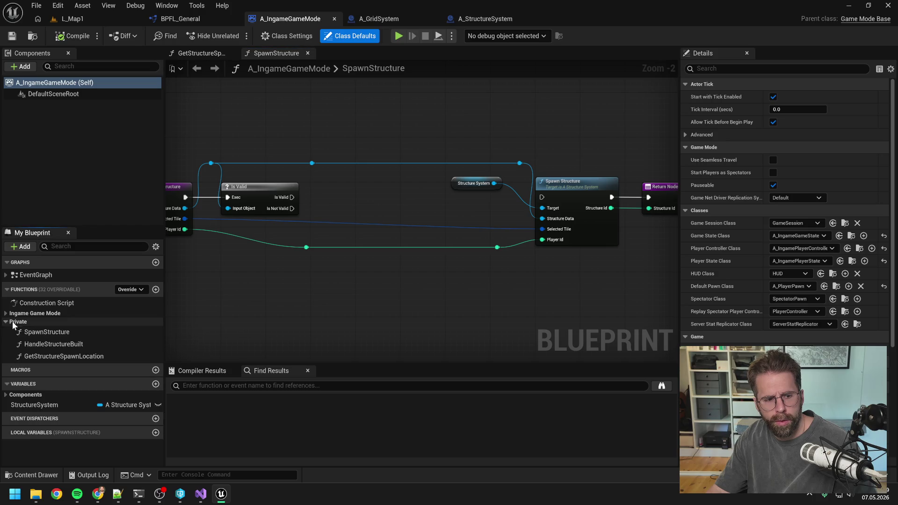
pyautogui.click(75, 355)
pyautogui.press('F2')
pyautogui.click(131, 357)
pyautogui.write('TEST')
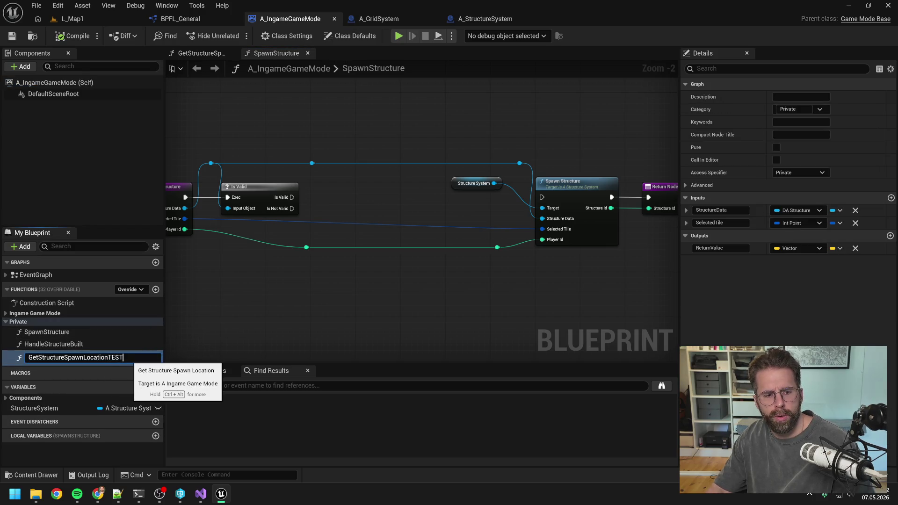
pyautogui.press('Return')
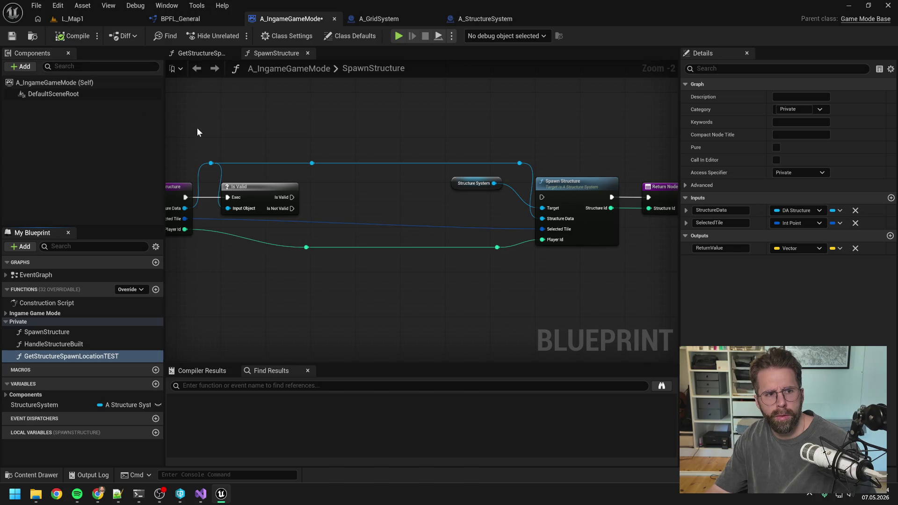
pyautogui.hotkey('ctrl', 's')
# Delete GetStructureSpawnLocationTEST and switch over to Visual Studio.
pyautogui.click(64, 346)
pyautogui.click(65, 353)
pyautogui.press('Delete')
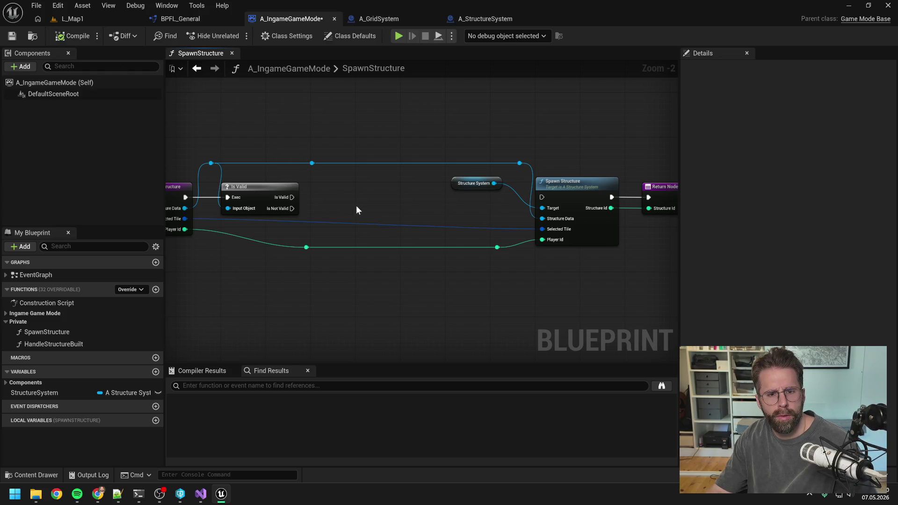
pyautogui.hotkey('alt', 'Tab')
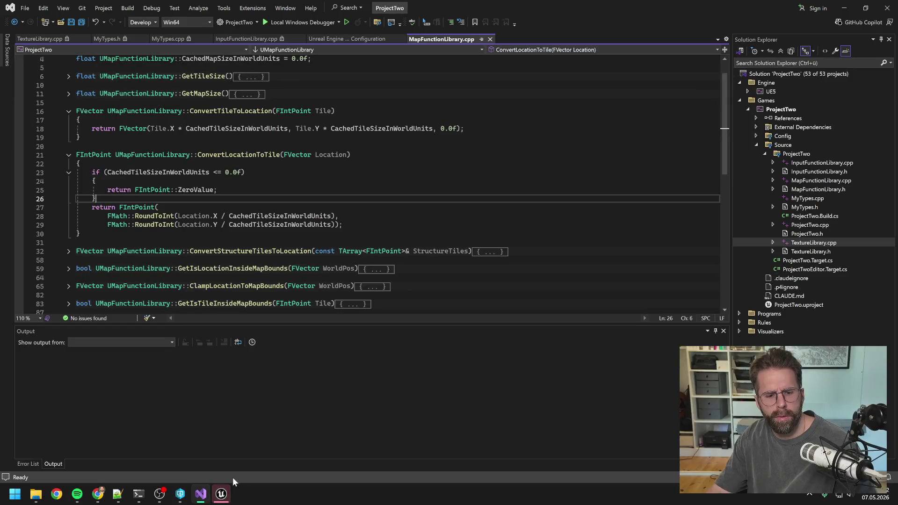
# Scroll through the access-violation call stack, then send the crash report and restart.
pyautogui.click(344, 369)
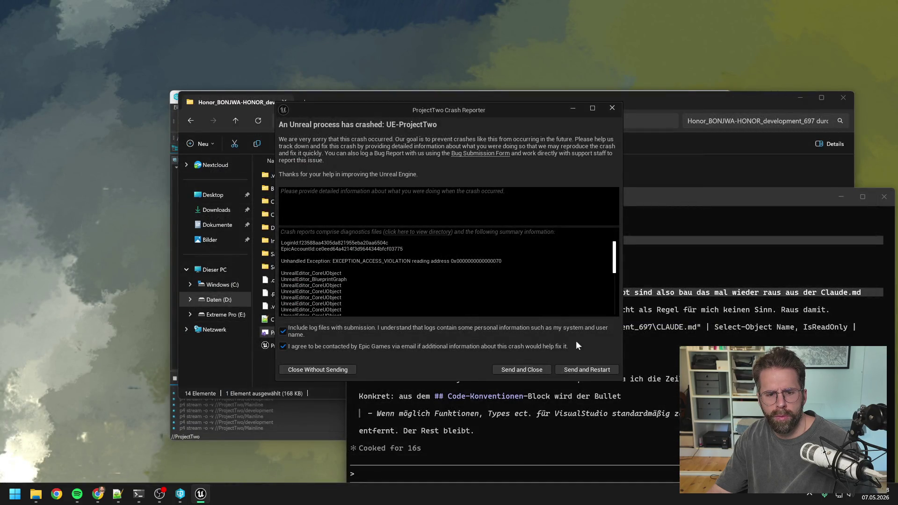
pyautogui.scroll(-10, 446, 276)
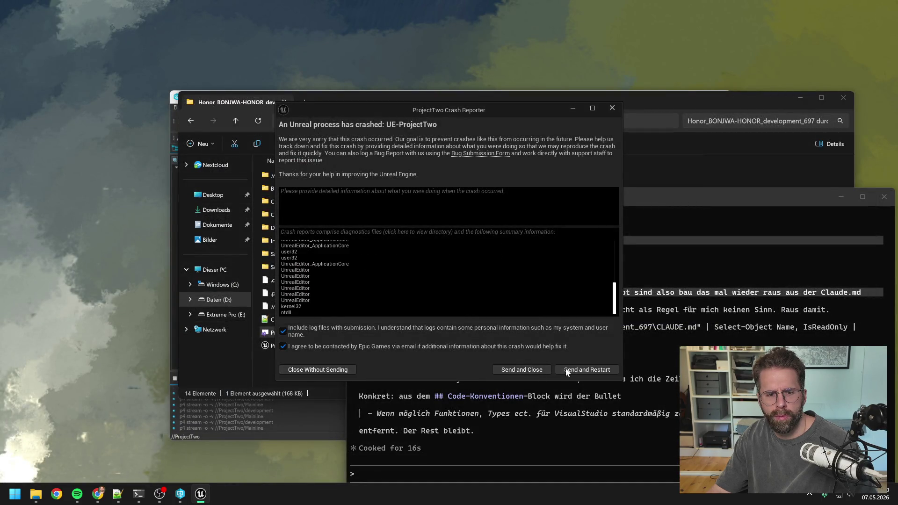
pyautogui.click(577, 370)
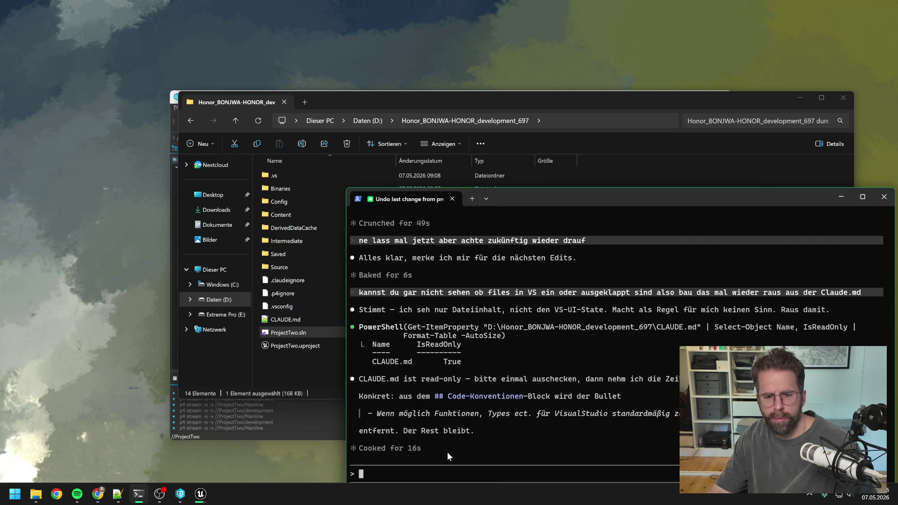
pyautogui.click(180, 494)
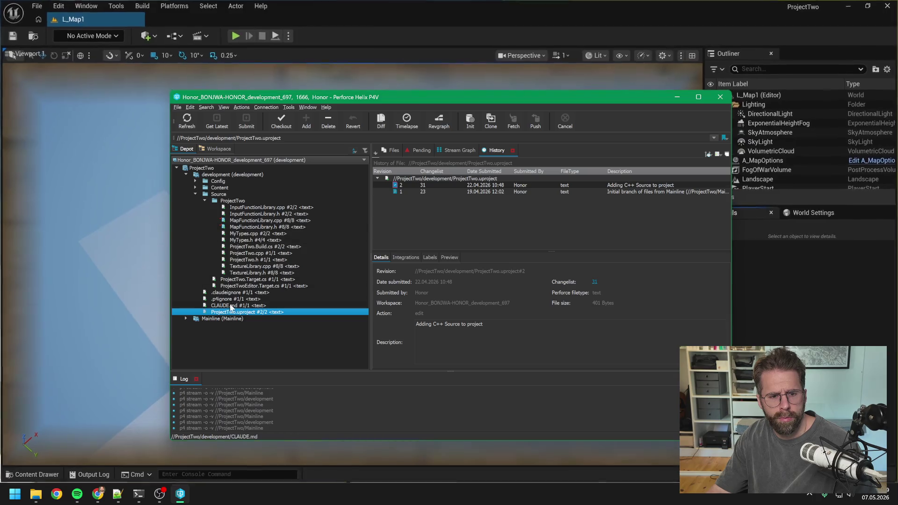
# Check out CLAUDE.md for edit in the P4V depot tree.
pyautogui.click(224, 305)
pyautogui.rightClick(229, 307)
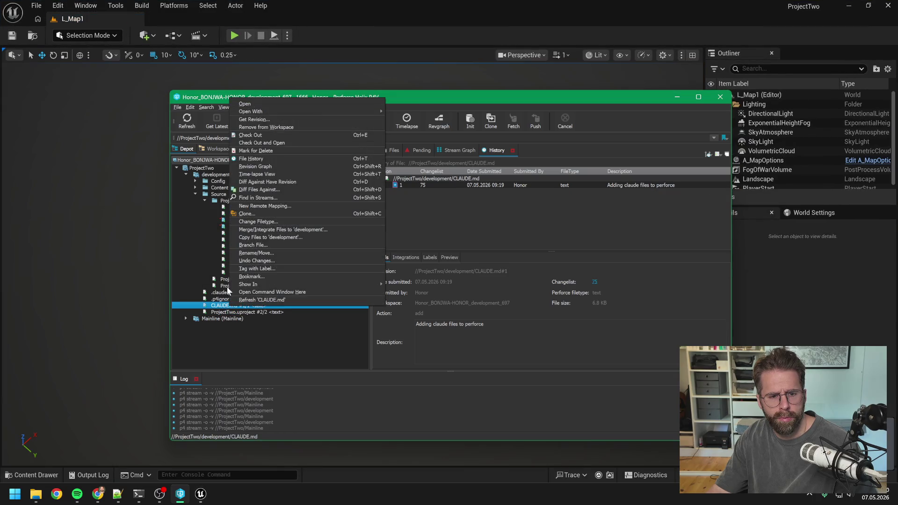
pyautogui.click(253, 135)
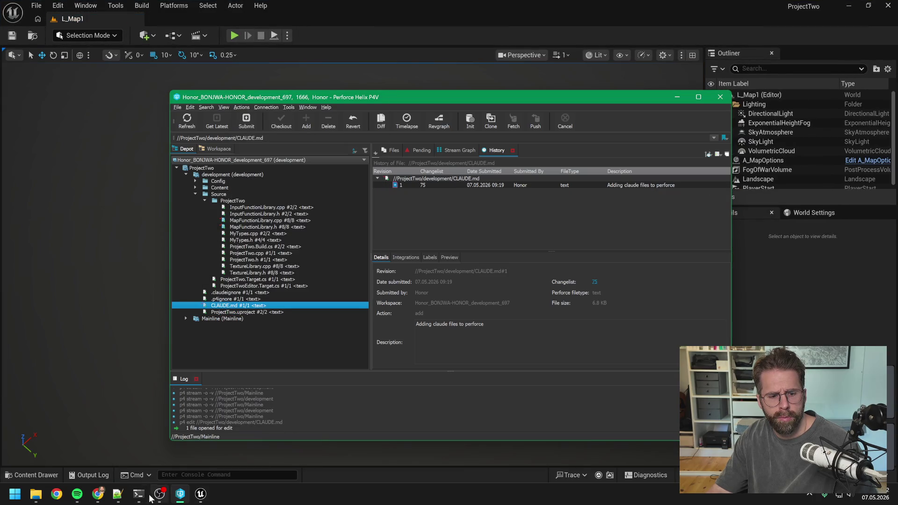
# Reply 'jetzt' to Claude Code as the go-ahead, then return to Unreal.
pyautogui.click(139, 494)
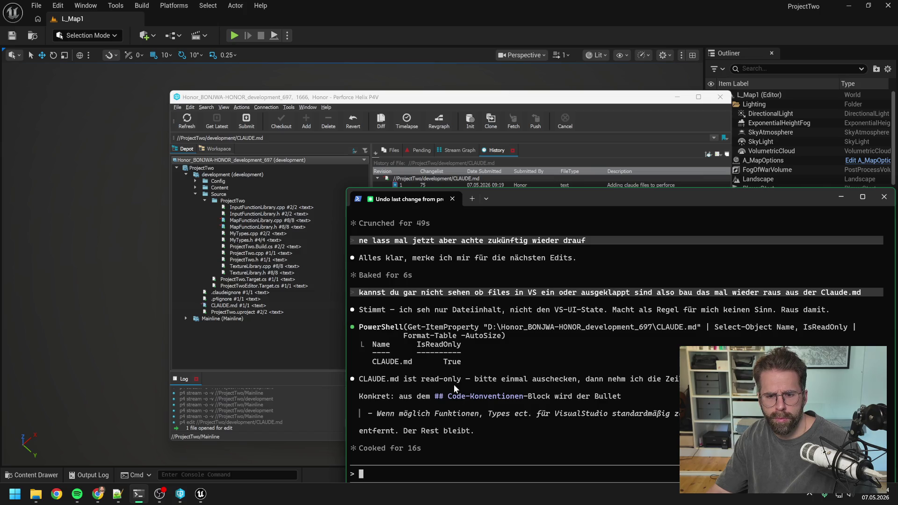
pyautogui.write('jetzt')
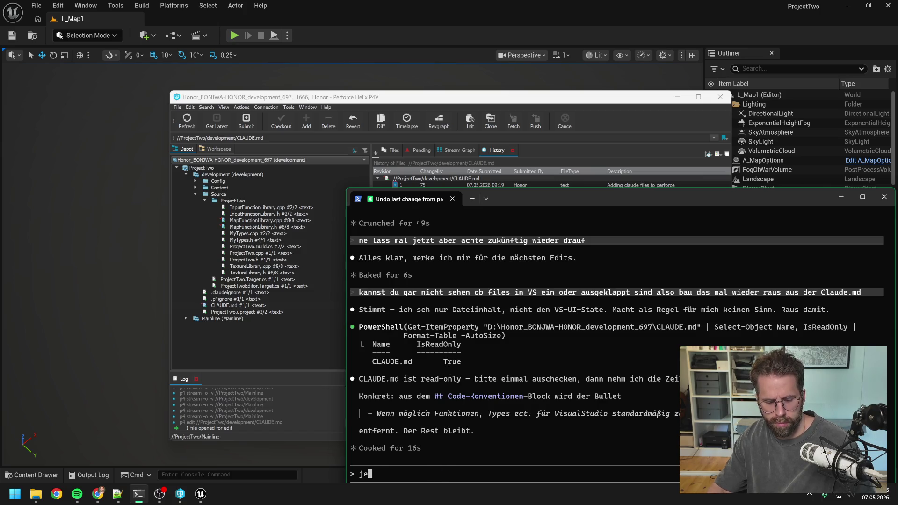
pyautogui.press('Return')
pyautogui.click(373, 34)
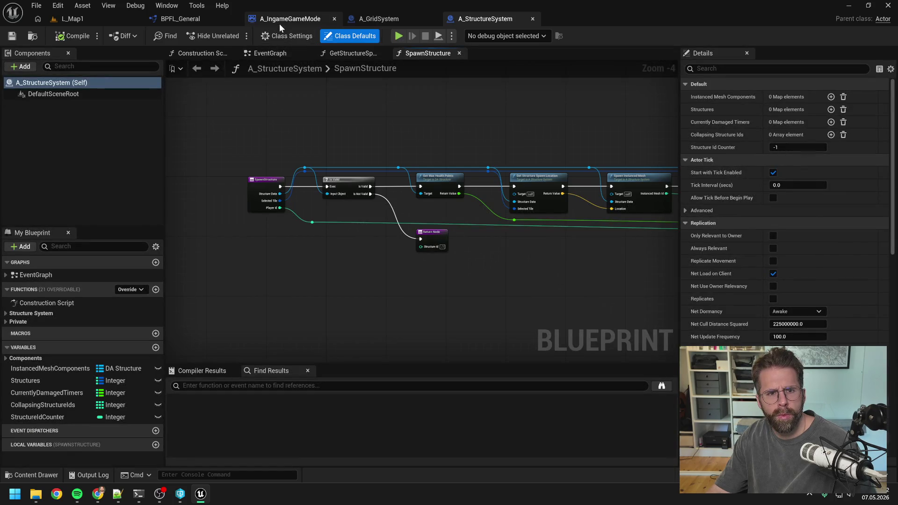
# Run Find References By Name on GetStructureSpawnLocationTEST from A_IngameGameMode's Private functions.
pyautogui.click(279, 22)
pyautogui.click(6, 323)
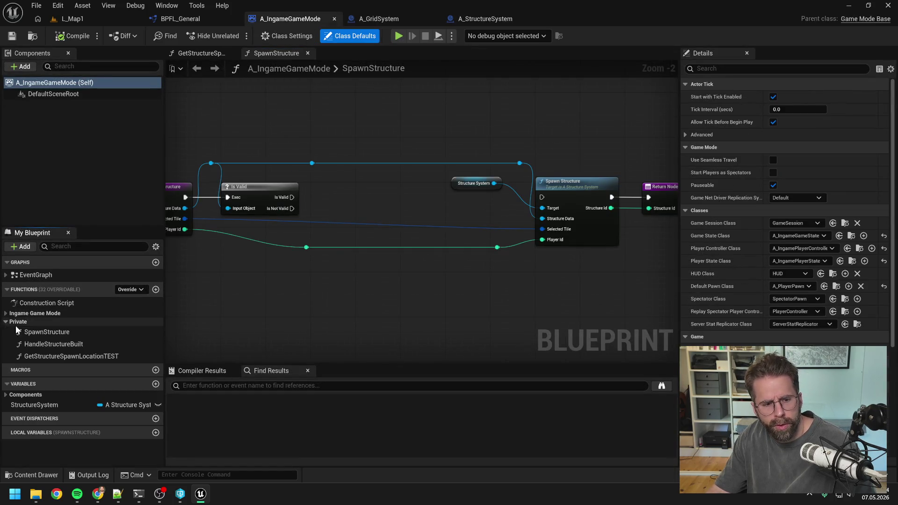
pyautogui.click(89, 355)
pyautogui.rightClick(99, 357)
pyautogui.moveTo(156, 411)
pyautogui.click(210, 415)
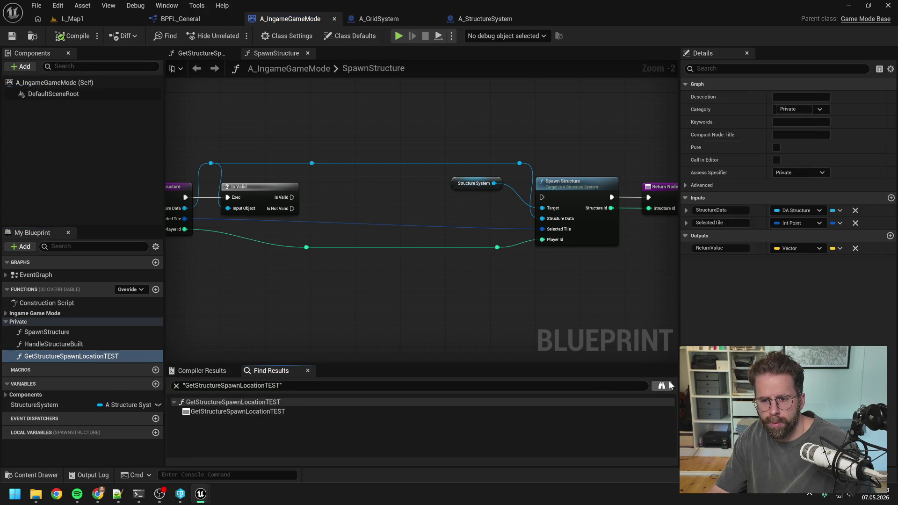